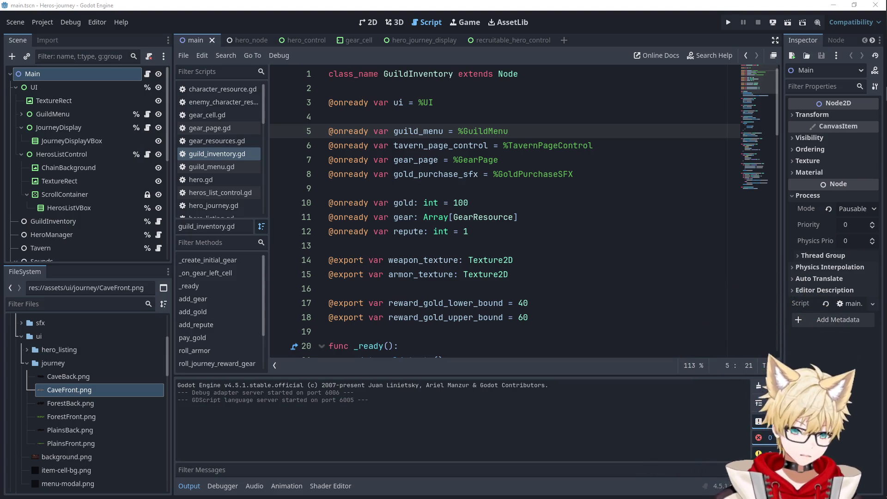
Place the caret on empty line 9 and enlarge the Firefox window showing the canal image.
{"action": "mouse_move", "coordinate": [881, 107]}
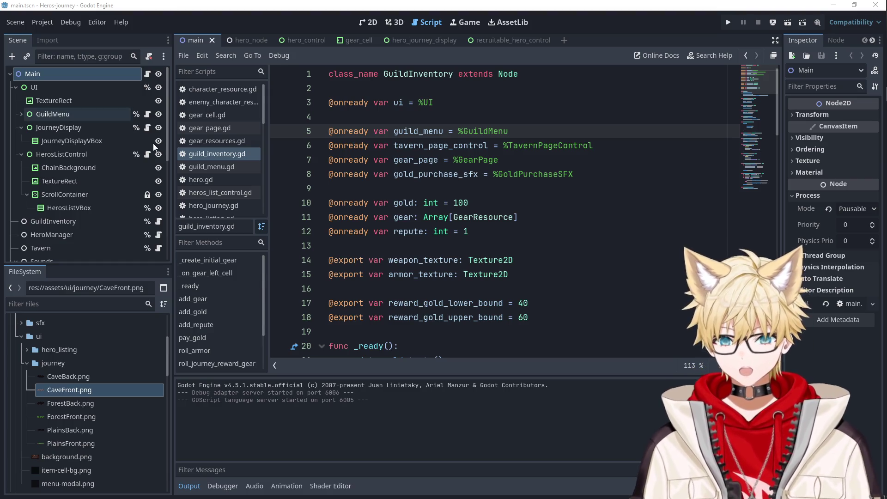
{"action": "left_click", "coordinate": [381, 194]}
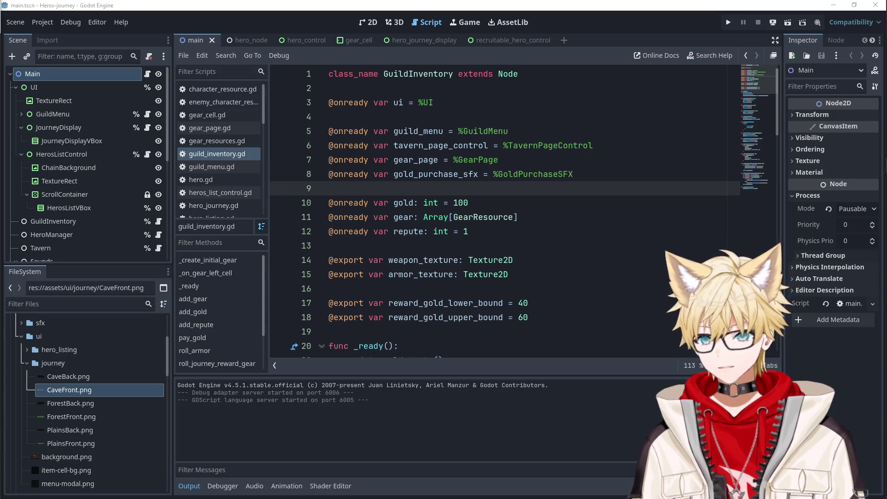
{"action": "double_click", "coordinate": [103, 98]}
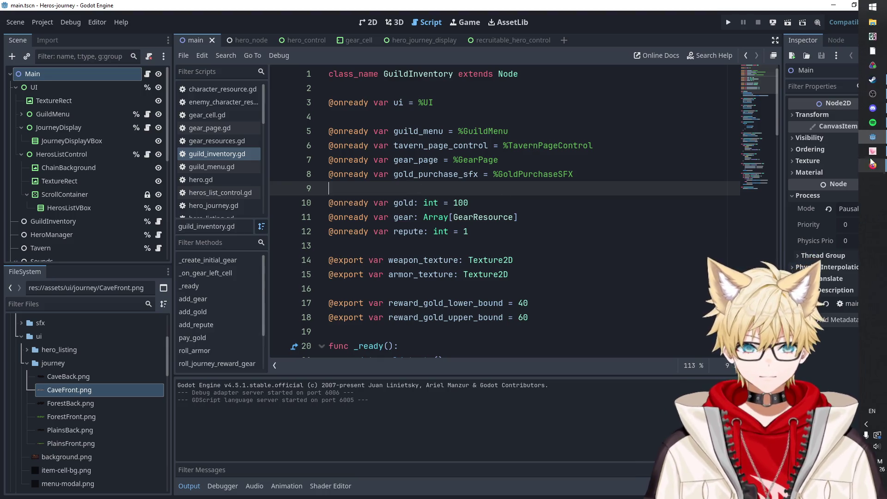
Launch Obsidian from Windows search, glance through it, then return to Godot.
{"action": "key", "text": "super"}
{"action": "type", "text": "obsidian"}
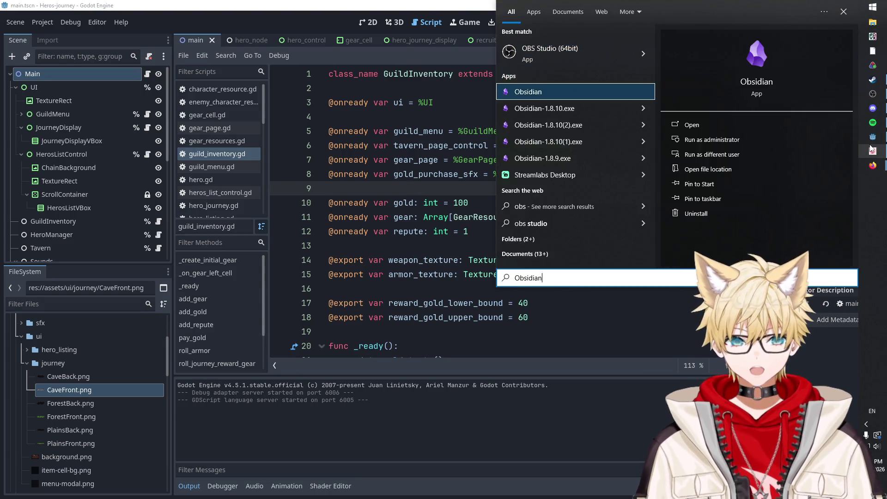
{"action": "key", "text": "Return"}
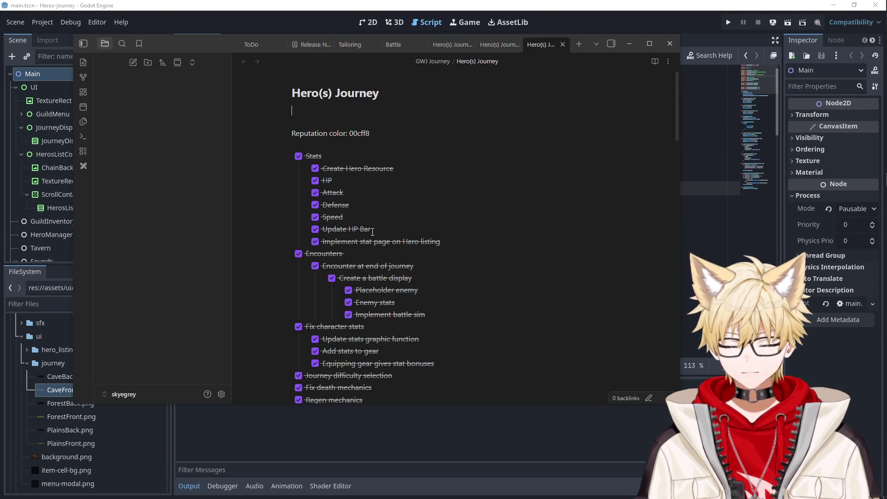
{"action": "scroll", "coordinate": [383, 240], "scroll_direction": "down", "scroll_amount": 15}
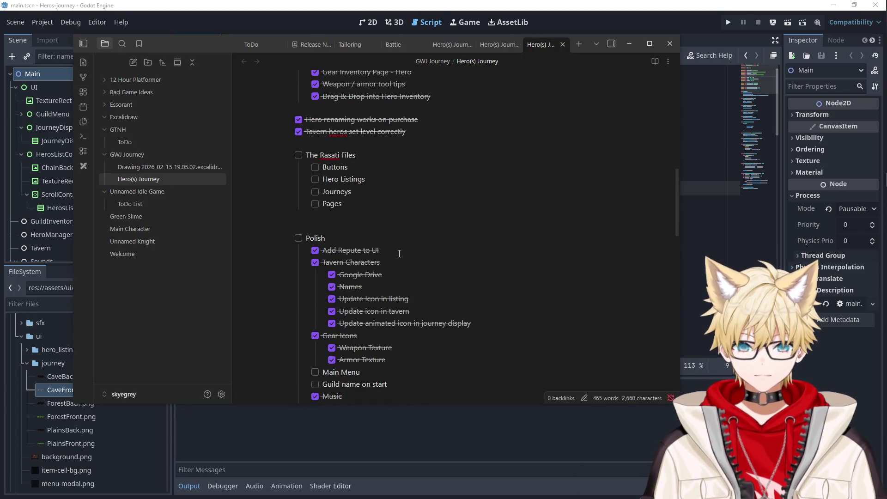
{"action": "key", "text": "alt+Tab"}
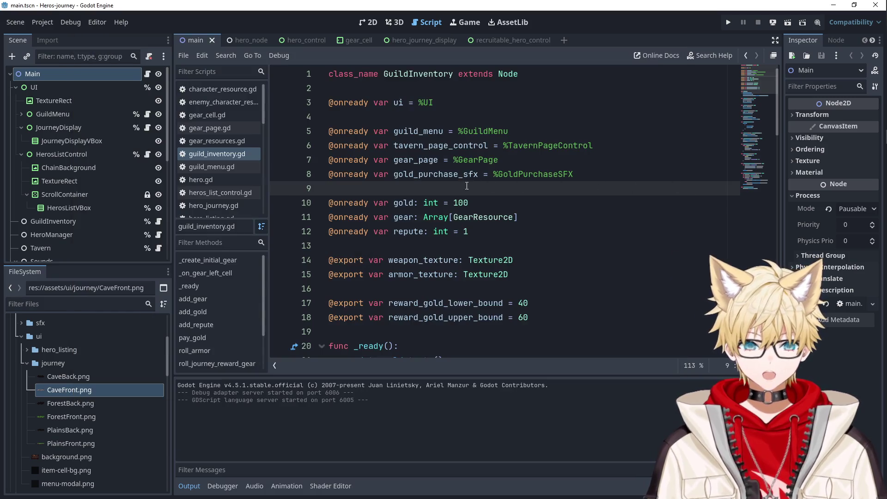
{"action": "scroll", "coordinate": [77, 124], "scroll_direction": "down", "scroll_amount": 5}
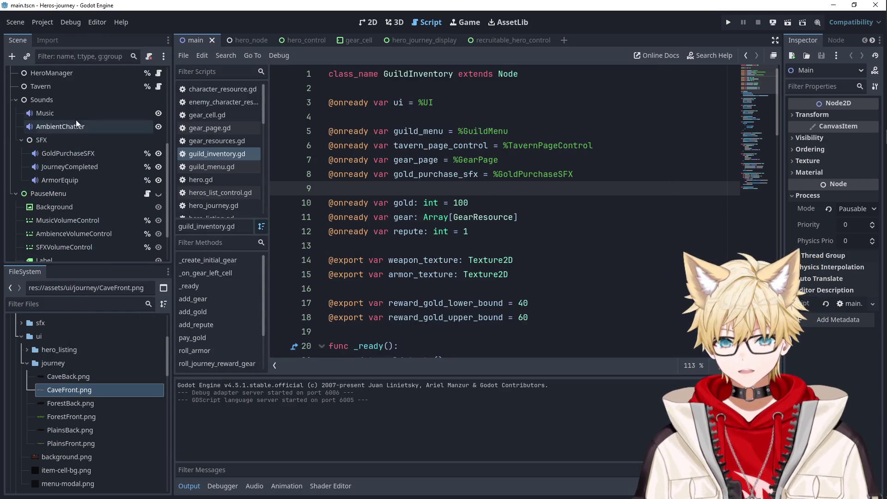
Untick Autoplay on the Music audio node and run the game with F5.
{"action": "left_click", "coordinate": [69, 113]}
{"action": "left_click", "coordinate": [837, 188]}
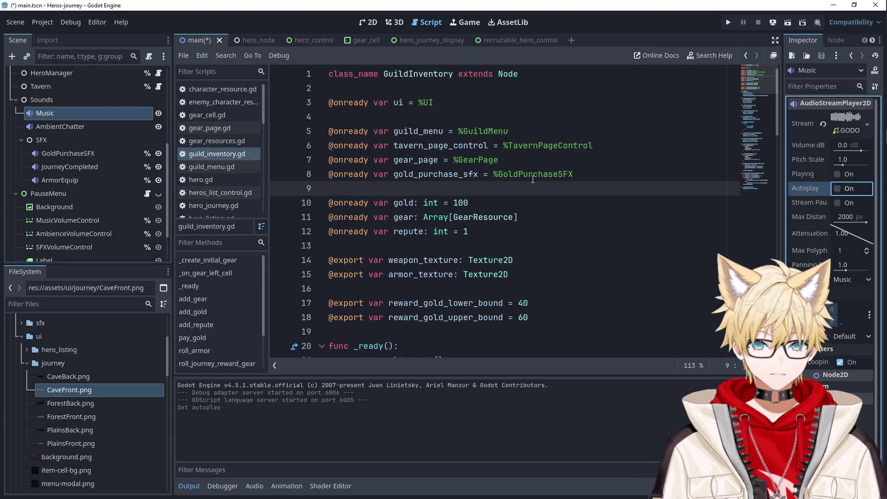
{"action": "key", "text": "F5"}
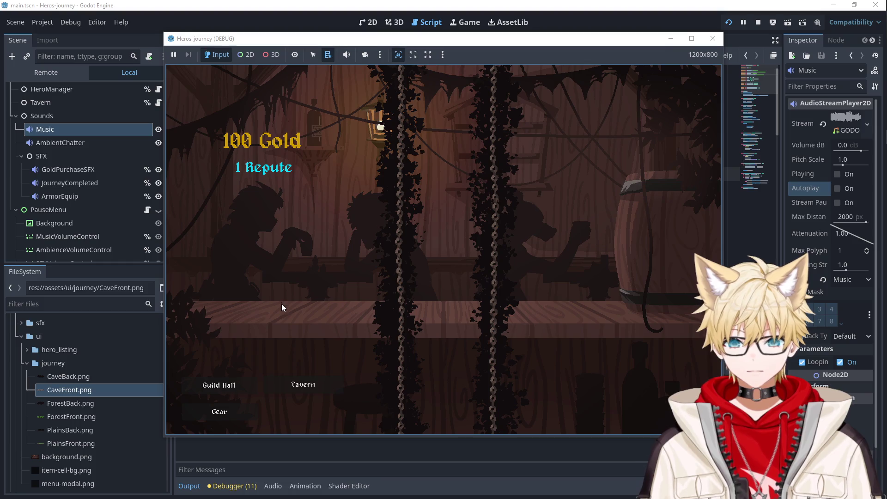
Recruit Falael in the Tavern, send Falael on a Journey, then stop the game.
{"action": "left_click", "coordinate": [299, 385]}
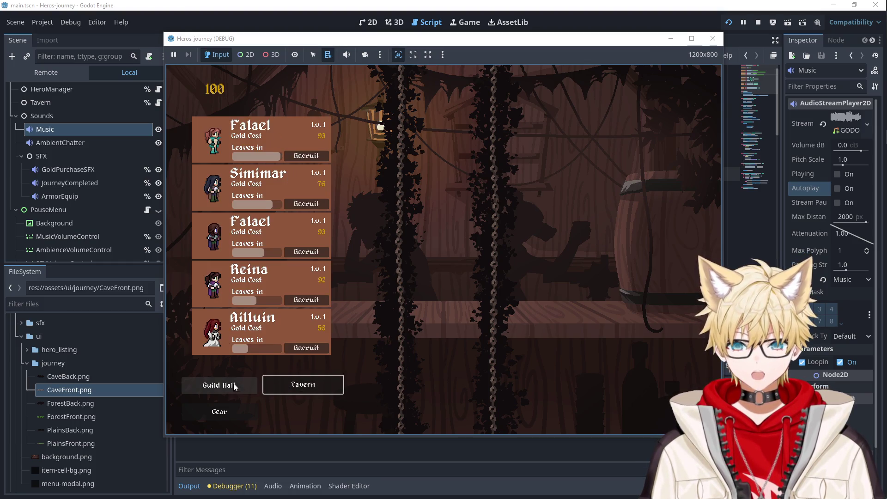
{"action": "left_click", "coordinate": [234, 386]}
{"action": "left_click", "coordinate": [306, 389]}
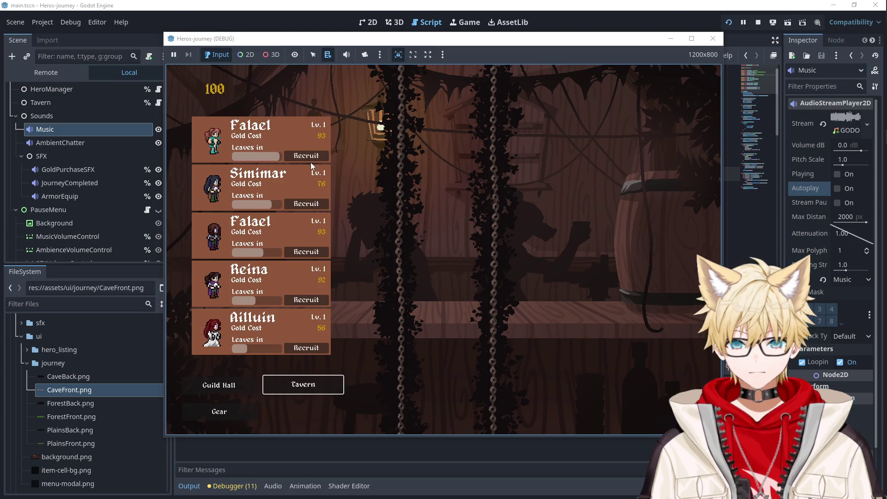
{"action": "left_click", "coordinate": [307, 155]}
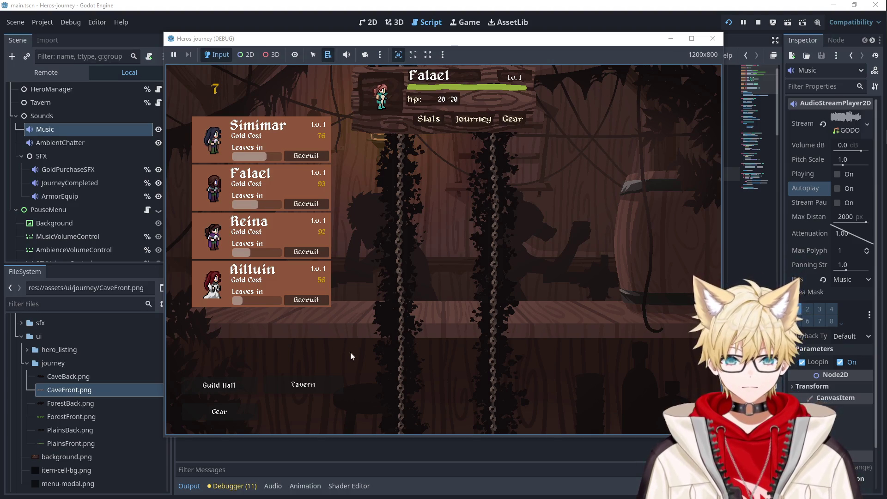
{"action": "left_click", "coordinate": [485, 121]}
{"action": "left_click", "coordinate": [553, 103]}
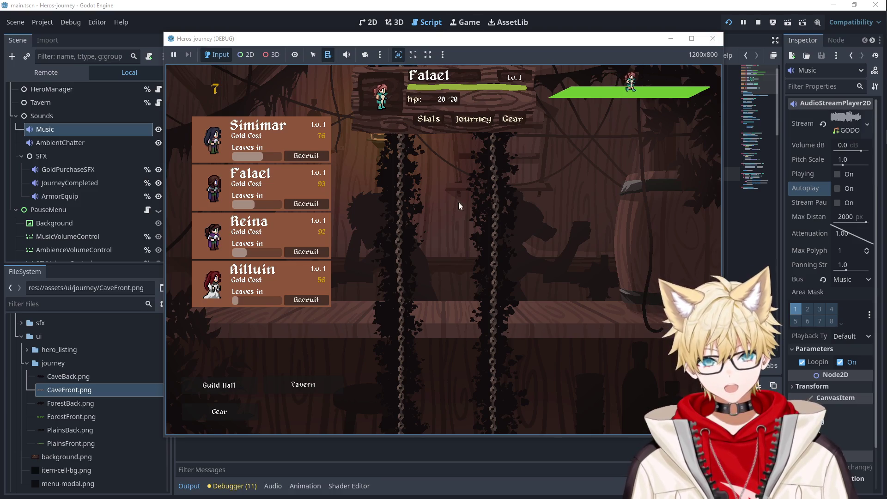
{"action": "left_click", "coordinate": [715, 41]}
{"action": "left_click", "coordinate": [370, 26]}
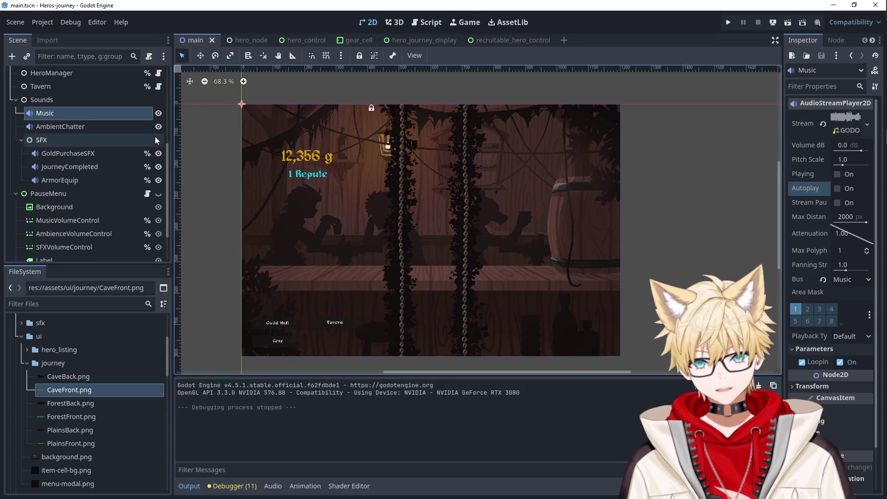
Open the hero_control scene and center the hero panel in the canvas.
{"action": "left_click", "coordinate": [316, 41]}
{"action": "scroll", "coordinate": [342, 194], "scroll_direction": "down", "scroll_amount": 4}
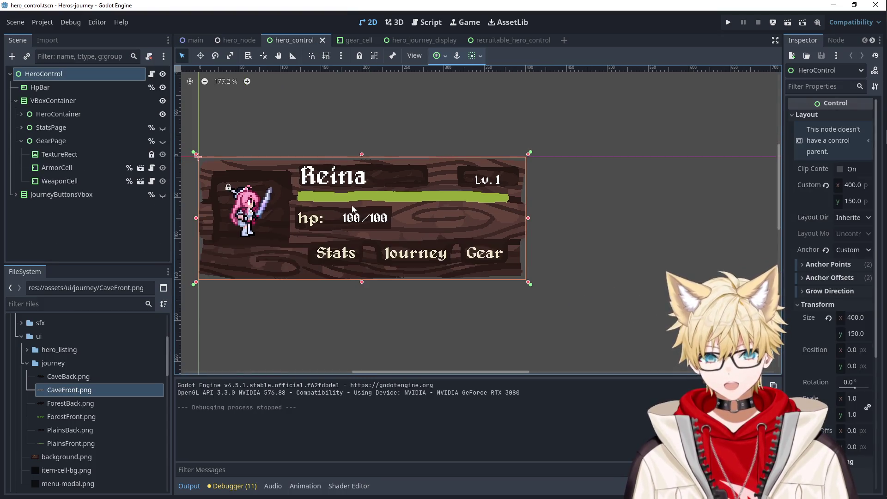
{"action": "left_click_drag", "start_coordinate": [322, 217], "coordinate": [389, 207]}
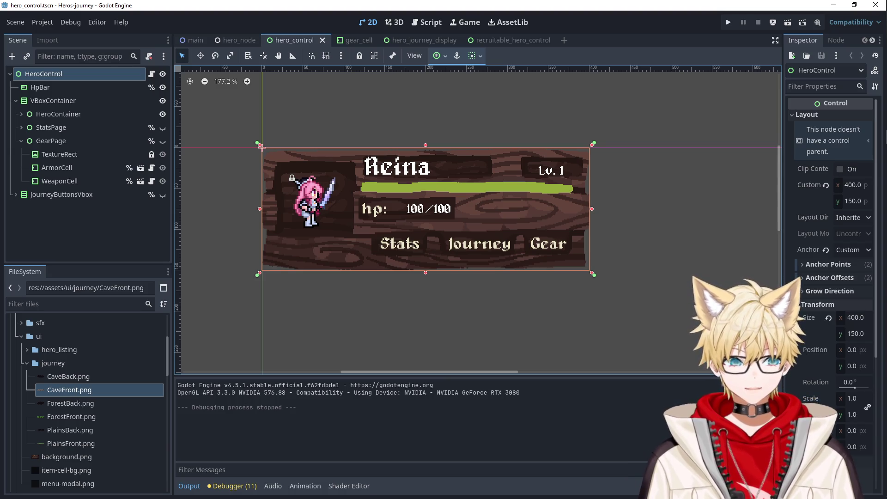
Expand HeroContainer and select its HeroCard background node, toggling visibility to identify it.
{"action": "left_click", "coordinate": [83, 101]}
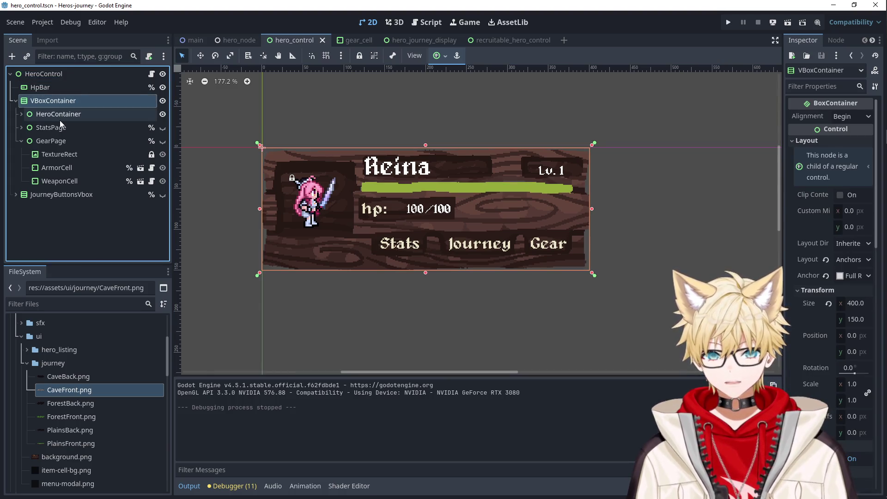
{"action": "left_click", "coordinate": [69, 114]}
{"action": "left_click", "coordinate": [50, 128]}
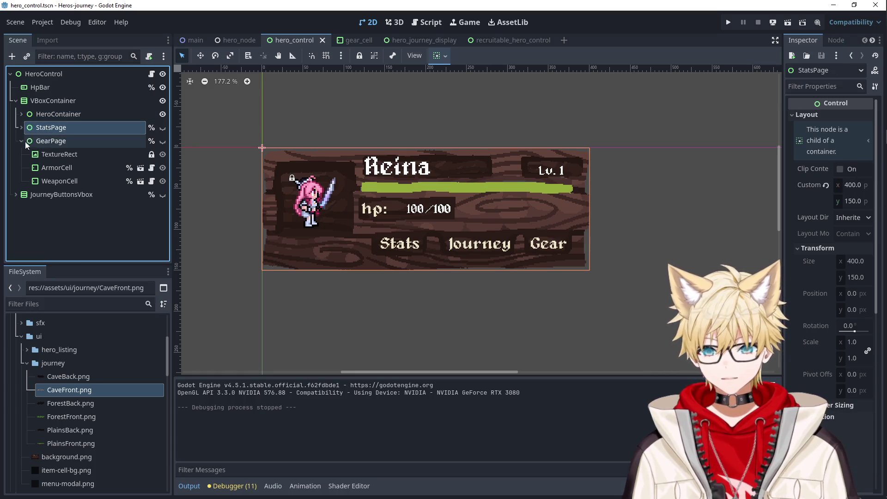
{"action": "left_click", "coordinate": [21, 141]}
{"action": "left_click", "coordinate": [21, 114]}
{"action": "left_click", "coordinate": [52, 127]}
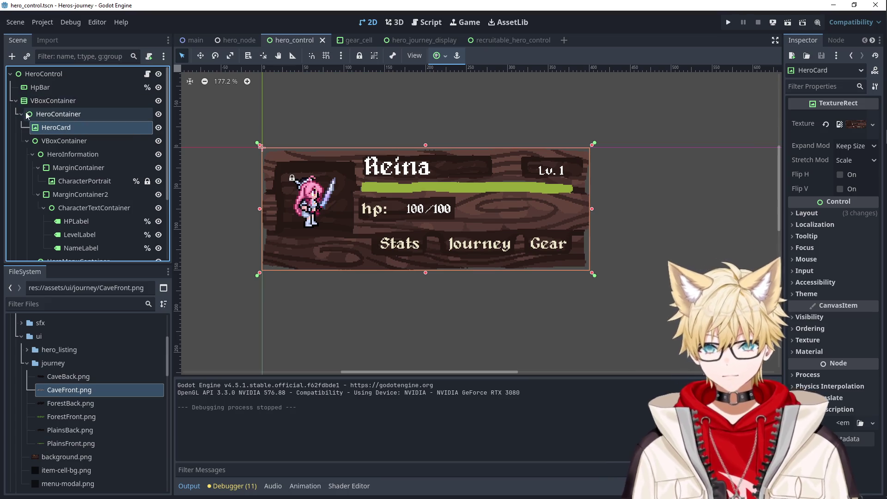
{"action": "left_click", "coordinate": [159, 114]}
{"action": "left_click", "coordinate": [158, 114]}
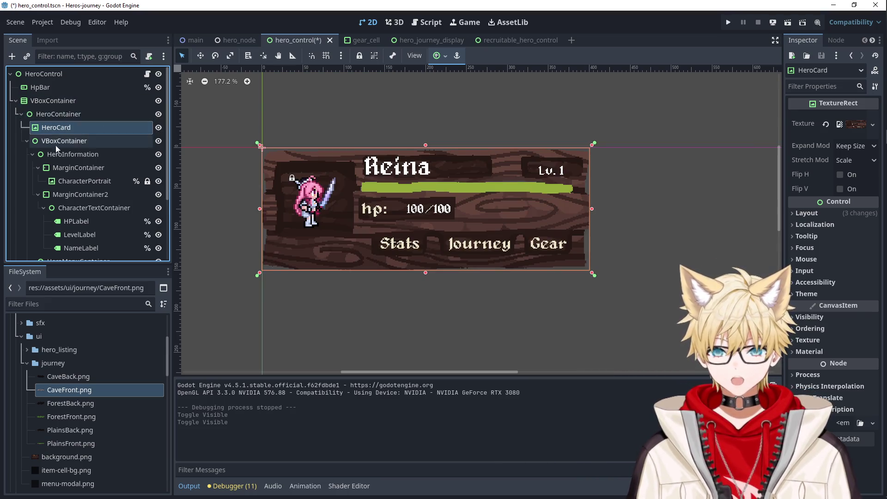
{"action": "left_click", "coordinate": [52, 116]}
{"action": "left_click", "coordinate": [52, 129]}
Change HeroCard's Stretch Mode from Scale to Keep, leaving Expand Mode at Keep Size.
{"action": "left_click", "coordinate": [845, 148]}
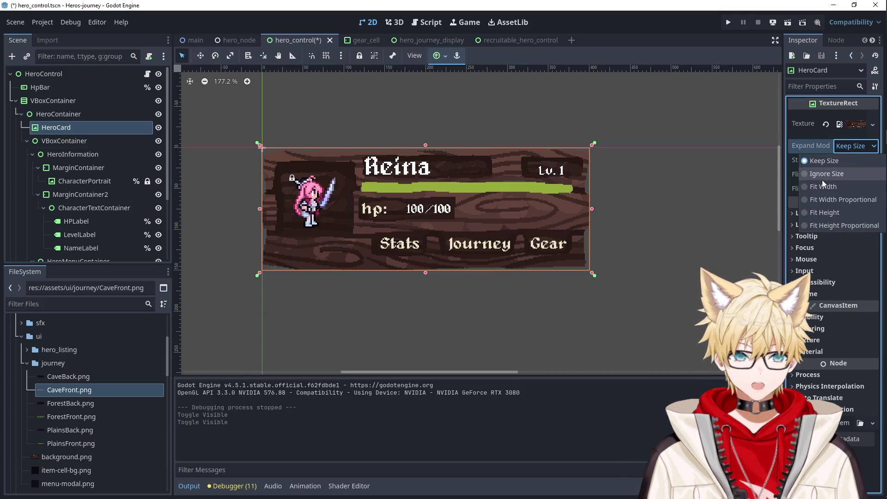
{"action": "left_click", "coordinate": [822, 159]}
{"action": "left_click", "coordinate": [850, 160]}
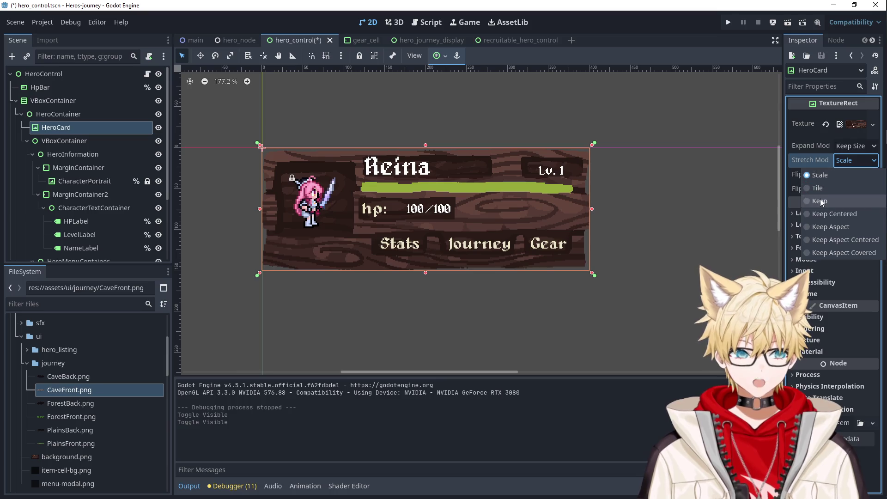
{"action": "left_click", "coordinate": [821, 197]}
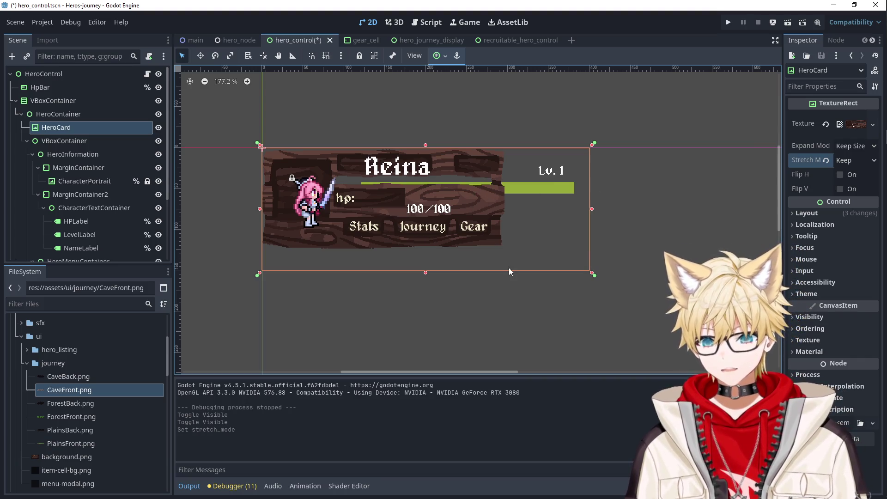
{"action": "left_click", "coordinate": [566, 294]}
{"action": "left_click", "coordinate": [537, 193]}
{"action": "scroll", "coordinate": [540, 195], "scroll_direction": "up", "scroll_amount": 4}
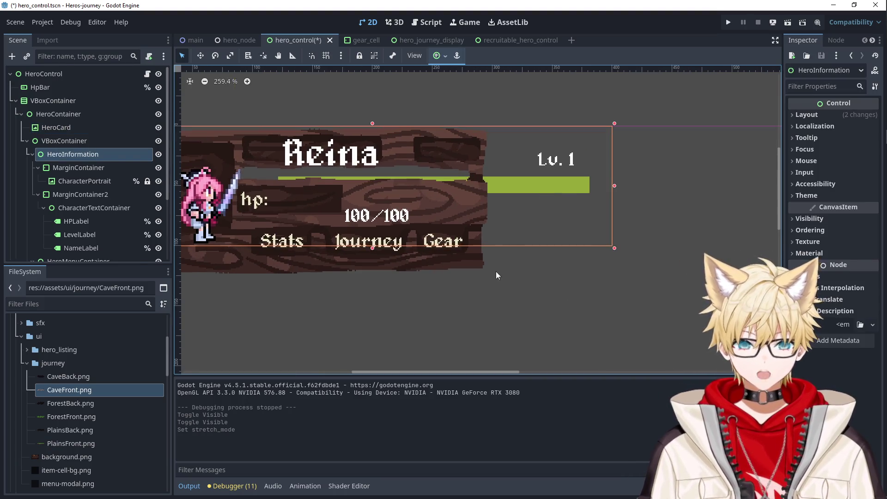
Undo an accidental JourneyButton drag, then move the portrait's MarginContainer to (2, 1).
{"action": "left_click_drag", "start_coordinate": [495, 270], "coordinate": [543, 280]}
{"action": "key", "text": "ctrl+z"}
{"action": "scroll", "coordinate": [462, 283], "scroll_direction": "left", "scroll_amount": 5}
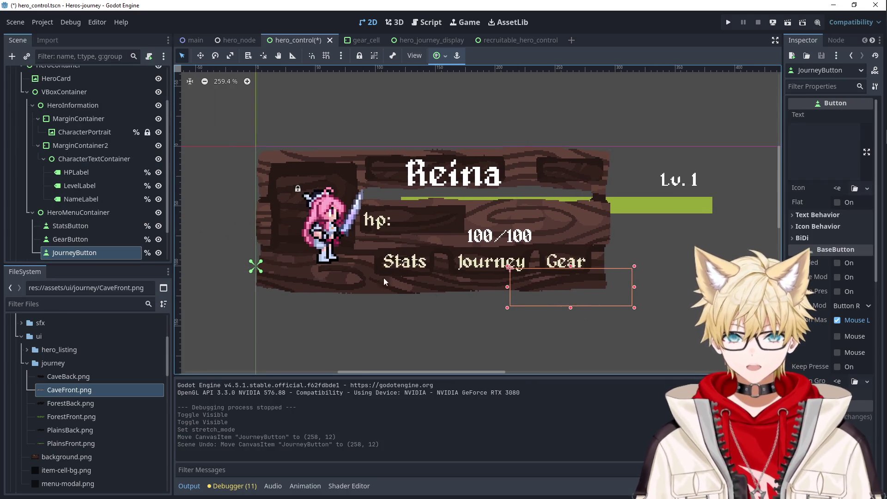
{"action": "scroll", "coordinate": [69, 107], "scroll_direction": "up", "scroll_amount": 3}
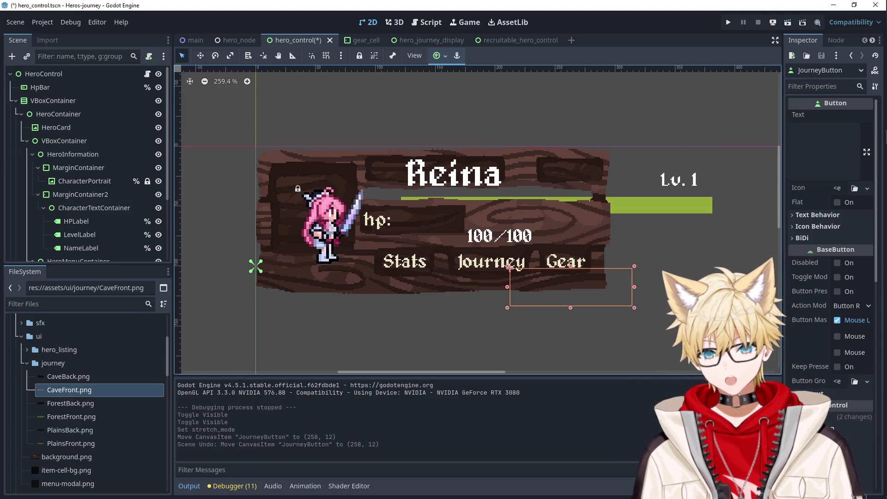
{"action": "left_click", "coordinate": [335, 226]}
{"action": "mouse_move", "coordinate": [332, 241]}
{"action": "left_mouse_down"}
{"action": "mouse_move", "coordinate": [317, 227]}
{"action": "mouse_move", "coordinate": [327, 215]}
{"action": "left_mouse_up"}
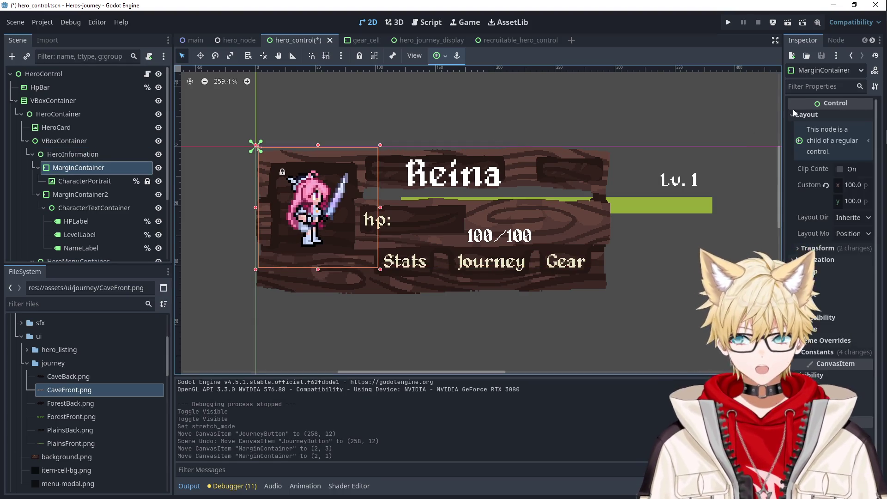
Move CharacterPortrait out of its MarginContainer directly into HeroInformation.
{"action": "left_click", "coordinate": [79, 182]}
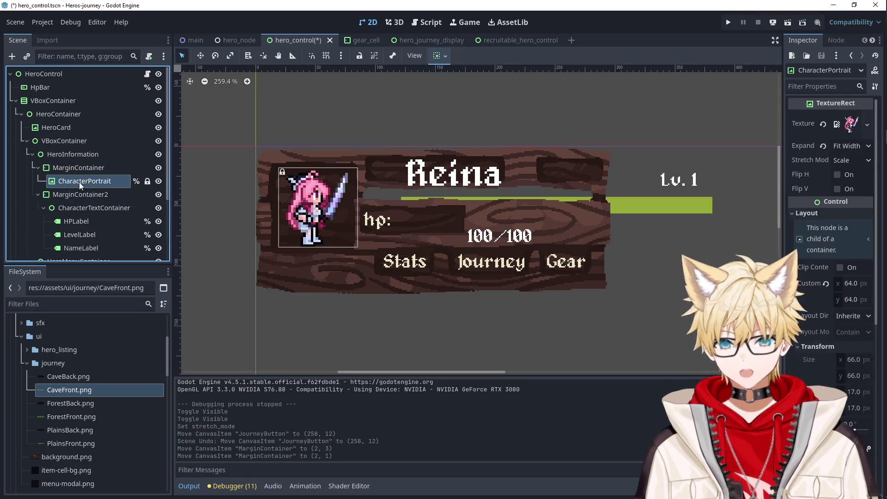
{"action": "left_click", "coordinate": [80, 170]}
{"action": "left_click_drag", "start_coordinate": [311, 221], "coordinate": [309, 221]}
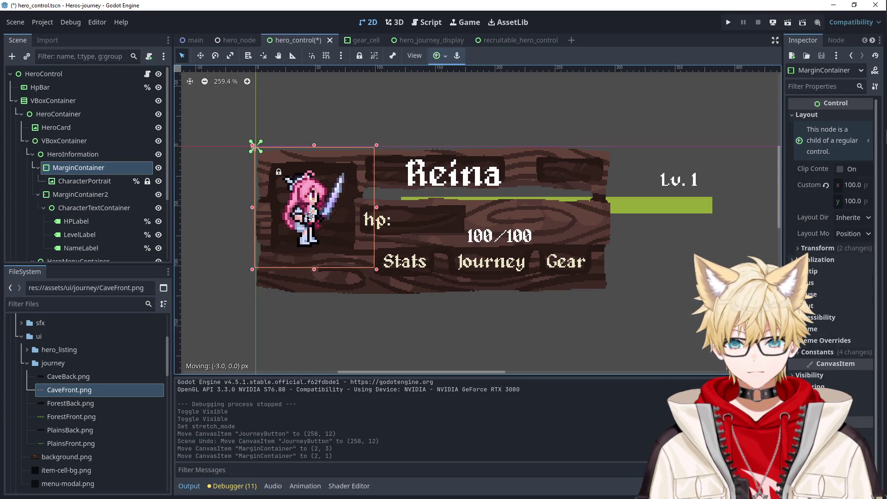
{"action": "left_click", "coordinate": [76, 173]}
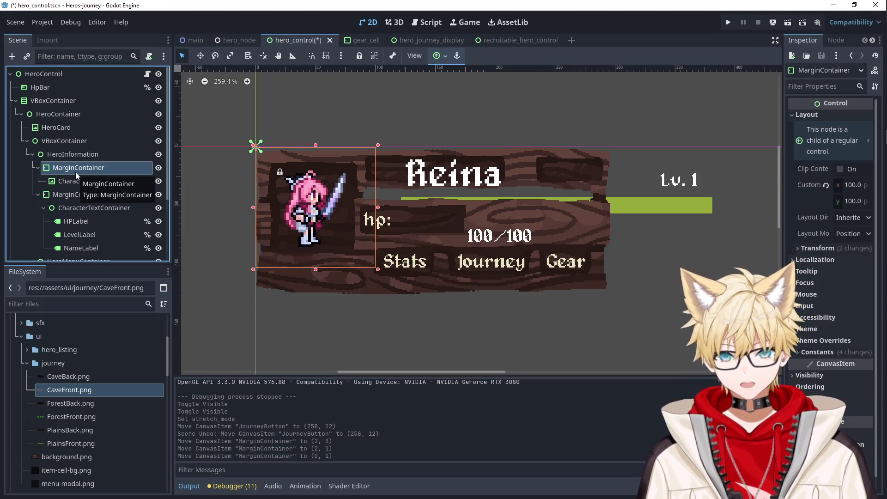
{"action": "left_click_drag", "start_coordinate": [139, 187], "coordinate": [89, 158]}
Delete the empty MarginContainer and place CharacterPortrait first under HeroInformation.
{"action": "left_click", "coordinate": [83, 169]}
{"action": "key", "text": "Delete"}
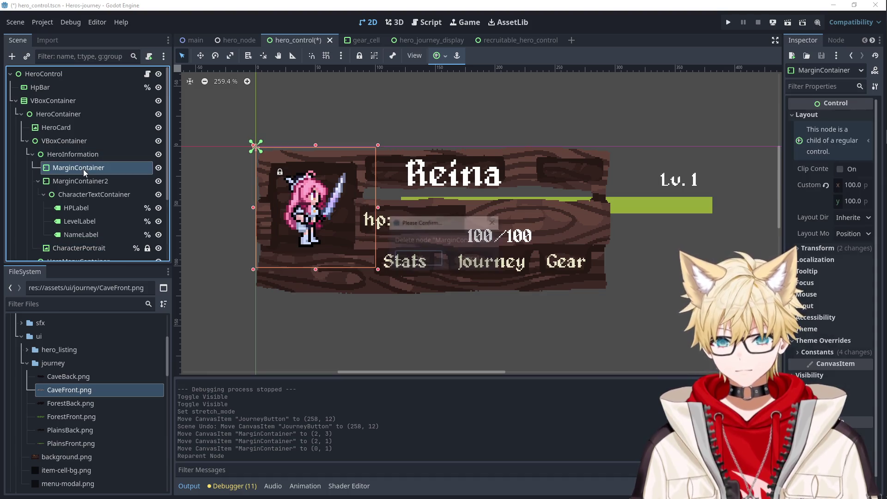
{"action": "left_click", "coordinate": [418, 257]}
{"action": "left_click_drag", "start_coordinate": [69, 236], "coordinate": [65, 163]}
{"action": "left_click", "coordinate": [325, 206]}
{"action": "left_click", "coordinate": [93, 168]}
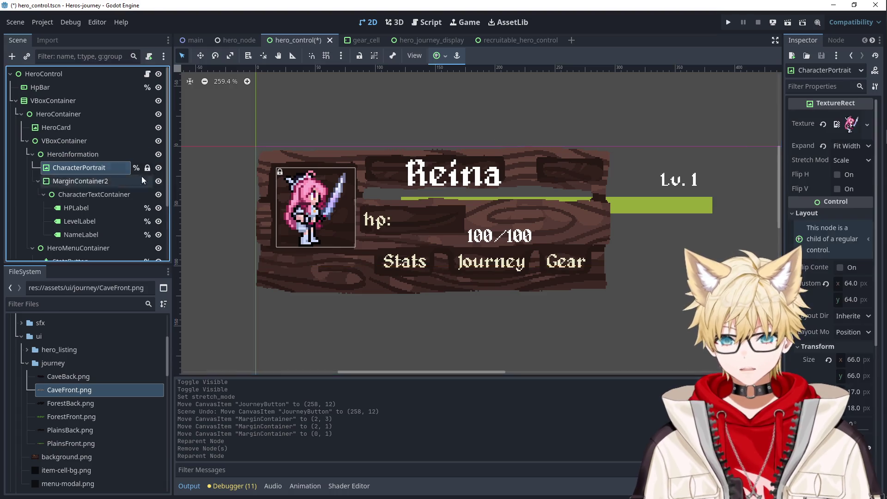
{"action": "key", "text": "ctrl+z"}
Unlock CharacterPortrait and nudge it to (15, 18) on the card.
{"action": "left_click", "coordinate": [93, 169]}
{"action": "left_click", "coordinate": [359, 55]}
{"action": "left_click_drag", "start_coordinate": [313, 206], "coordinate": [310, 206]}
{"action": "left_click", "coordinate": [322, 113]}
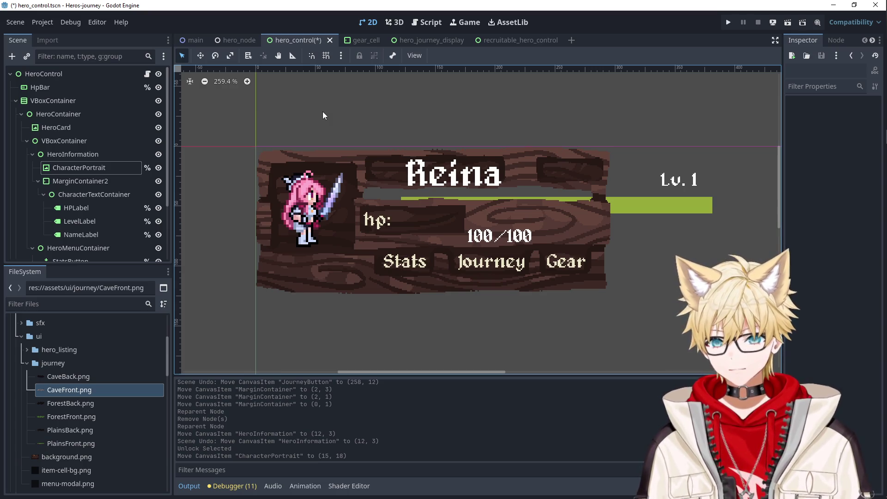
{"action": "left_click", "coordinate": [394, 190]}
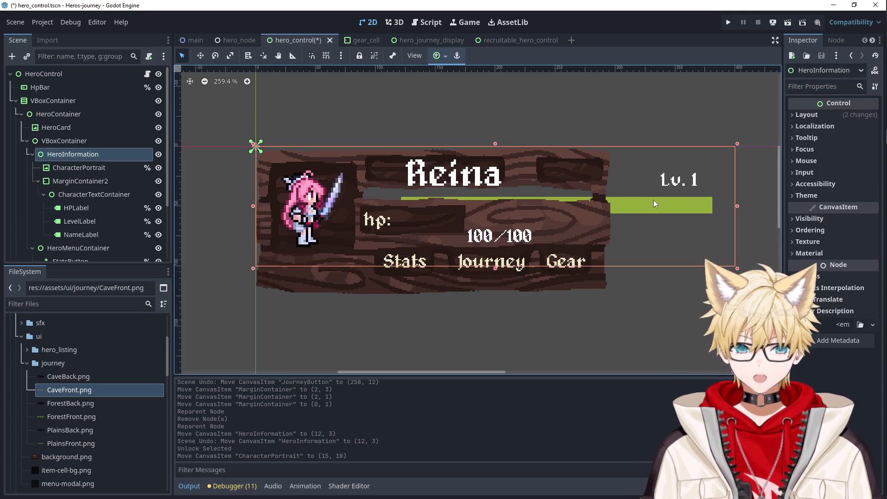
Move HPLabel's 100/100 value beside the hp text, to (-9, 50).
{"action": "left_click", "coordinate": [82, 169]}
{"action": "left_click", "coordinate": [88, 182]}
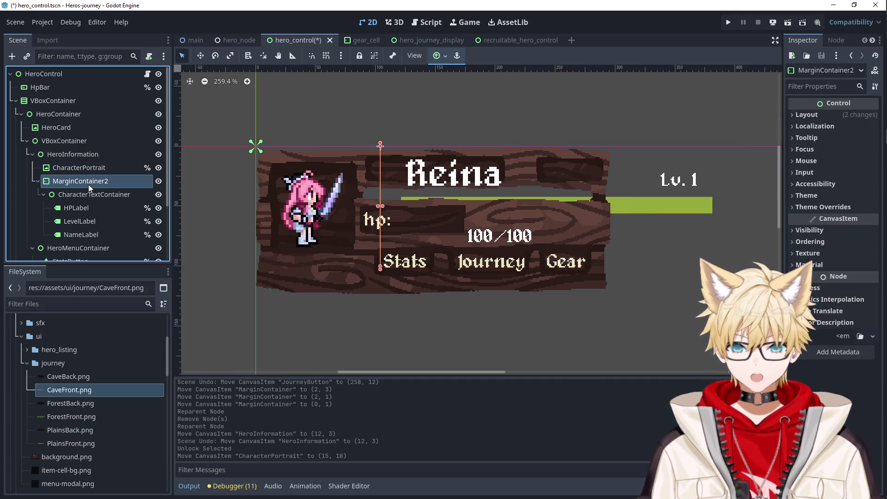
{"action": "left_click", "coordinate": [95, 195]}
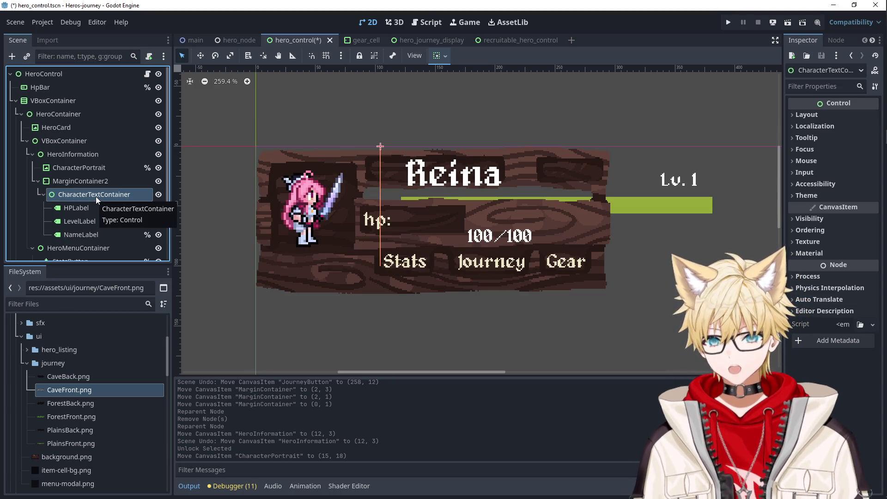
{"action": "left_click", "coordinate": [91, 205]}
{"action": "left_click_drag", "start_coordinate": [461, 244], "coordinate": [413, 225]}
Move the Lv. 1 LevelLabel onto the right plaque at (122, 5).
{"action": "left_click", "coordinate": [528, 272]}
{"action": "left_click", "coordinate": [93, 208]}
{"action": "left_click", "coordinate": [107, 222]}
{"action": "left_click_drag", "start_coordinate": [689, 184], "coordinate": [581, 177]}
Move the Reina NameLabel onto the top plaque at (-12, 4).
{"action": "left_click", "coordinate": [664, 282]}
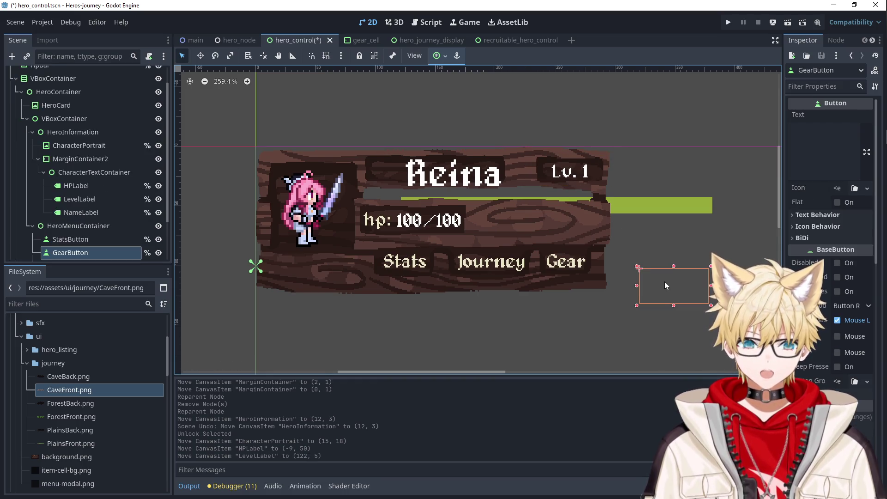
{"action": "left_click", "coordinate": [103, 210]}
{"action": "left_click_drag", "start_coordinate": [466, 177], "coordinate": [429, 174]}
{"action": "left_click", "coordinate": [669, 198]}
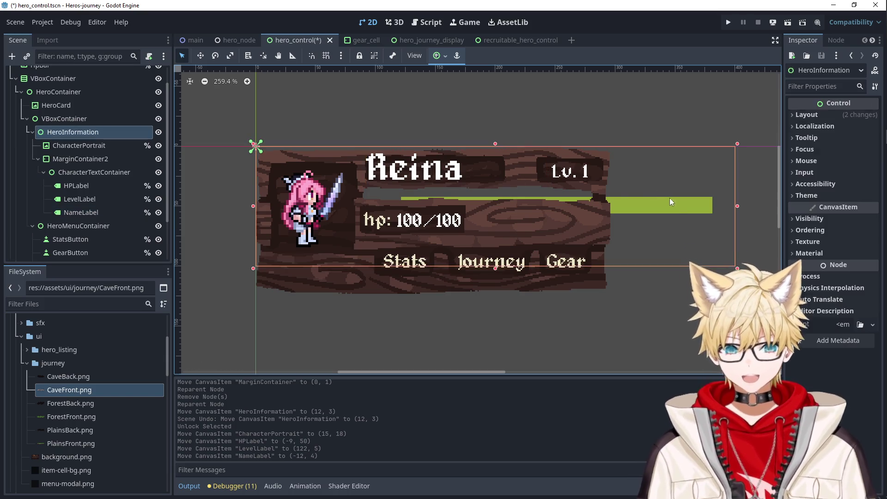
{"action": "left_click", "coordinate": [38, 158]}
{"action": "left_click", "coordinate": [37, 159]}
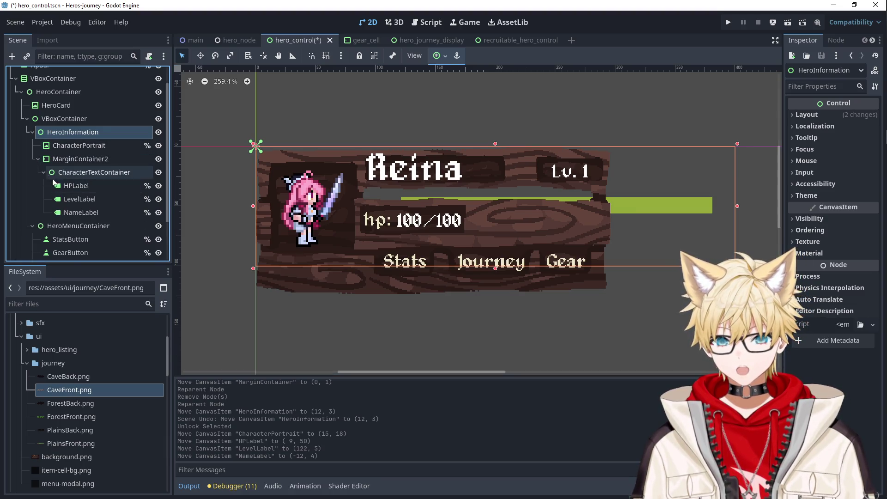
{"action": "left_click", "coordinate": [76, 185]}
{"action": "left_click", "coordinate": [79, 198]}
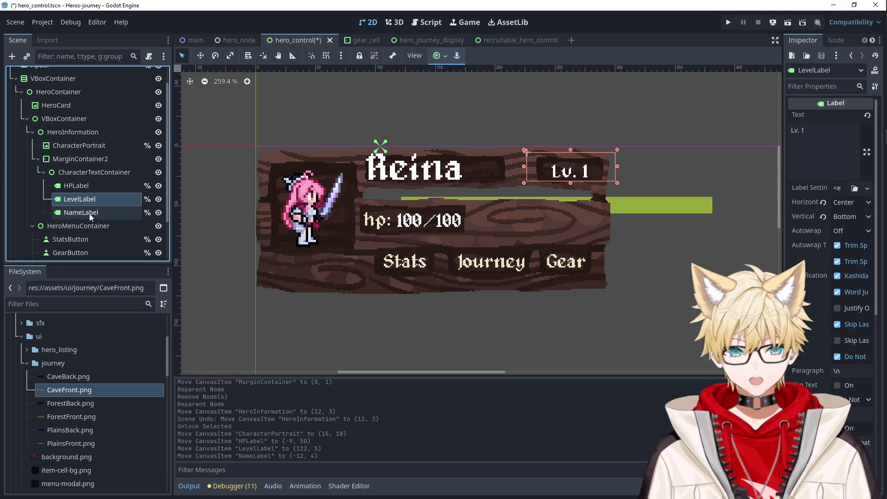
Undo an accidental HeroInformation move and lock HeroInformation in place.
{"action": "left_click", "coordinate": [90, 213]}
{"action": "left_click", "coordinate": [592, 218]}
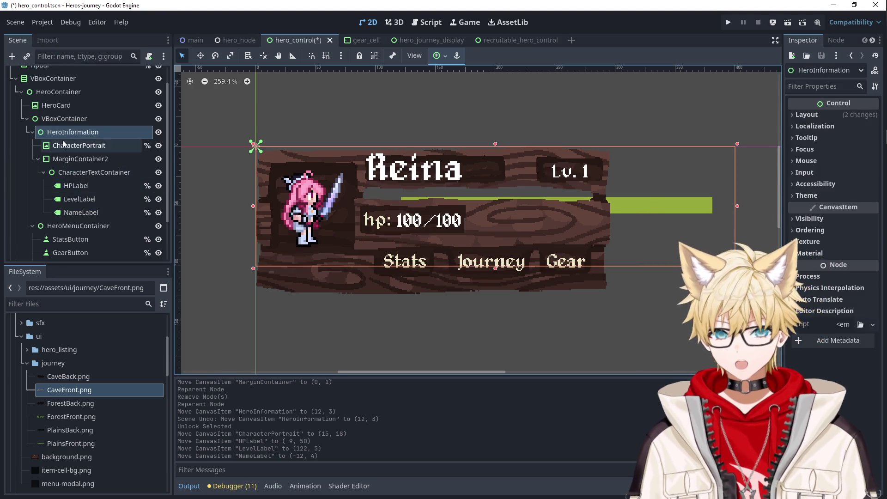
{"action": "scroll", "coordinate": [79, 179], "scroll_direction": "up", "scroll_amount": 2}
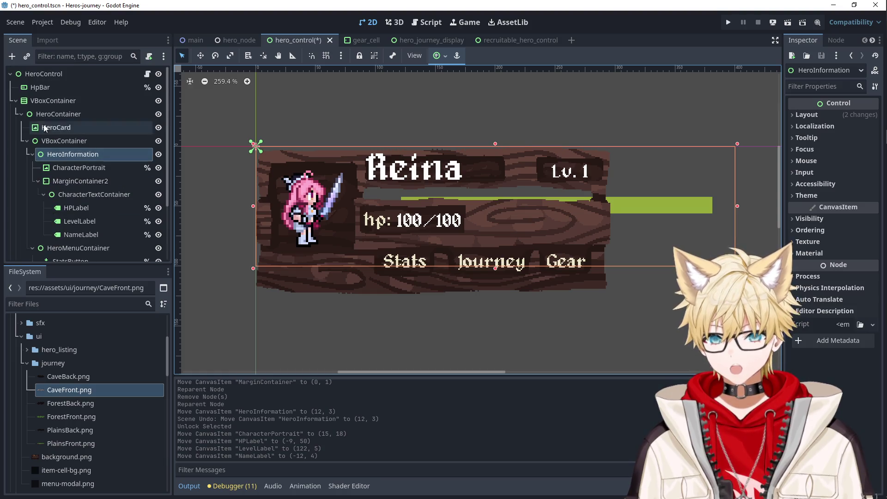
{"action": "left_click_drag", "start_coordinate": [439, 183], "coordinate": [414, 176]}
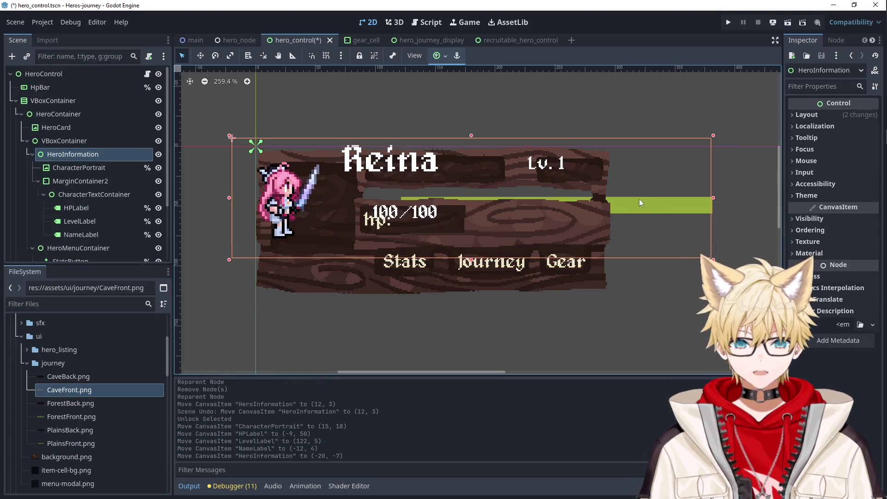
{"action": "key", "text": "ctrl+z"}
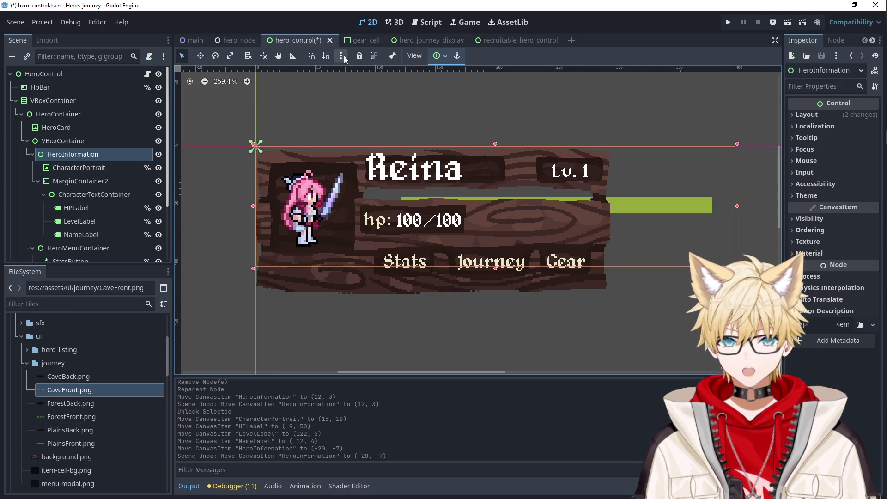
{"action": "left_click", "coordinate": [359, 55]}
Undo the inner VBoxContainer shift and lock it in place.
{"action": "left_click", "coordinate": [67, 92]}
{"action": "left_click_drag", "start_coordinate": [635, 185], "coordinate": [591, 179]}
{"action": "key", "text": "ctrl+z"}
{"action": "left_click", "coordinate": [359, 55]}
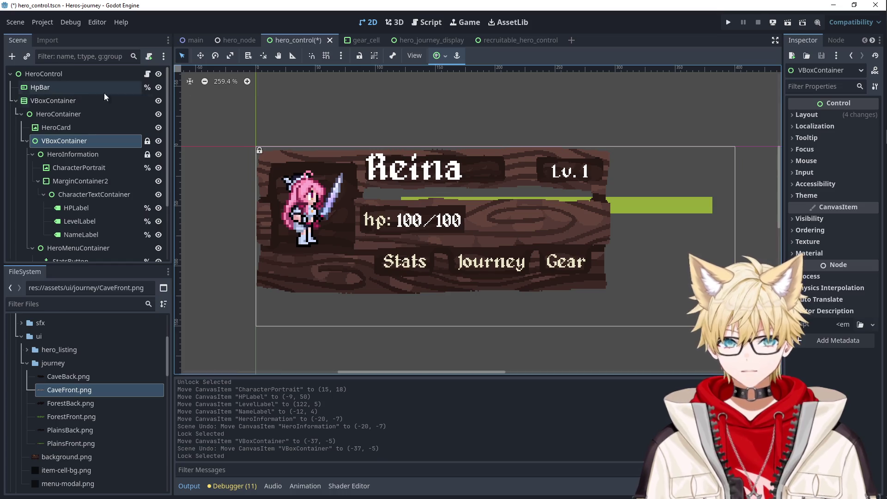
Undo the HeroCard shift, then lock both HeroCard and HeroContainer.
{"action": "left_click", "coordinate": [512, 167]}
{"action": "left_click_drag", "start_coordinate": [403, 152], "coordinate": [358, 148]}
{"action": "key", "text": "ctrl+z"}
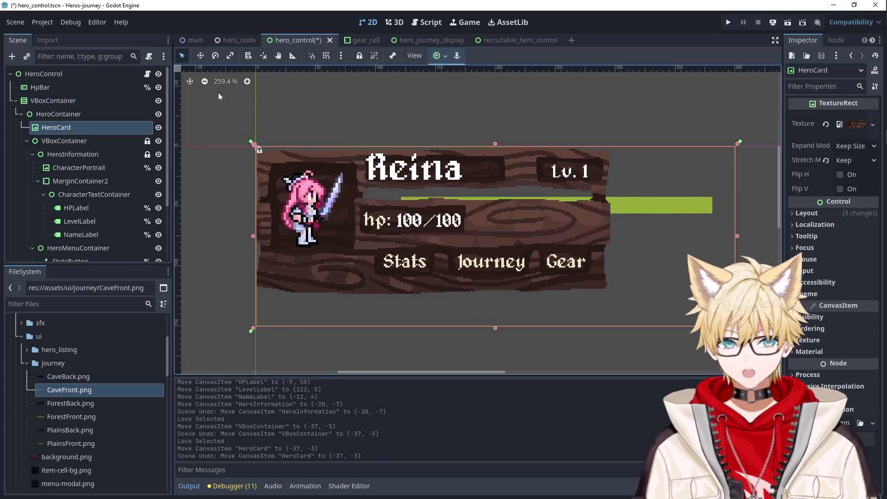
{"action": "left_click", "coordinate": [359, 55]}
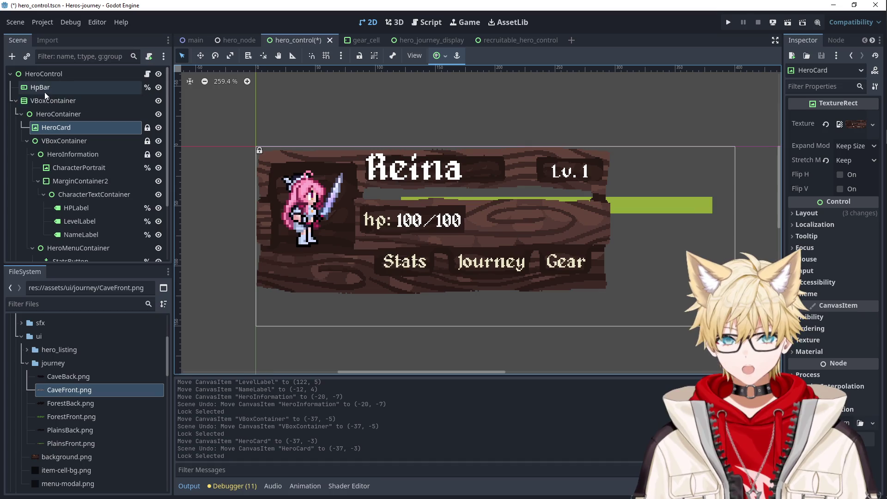
{"action": "left_click", "coordinate": [616, 180]}
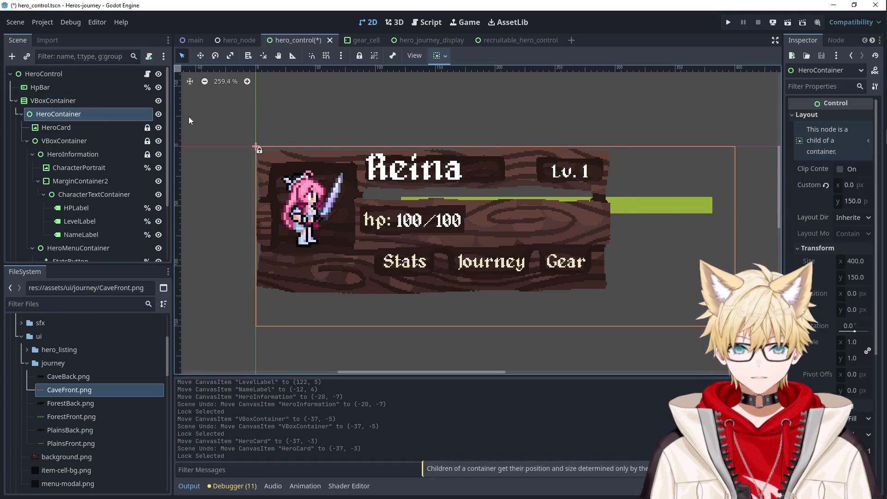
{"action": "left_click", "coordinate": [356, 57]}
{"action": "left_click", "coordinate": [80, 91]}
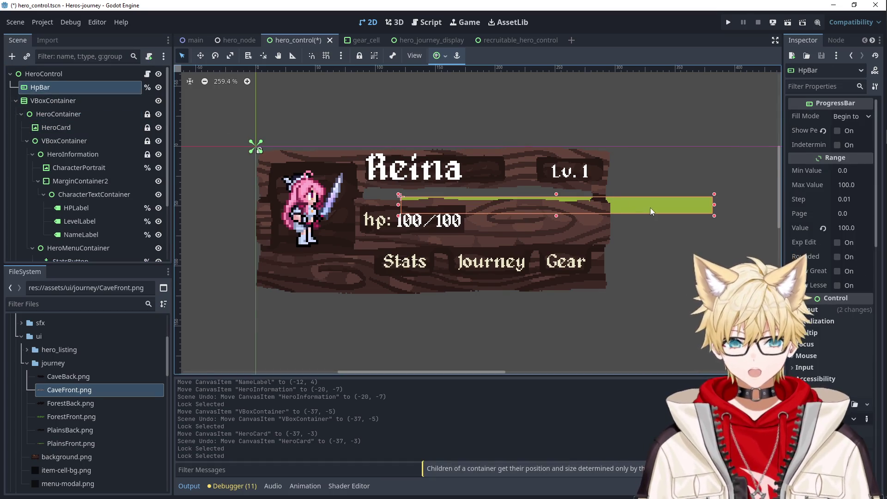
Undo the outer VBoxContainer shift and lock it in place.
{"action": "left_click_drag", "start_coordinate": [650, 207], "coordinate": [620, 200]}
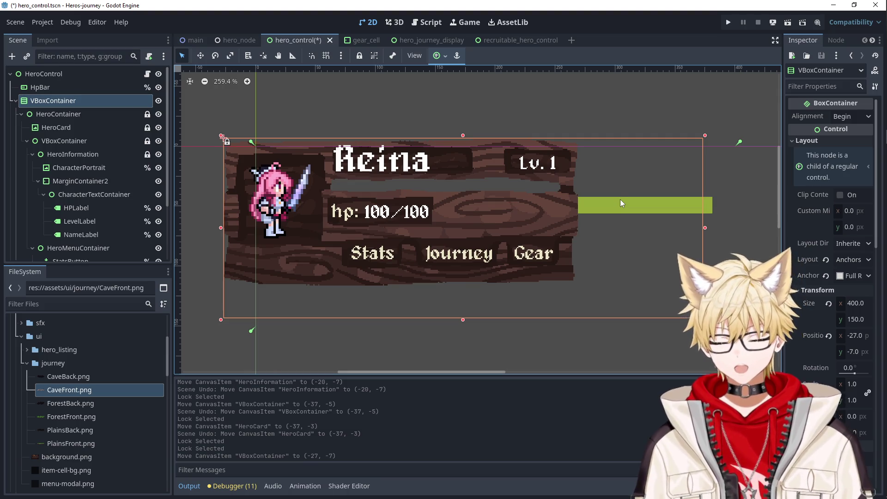
{"action": "key", "text": "ctrl+z"}
{"action": "left_click", "coordinate": [357, 55]}
Move HpBar to (88, 32) and narrow it to 195×14 beneath the name plaque.
{"action": "left_click", "coordinate": [77, 90]}
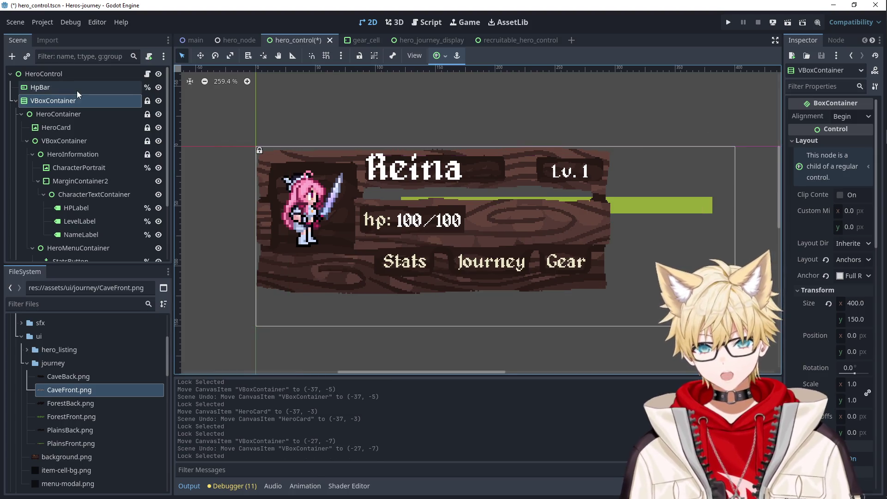
{"action": "left_click_drag", "start_coordinate": [648, 206], "coordinate": [609, 194]}
{"action": "left_click_drag", "start_coordinate": [683, 194], "coordinate": [600, 193]}
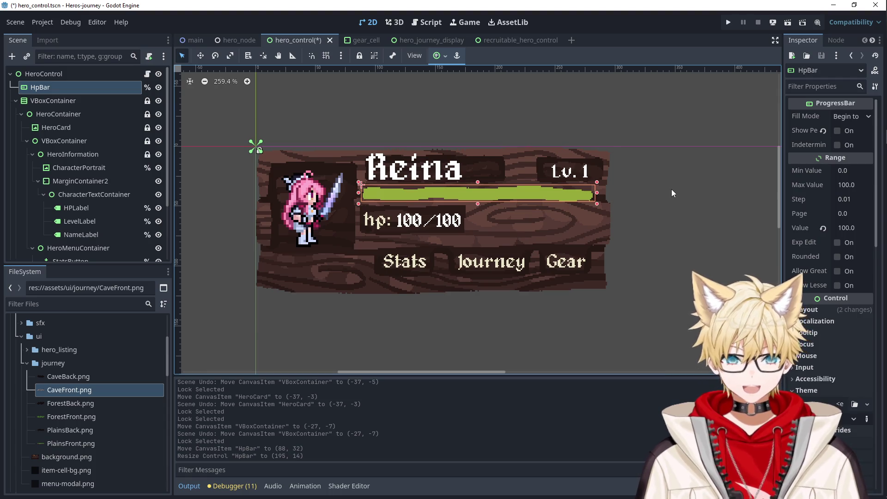
{"action": "left_click", "coordinate": [529, 183]}
{"action": "left_click", "coordinate": [97, 98]}
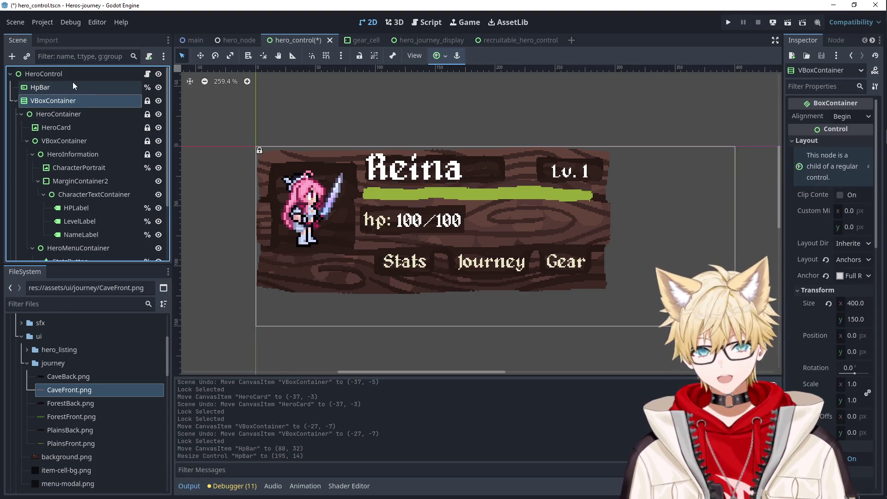
{"action": "left_click", "coordinate": [73, 86]}
{"action": "left_click", "coordinate": [79, 101]}
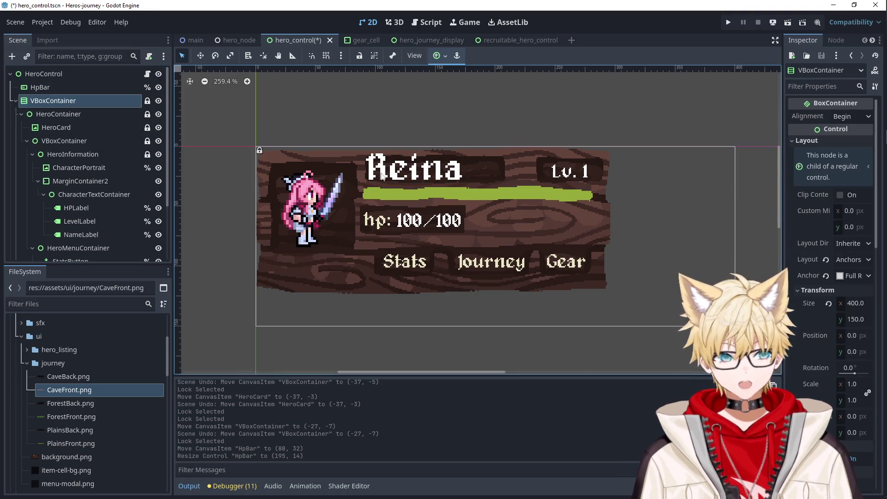
{"action": "left_click", "coordinate": [87, 113]}
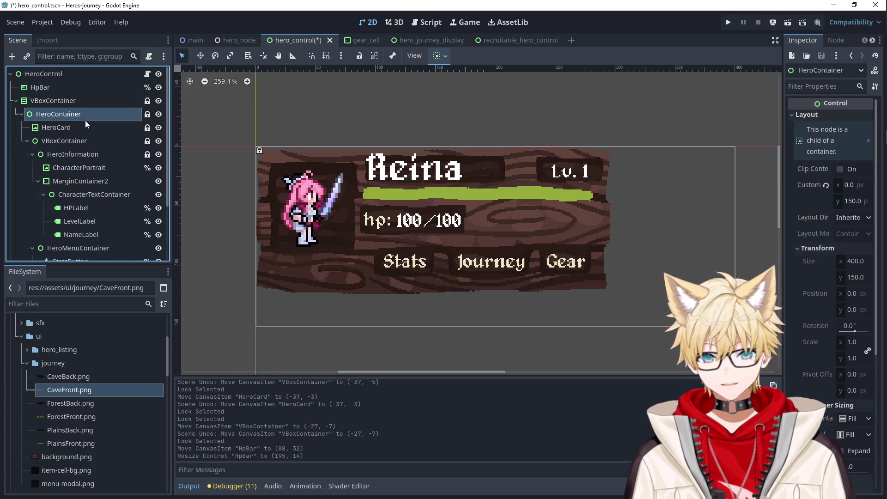
Select HeroInformation and unlock it.
{"action": "left_click", "coordinate": [89, 126]}
{"action": "left_click", "coordinate": [88, 140]}
{"action": "left_click", "coordinate": [91, 155]}
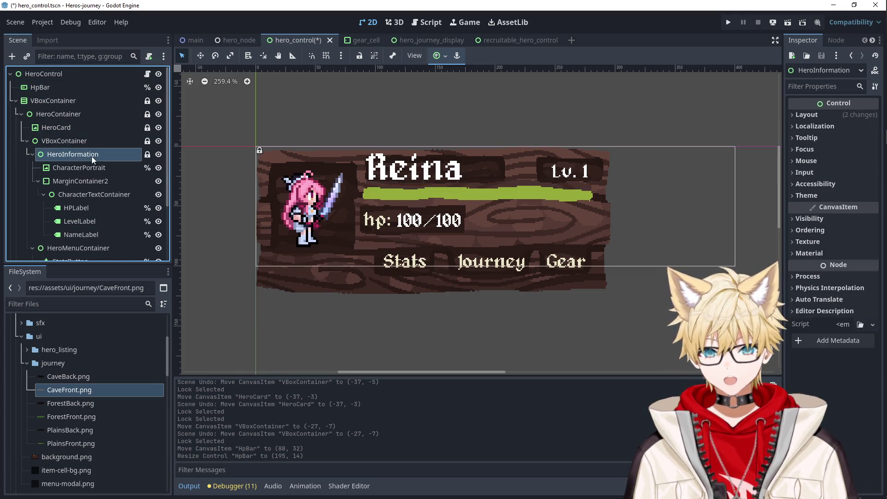
{"action": "left_click", "coordinate": [359, 57]}
Filter the Inspector for 'mini' and revert HeroInformation's Custom Minimum Size to zero.
{"action": "left_click", "coordinate": [615, 200]}
{"action": "left_click", "coordinate": [821, 86]}
{"action": "type", "text": "mini"}
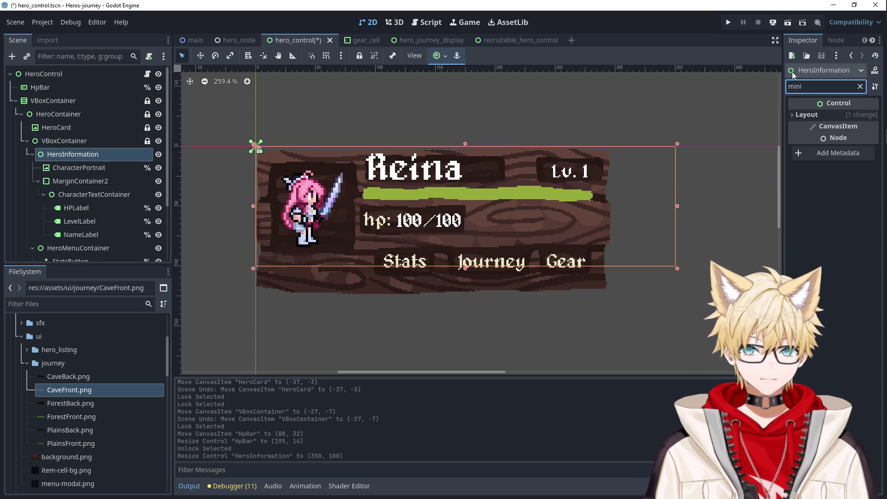
{"action": "left_click", "coordinate": [822, 115]}
{"action": "left_click", "coordinate": [828, 158]}
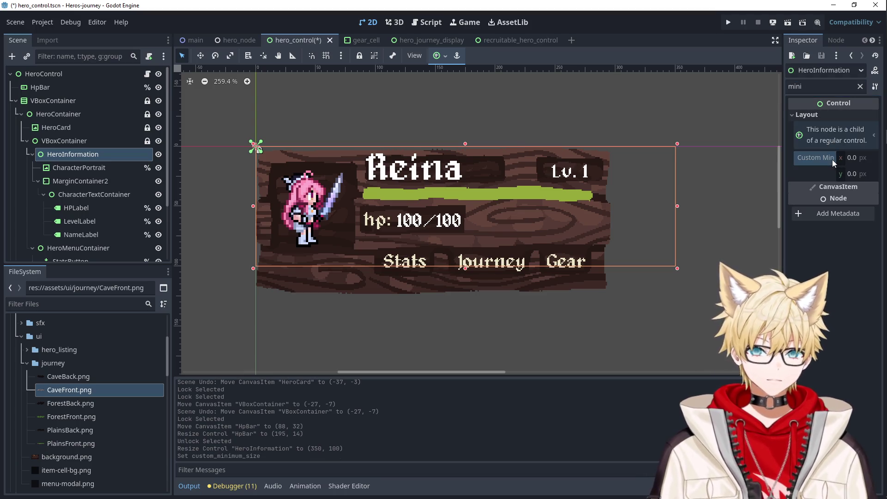
Resize HeroInformation to 297×124 so it matches the card edges.
{"action": "left_click_drag", "start_coordinate": [677, 206], "coordinate": [613, 205]}
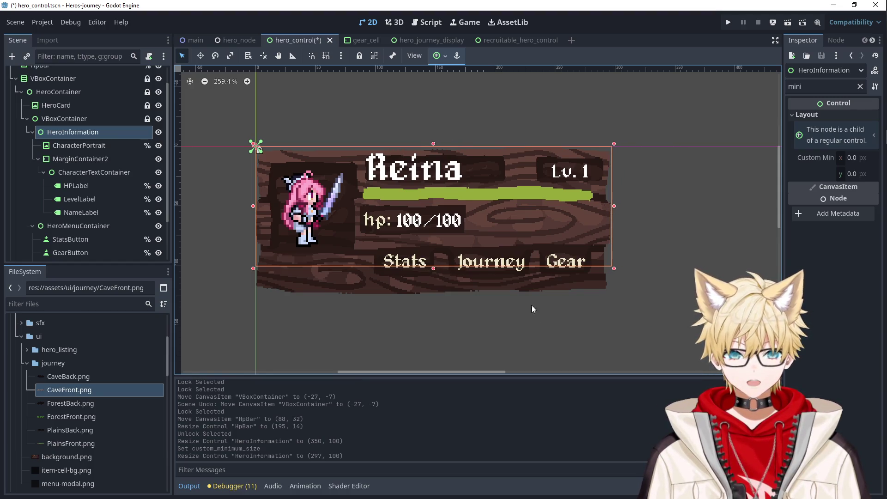
{"action": "left_click_drag", "start_coordinate": [435, 268], "coordinate": [437, 296]}
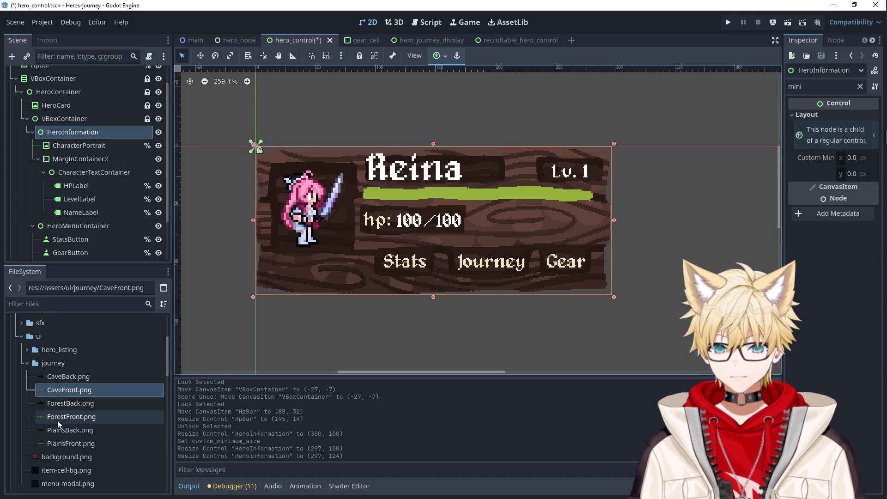
{"action": "left_click", "coordinate": [26, 351]}
{"action": "left_click", "coordinate": [65, 403]}
{"action": "left_click", "coordinate": [32, 134]}
{"action": "left_click", "coordinate": [27, 140]}
{"action": "left_click", "coordinate": [49, 116]}
{"action": "left_click", "coordinate": [55, 130]}
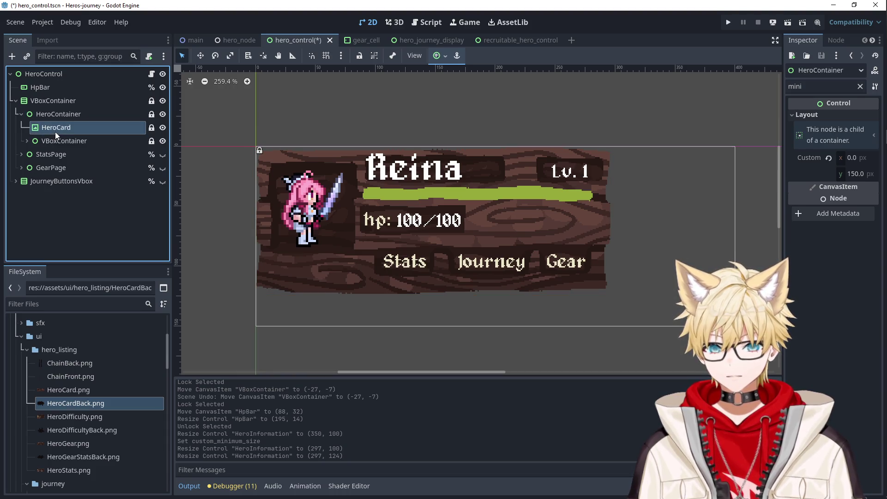
{"action": "left_click", "coordinate": [51, 119]}
{"action": "left_click", "coordinate": [93, 125]}
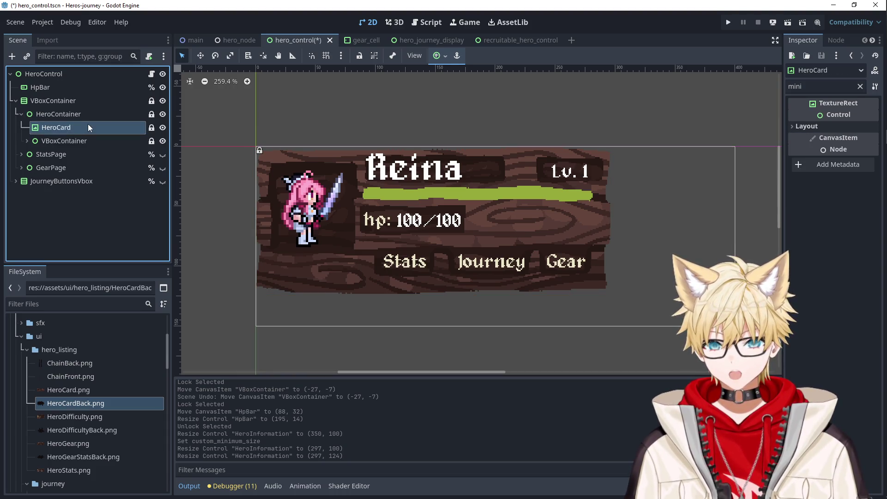
{"action": "left_click", "coordinate": [62, 116]}
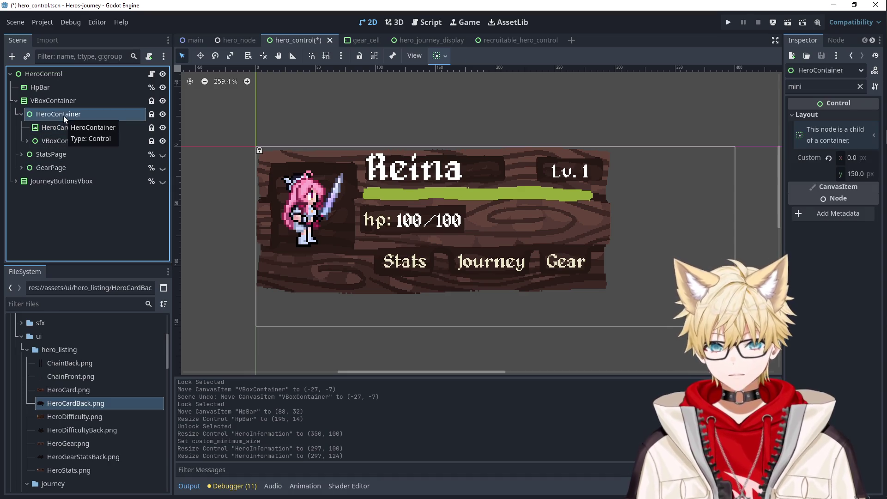
{"action": "left_click", "coordinate": [66, 126]}
{"action": "left_click", "coordinate": [27, 139]}
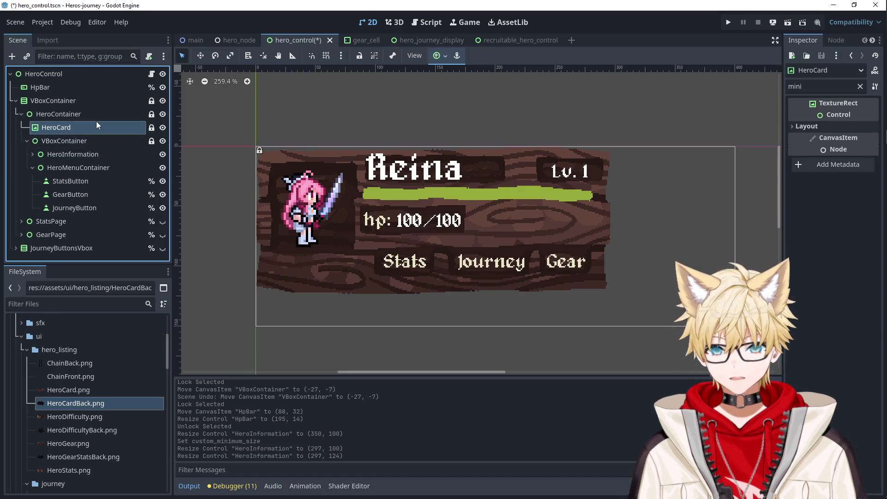
{"action": "left_click", "coordinate": [861, 86]}
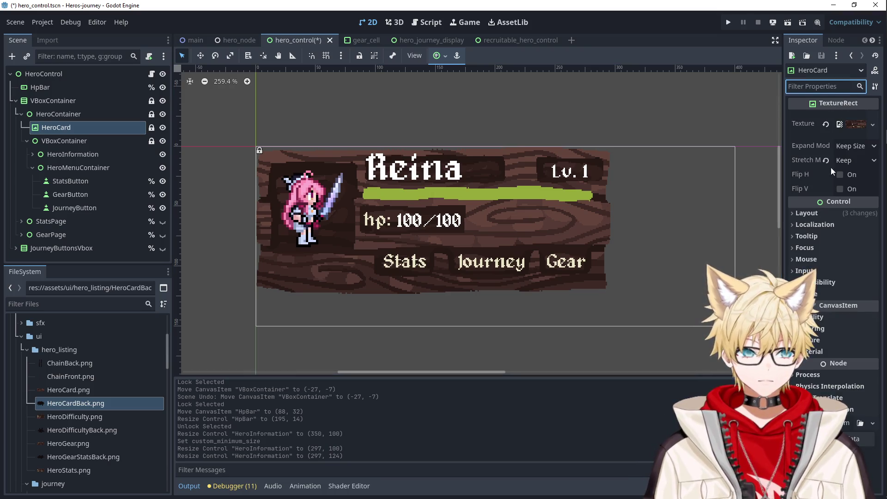
{"action": "left_click", "coordinate": [807, 213]}
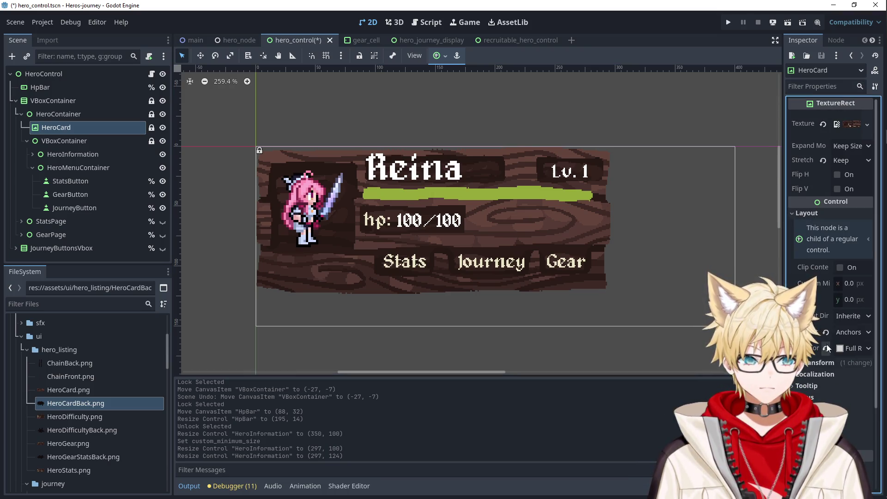
{"action": "left_click", "coordinate": [804, 86]}
{"action": "type", "text": "mini"}
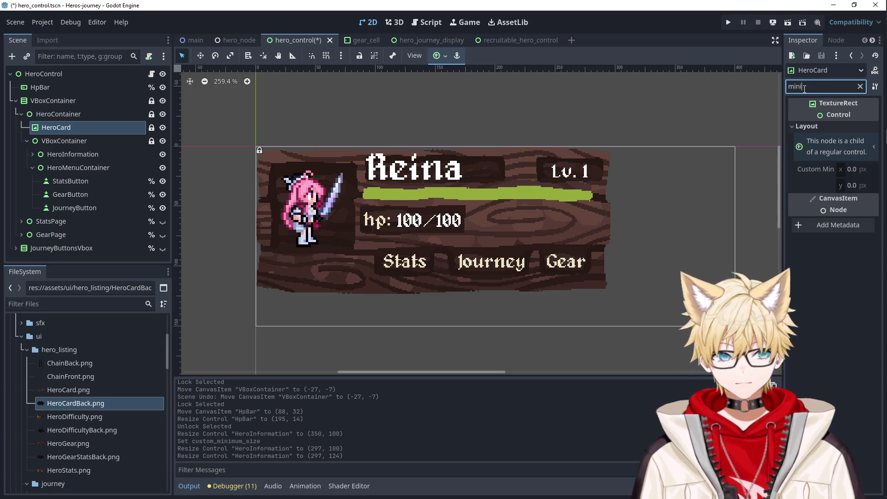
{"action": "left_click", "coordinate": [78, 114]}
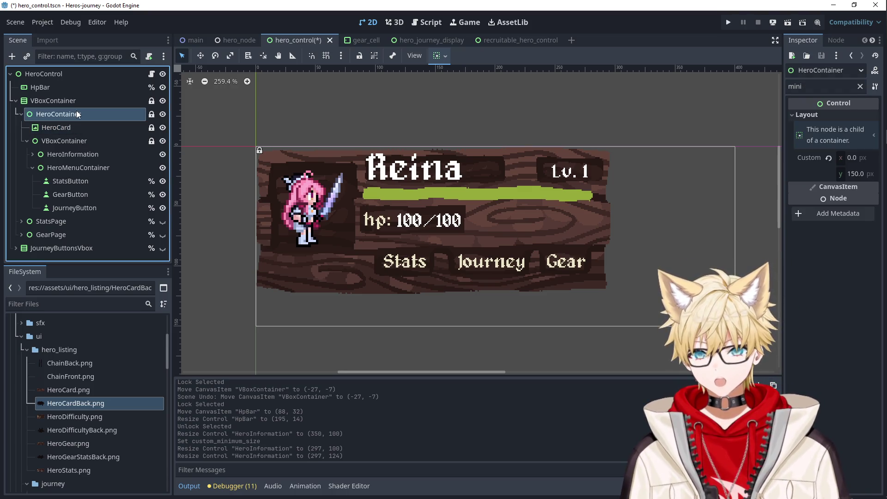
{"action": "left_click", "coordinate": [85, 100]}
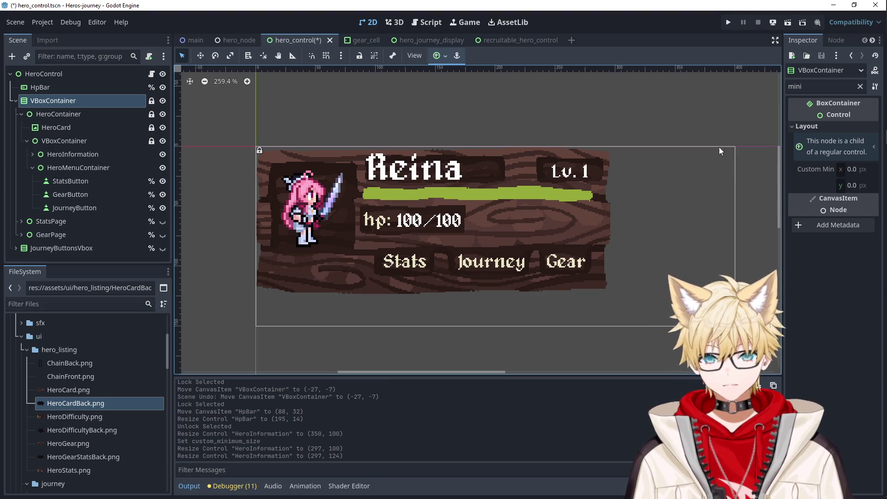
{"action": "left_click", "coordinate": [65, 141]}
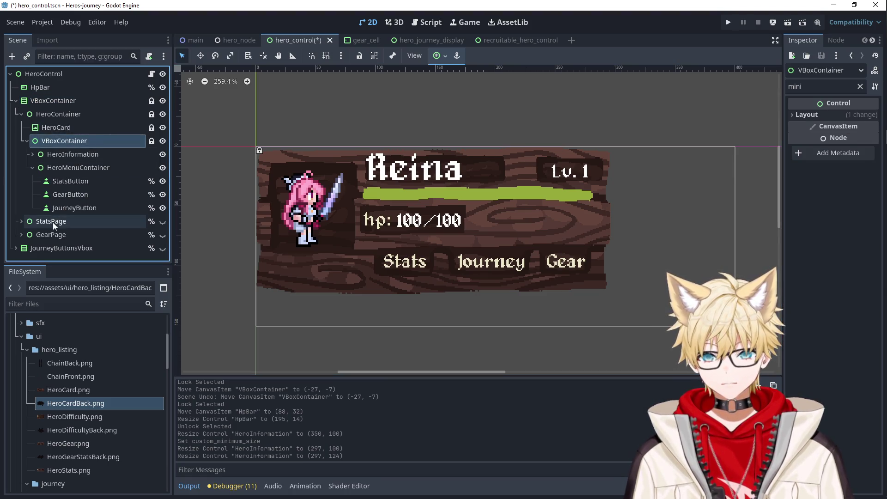
{"action": "left_click", "coordinate": [53, 223]}
{"action": "left_click", "coordinate": [55, 238]}
{"action": "left_click", "coordinate": [58, 223]}
{"action": "left_click", "coordinate": [56, 116]}
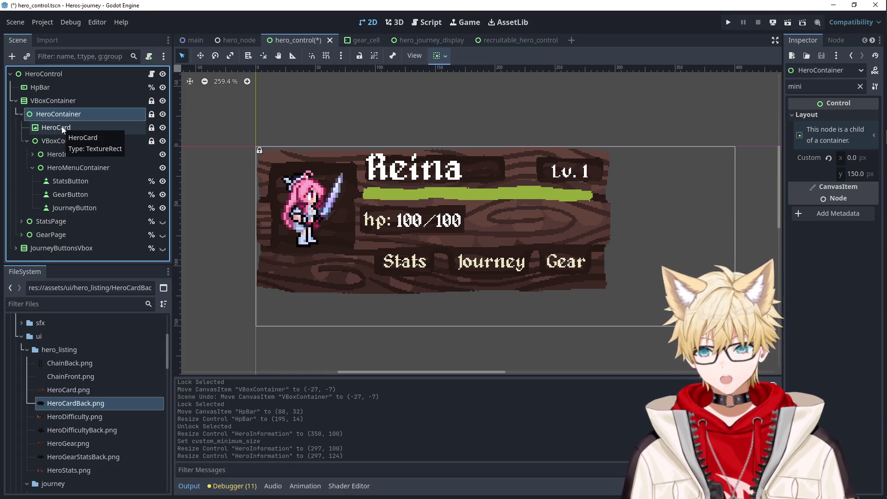
{"action": "left_click", "coordinate": [62, 129]}
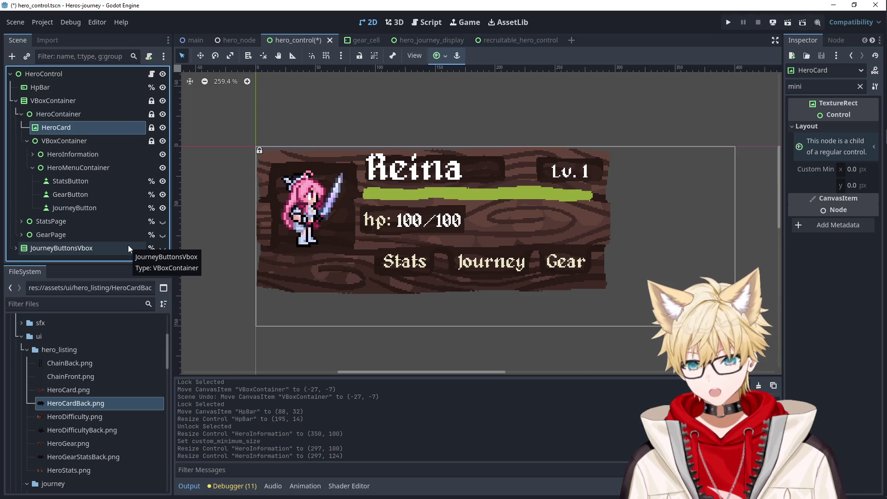
{"action": "left_click", "coordinate": [96, 143]}
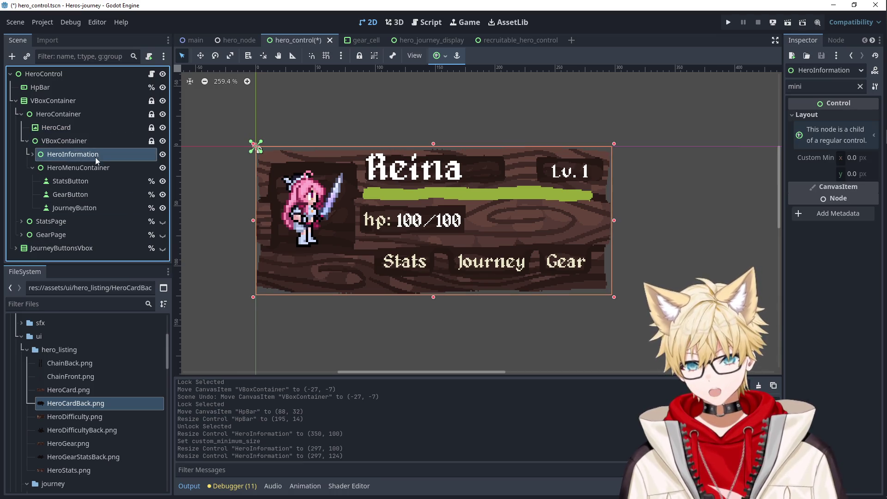
{"action": "left_click", "coordinate": [101, 168]}
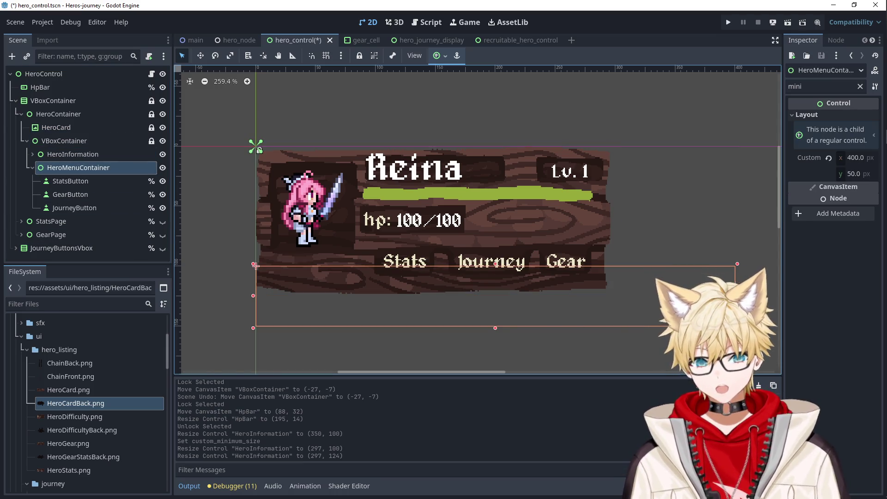
{"action": "left_click", "coordinate": [77, 141]}
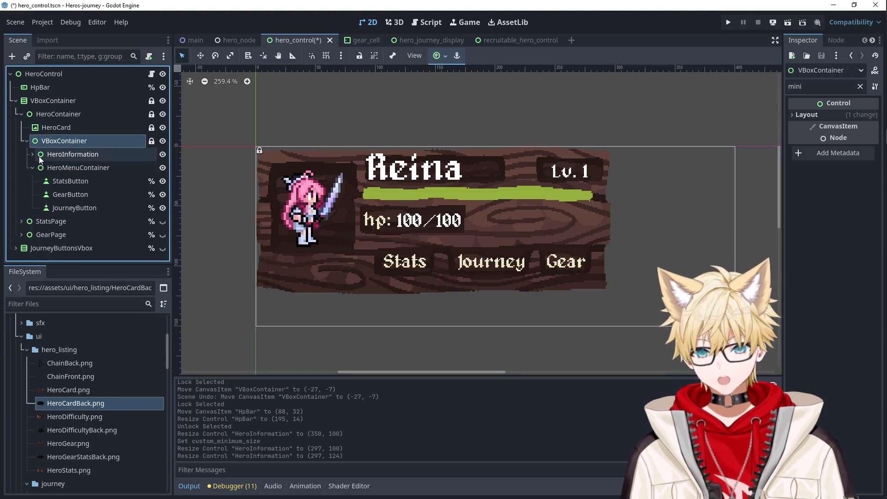
{"action": "left_click", "coordinate": [32, 154]}
{"action": "left_click", "coordinate": [70, 159]}
{"action": "left_click", "coordinate": [74, 173]}
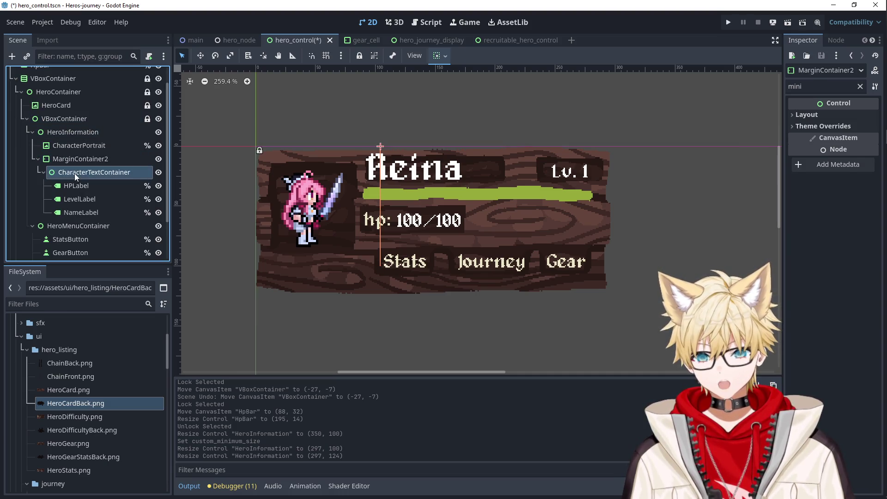
{"action": "left_click", "coordinate": [76, 133]}
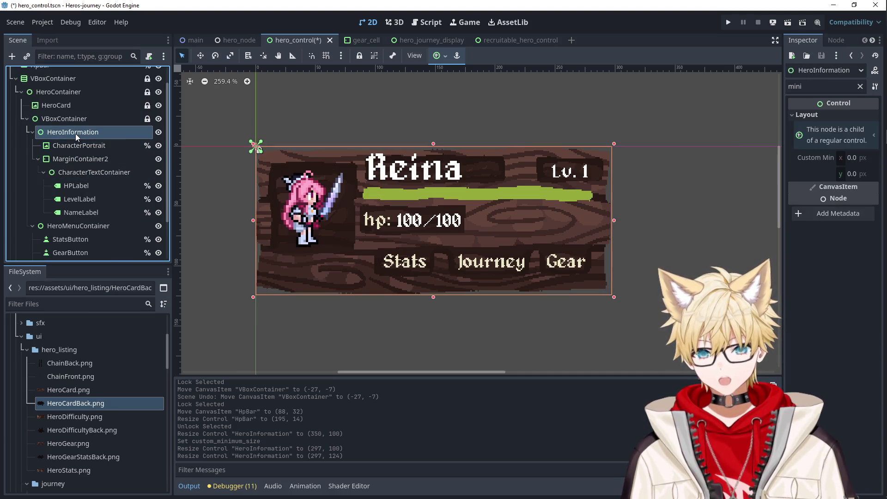
{"action": "left_click", "coordinate": [106, 119]}
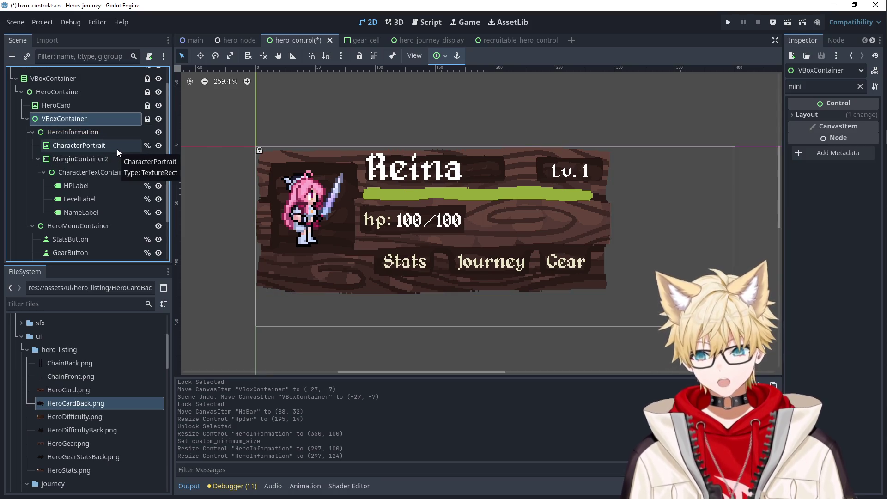
{"action": "left_click", "coordinate": [80, 133]}
{"action": "left_click", "coordinate": [85, 147]}
{"action": "left_click", "coordinate": [87, 158]}
{"action": "left_click", "coordinate": [94, 173]}
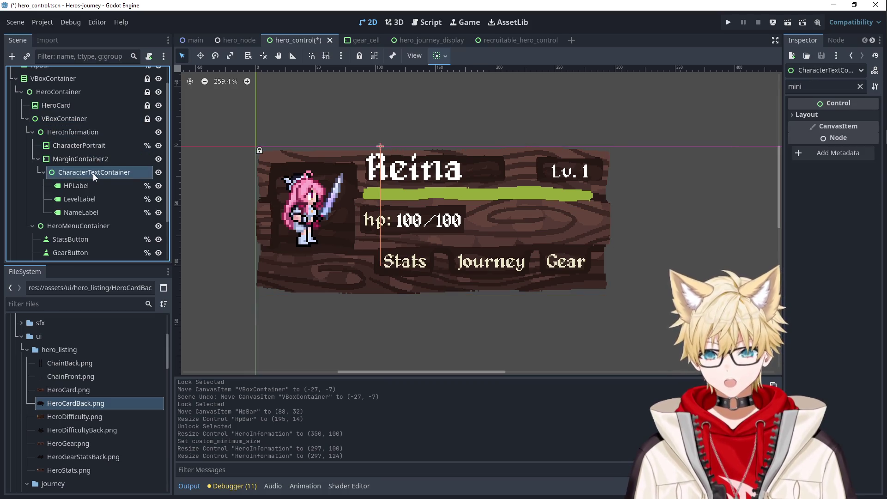
{"action": "left_click", "coordinate": [88, 157]}
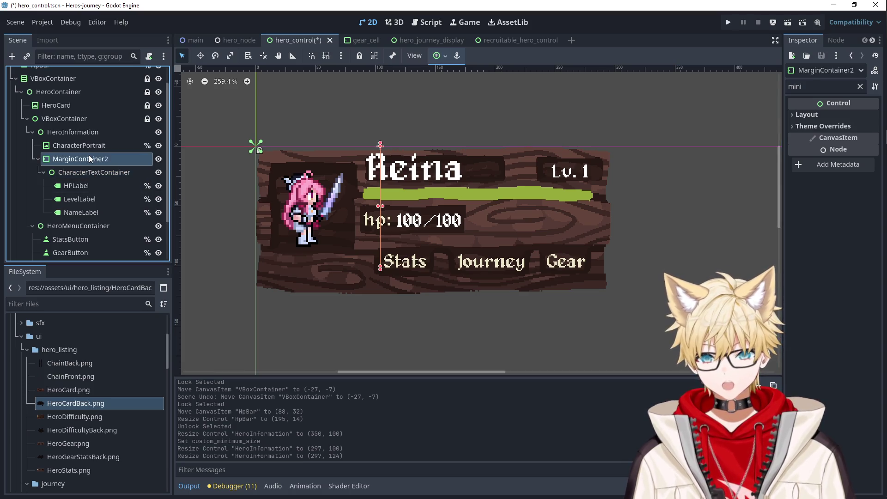
{"action": "left_click", "coordinate": [38, 160]}
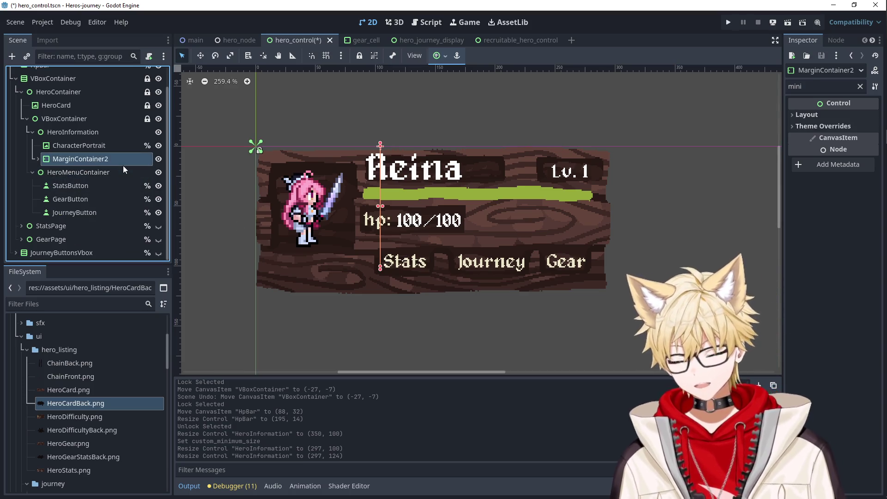
Move CharacterTextContainer directly under HeroInformation and delete the emptied MarginContainer2.
{"action": "left_click", "coordinate": [38, 158]}
{"action": "left_click", "coordinate": [65, 171]}
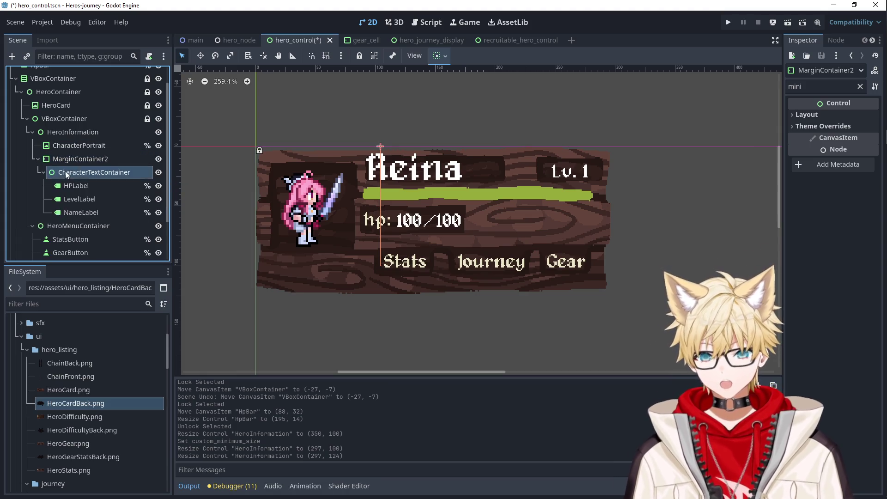
{"action": "left_click", "coordinate": [76, 185]}
{"action": "left_click", "coordinate": [79, 198]}
{"action": "left_click", "coordinate": [79, 212]}
{"action": "left_click", "coordinate": [77, 171]}
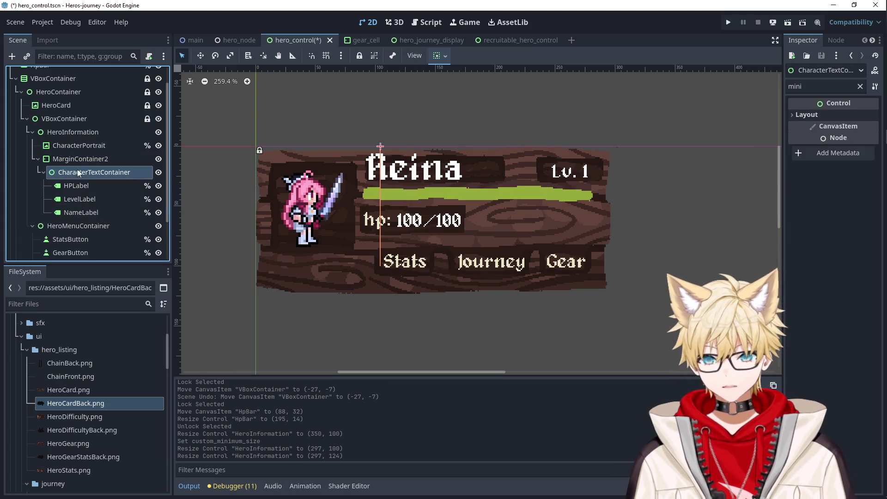
{"action": "left_click", "coordinate": [76, 161]}
{"action": "left_click_drag", "start_coordinate": [73, 171], "coordinate": [67, 153]}
{"action": "left_click", "coordinate": [71, 159]}
{"action": "key", "text": "Delete"}
{"action": "key", "text": "Return"}
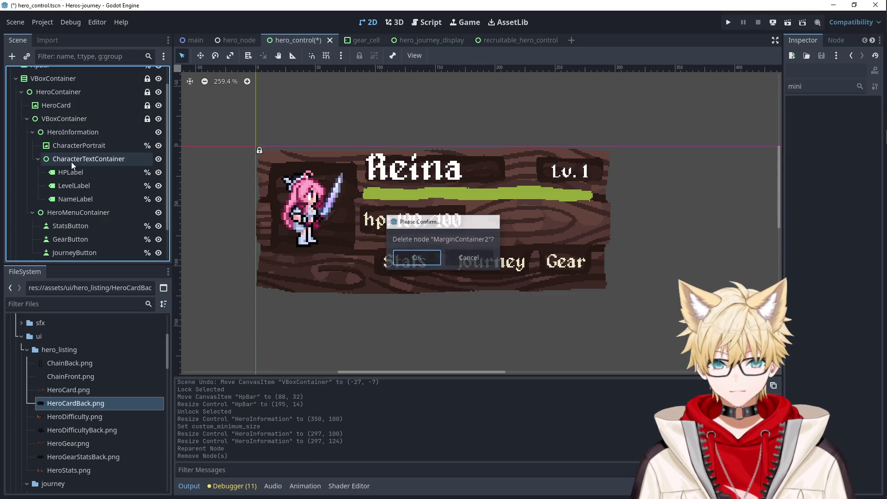
Move HPLabel, LevelLabel and NameLabel under HeroInformation and delete the emptied CharacterTextContainer.
{"action": "left_click", "coordinate": [74, 161]}
{"action": "left_click", "coordinate": [81, 173]}
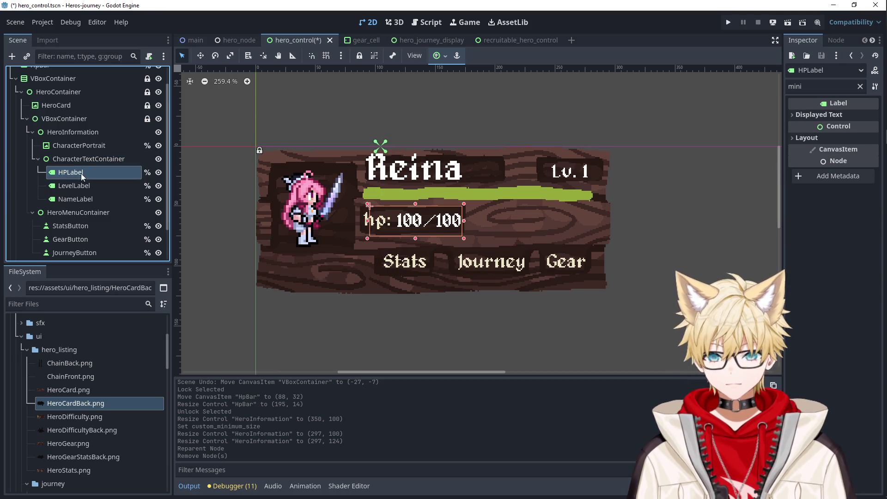
{"action": "left_click", "coordinate": [81, 196], "text": "shift"}
{"action": "left_click_drag", "start_coordinate": [82, 196], "coordinate": [72, 138]}
{"action": "left_click", "coordinate": [78, 160]}
{"action": "key", "text": "Delete"}
{"action": "left_click", "coordinate": [403, 251]}
Inspect the labels, CharacterPortrait and HeroInformation's bounds on the card.
{"action": "left_click", "coordinate": [64, 162]}
{"action": "left_click", "coordinate": [72, 174]}
{"action": "left_click", "coordinate": [73, 186]}
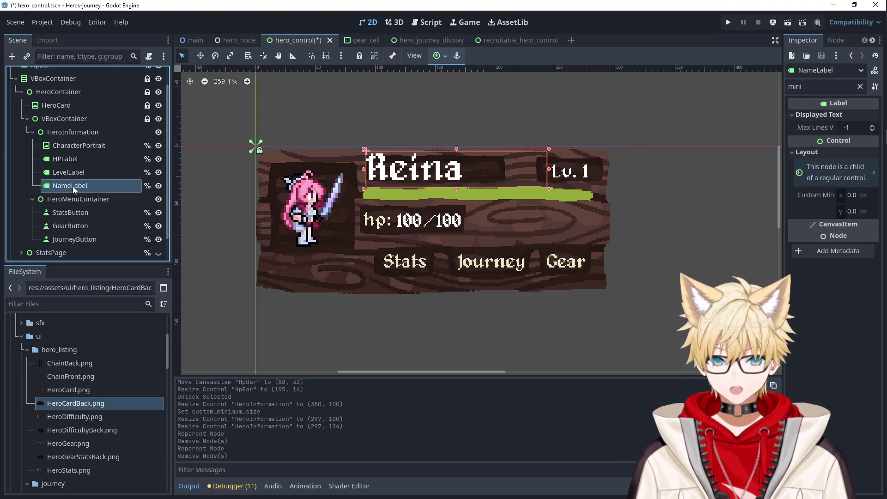
{"action": "left_click", "coordinate": [70, 172]}
{"action": "left_click", "coordinate": [71, 146]}
{"action": "left_click", "coordinate": [71, 133]}
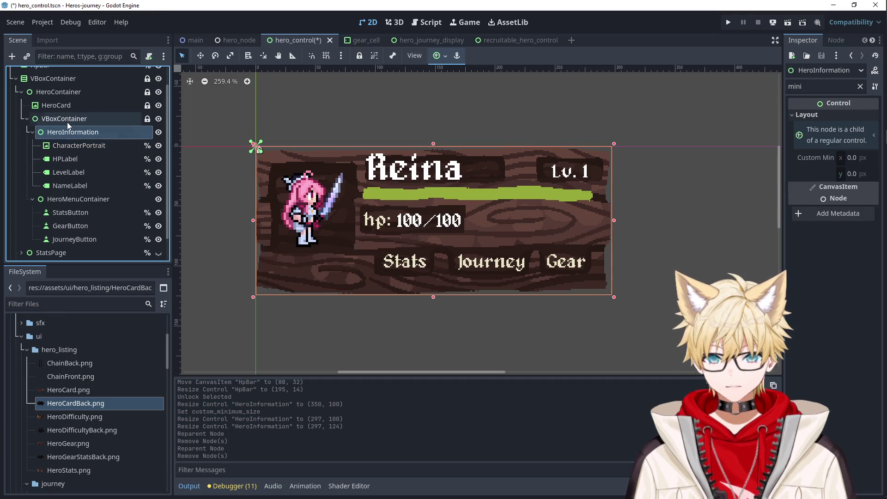
{"action": "left_click", "coordinate": [65, 119]}
{"action": "left_click", "coordinate": [67, 131]}
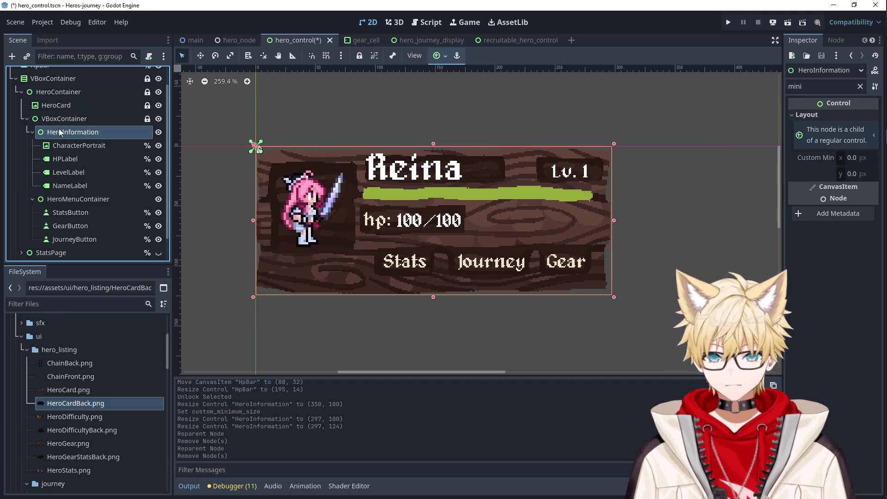
{"action": "left_click", "coordinate": [65, 119]}
Reset HeroMenuContainer's minimum size to zero and resize it to 294 wide.
{"action": "left_click", "coordinate": [69, 199]}
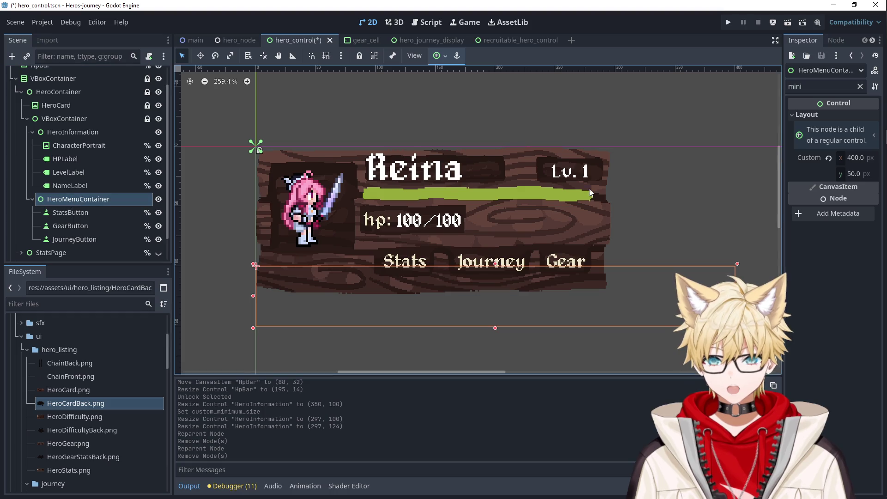
{"action": "left_click", "coordinate": [828, 158]}
{"action": "left_click_drag", "start_coordinate": [607, 300], "coordinate": [608, 300]}
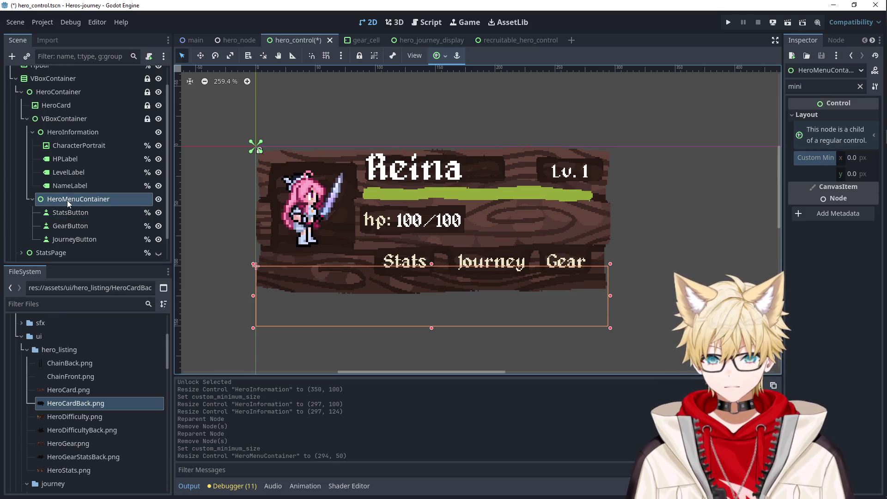
Move the Stats, Gear and Journey buttons under HeroInformation and delete HeroMenuContainer.
{"action": "left_click", "coordinate": [71, 213]}
{"action": "left_click", "coordinate": [74, 239], "text": "shift"}
{"action": "left_click_drag", "start_coordinate": [73, 239], "coordinate": [68, 144]}
{"action": "left_click", "coordinate": [69, 239]}
{"action": "key", "text": "Delete"}
{"action": "key", "text": "Return"}
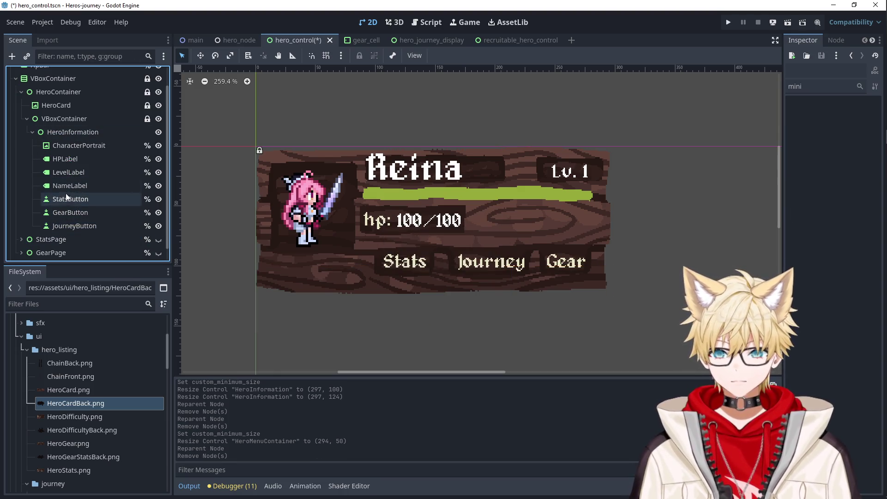
Arrange the Stats, Gear and Journey buttons in a row along the card's bottom.
{"action": "left_click", "coordinate": [67, 198]}
{"action": "left_click_drag", "start_coordinate": [453, 298], "coordinate": [405, 274]}
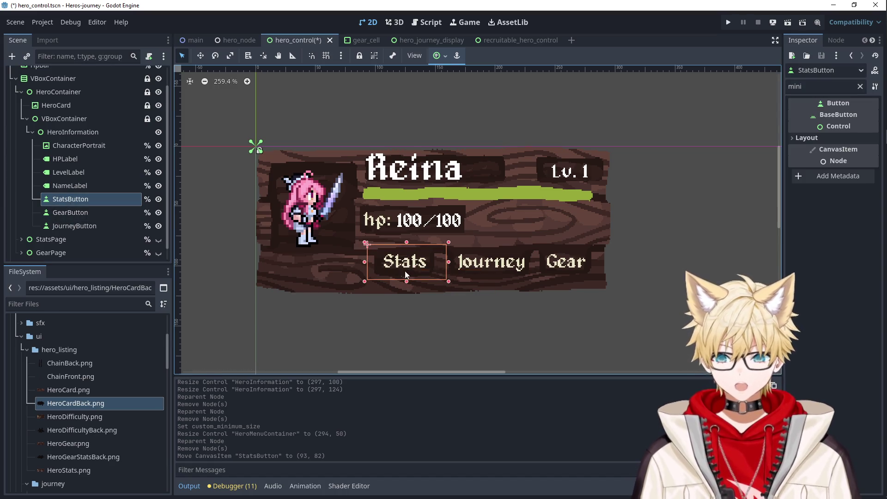
{"action": "left_click", "coordinate": [70, 212]}
{"action": "mouse_move", "coordinate": [663, 287]}
{"action": "left_mouse_down"}
{"action": "mouse_move", "coordinate": [516, 271]}
{"action": "mouse_move", "coordinate": [556, 261]}
{"action": "left_mouse_up"}
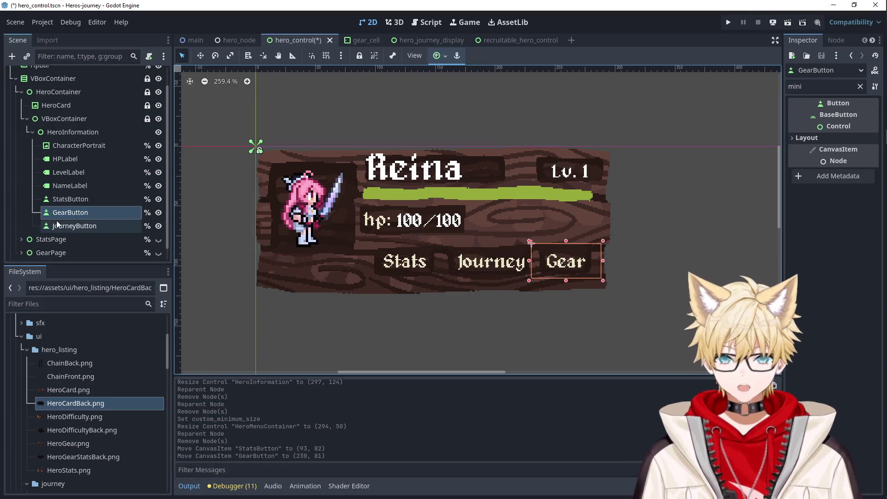
{"action": "left_click", "coordinate": [58, 225]}
{"action": "left_click_drag", "start_coordinate": [632, 281], "coordinate": [555, 265]}
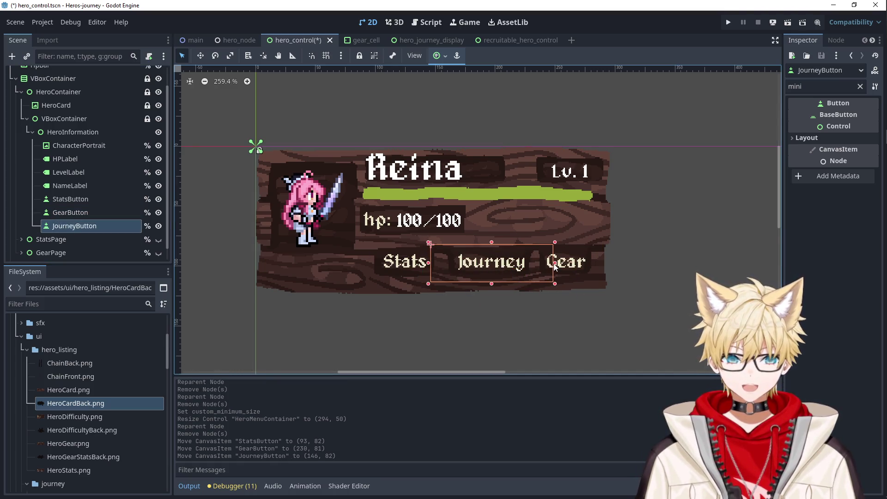
{"action": "mouse_move", "coordinate": [501, 263]}
{"action": "left_mouse_down"}
{"action": "mouse_move", "coordinate": [514, 263]}
{"action": "mouse_move", "coordinate": [490, 276]}
{"action": "left_mouse_up"}
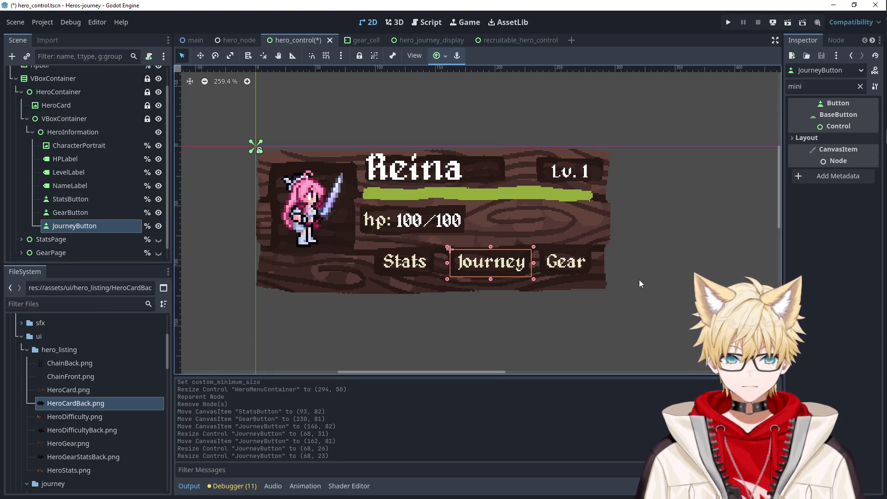
{"action": "left_click", "coordinate": [639, 279]}
Shrink the Stats button to 48×22 and the Gear button to 42×25.
{"action": "left_click", "coordinate": [68, 194]}
{"action": "left_click", "coordinate": [69, 220]}
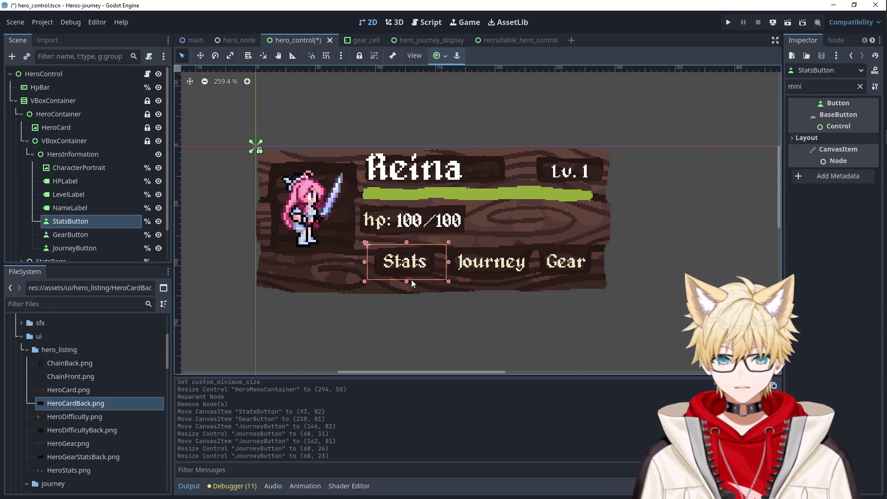
{"action": "mouse_move", "coordinate": [405, 277]}
{"action": "left_mouse_down"}
{"action": "mouse_move", "coordinate": [406, 248]}
{"action": "mouse_move", "coordinate": [435, 262]}
{"action": "left_mouse_up"}
{"action": "left_click_drag", "start_coordinate": [374, 262], "coordinate": [382, 262]}
{"action": "left_click", "coordinate": [392, 330]}
{"action": "left_click", "coordinate": [74, 248]}
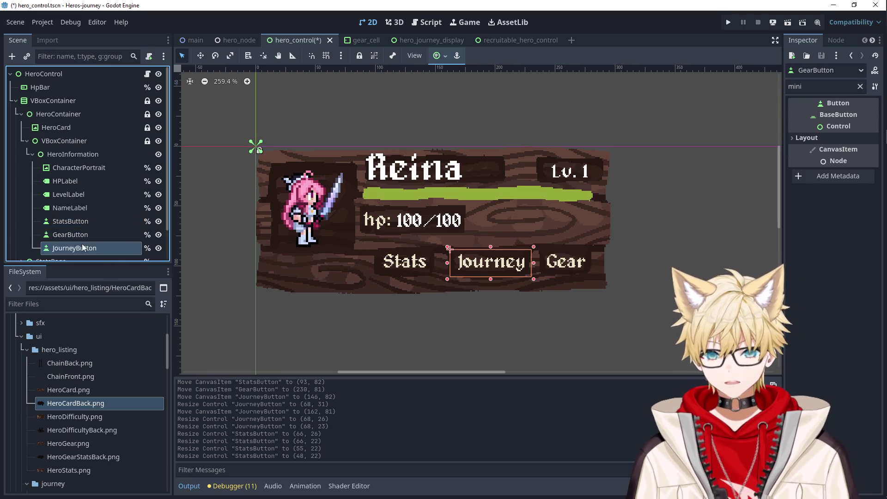
{"action": "left_click", "coordinate": [118, 234]}
{"action": "mouse_move", "coordinate": [538, 260]}
{"action": "left_mouse_down"}
{"action": "mouse_move", "coordinate": [575, 245]}
{"action": "mouse_move", "coordinate": [583, 262]}
{"action": "mouse_move", "coordinate": [568, 276]}
{"action": "left_mouse_up"}
{"action": "left_click", "coordinate": [445, 236]}
Nest the HeroCard node inside HeroInformation.
{"action": "left_click", "coordinate": [73, 154]}
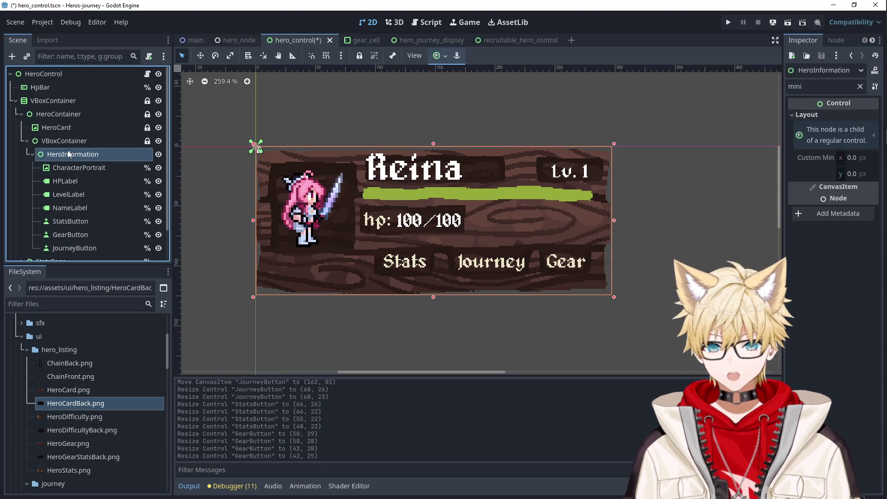
{"action": "left_click", "coordinate": [65, 167]}
{"action": "left_click", "coordinate": [65, 154]}
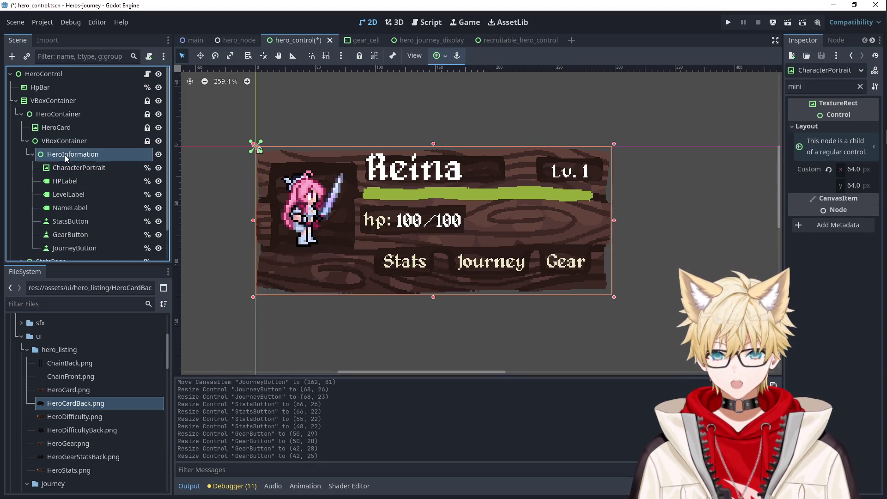
{"action": "left_click", "coordinate": [63, 140]}
{"action": "left_click", "coordinate": [59, 127]}
{"action": "left_click_drag", "start_coordinate": [57, 128], "coordinate": [76, 160]}
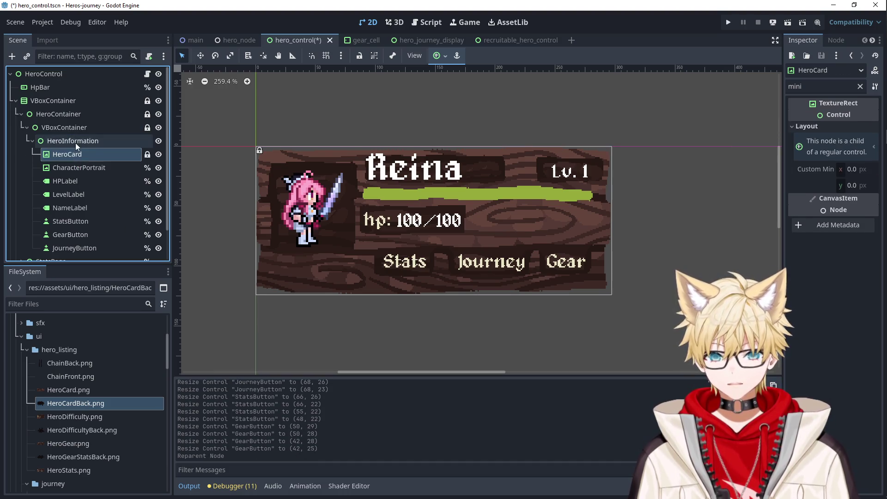
Add a TextureRect child to HeroInformation and place it just below HeroCard.
{"action": "left_click", "coordinate": [74, 141]}
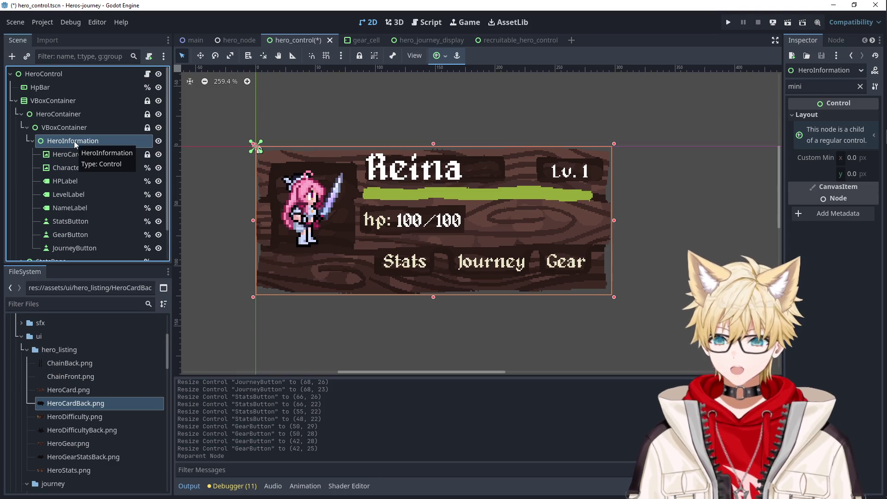
{"action": "right_click", "coordinate": [73, 139]}
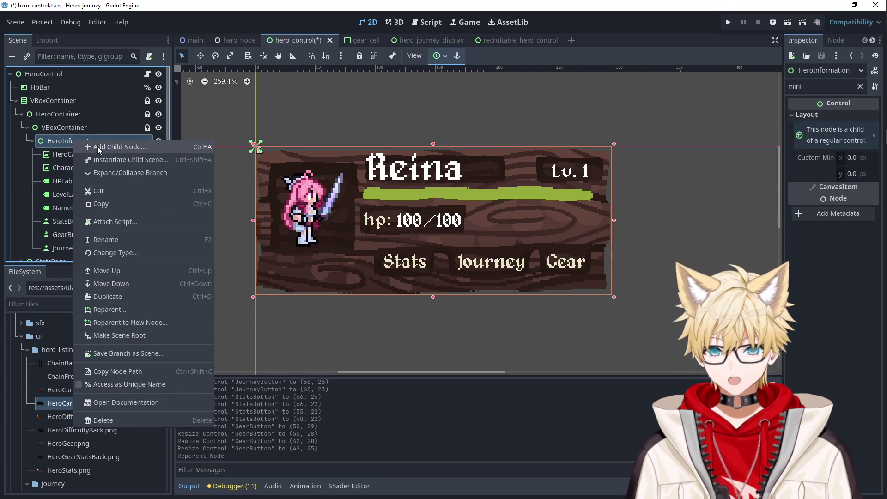
{"action": "left_click", "coordinate": [98, 146]}
{"action": "type", "text": "texture"}
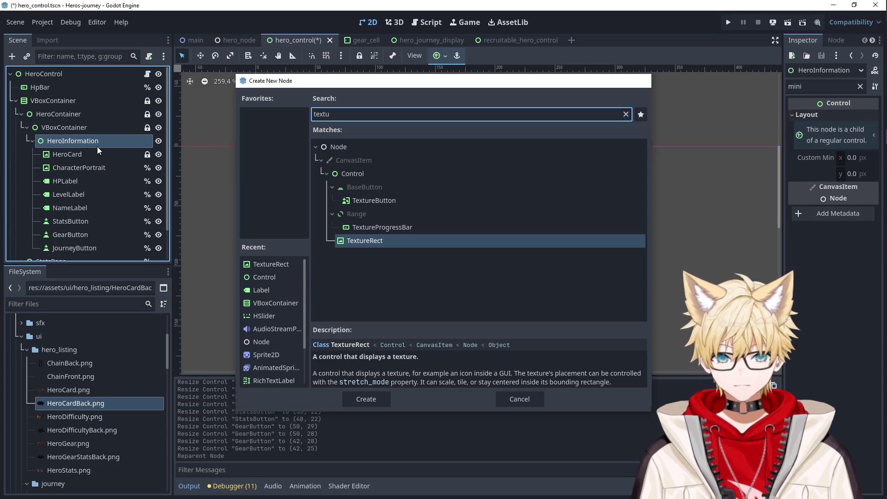
{"action": "key", "text": "Return"}
{"action": "left_click_drag", "start_coordinate": [72, 252], "coordinate": [61, 154]}
Rename it HeroCardBackground and assign HeroCardBack.png as its texture.
{"action": "left_click", "coordinate": [68, 159]}
{"action": "type", "text": "HeroCardBackground"}
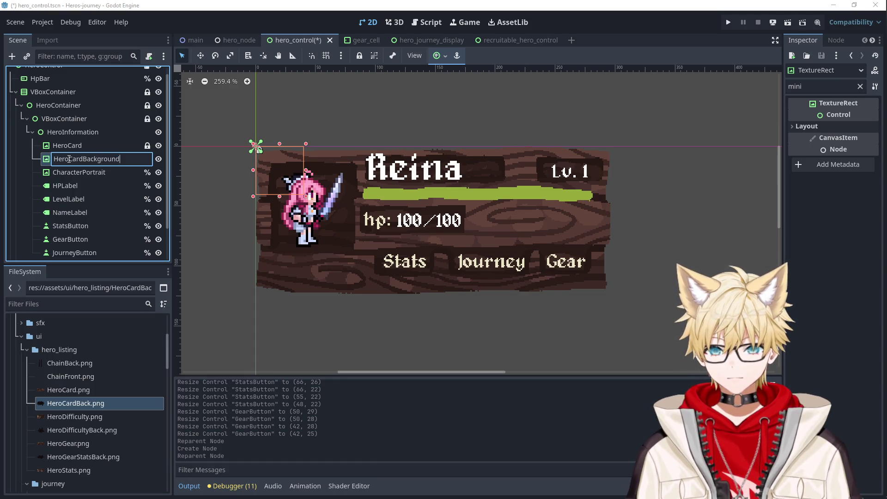
{"action": "key", "text": "Return"}
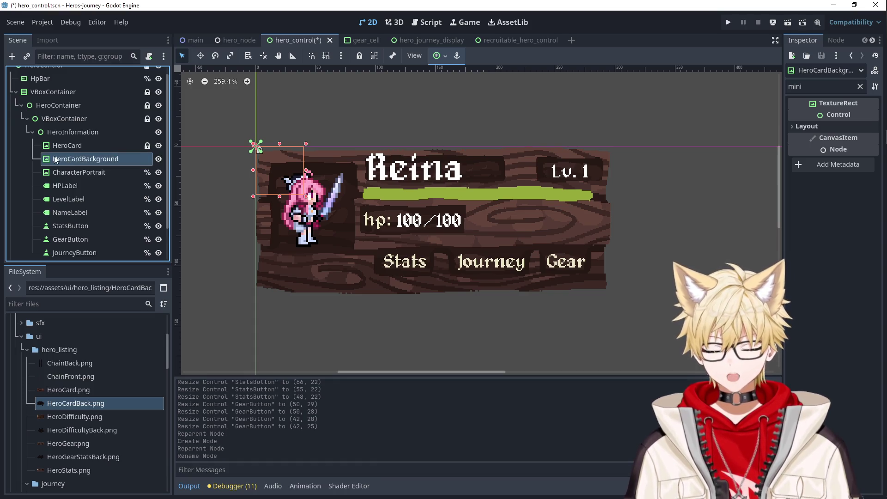
{"action": "mouse_move", "coordinate": [73, 404]}
{"action": "left_mouse_down"}
{"action": "mouse_move", "coordinate": [96, 177]}
{"action": "mouse_move", "coordinate": [88, 153]}
{"action": "left_mouse_up"}
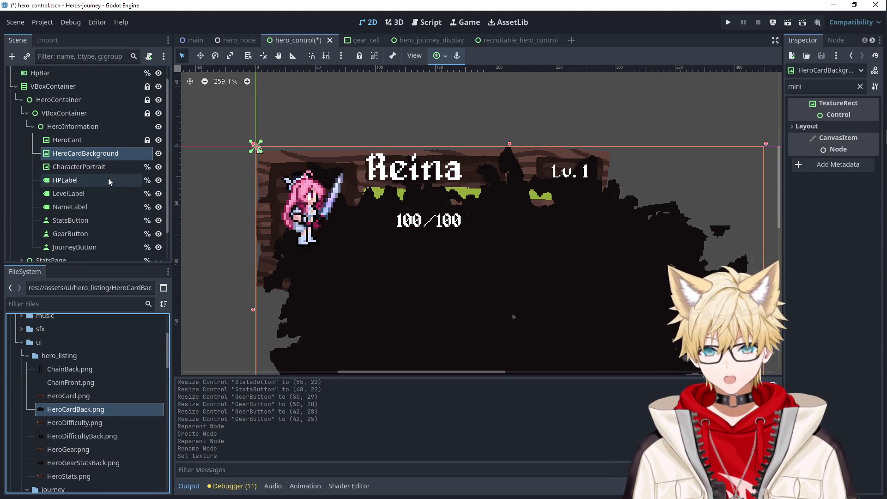
Order HeroCardBackground before HeroCard so it draws behind, and set its Stretch Mode to Keep.
{"action": "scroll", "coordinate": [413, 258], "scroll_direction": "down", "scroll_amount": 5}
{"action": "left_click_drag", "start_coordinate": [466, 263], "coordinate": [424, 230]}
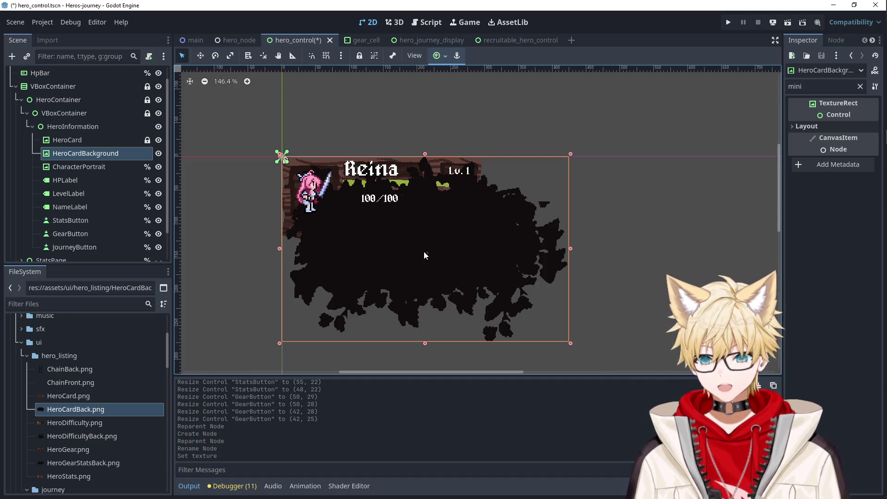
{"action": "left_click_drag", "start_coordinate": [85, 153], "coordinate": [81, 140]}
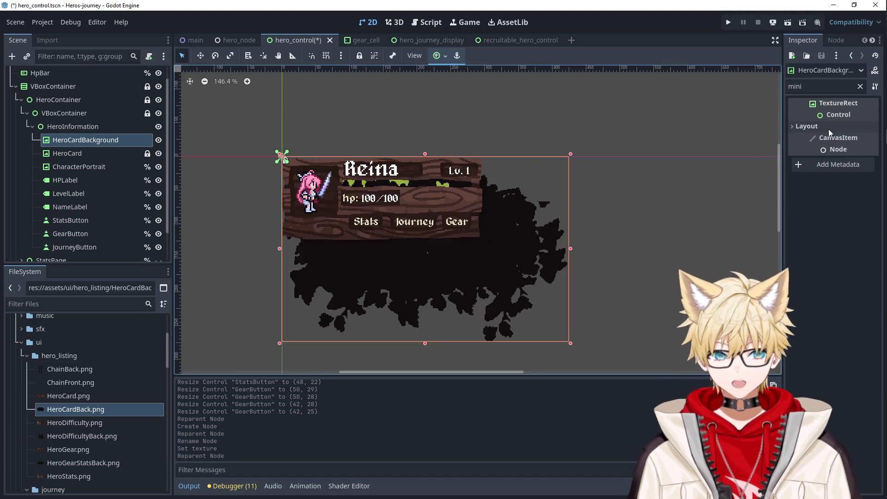
{"action": "left_click", "coordinate": [861, 87]}
{"action": "left_click", "coordinate": [846, 146]}
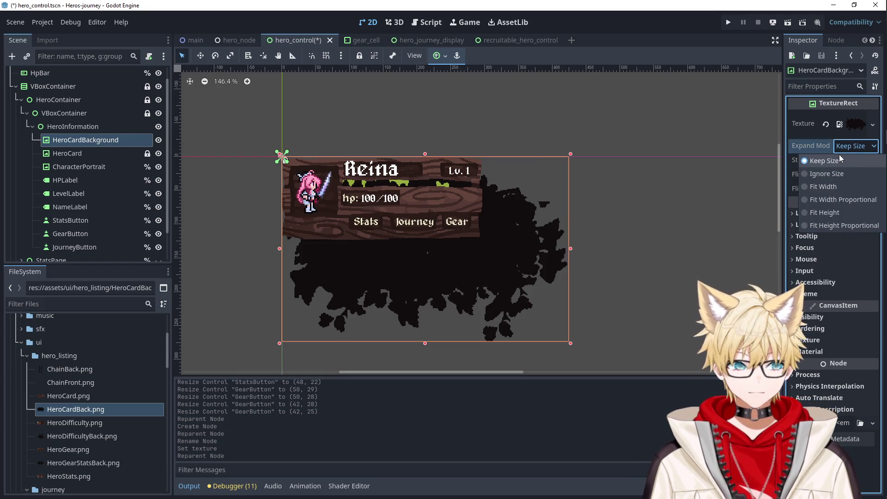
{"action": "left_click", "coordinate": [839, 154]}
{"action": "left_click", "coordinate": [853, 161]}
{"action": "left_click", "coordinate": [827, 201]}
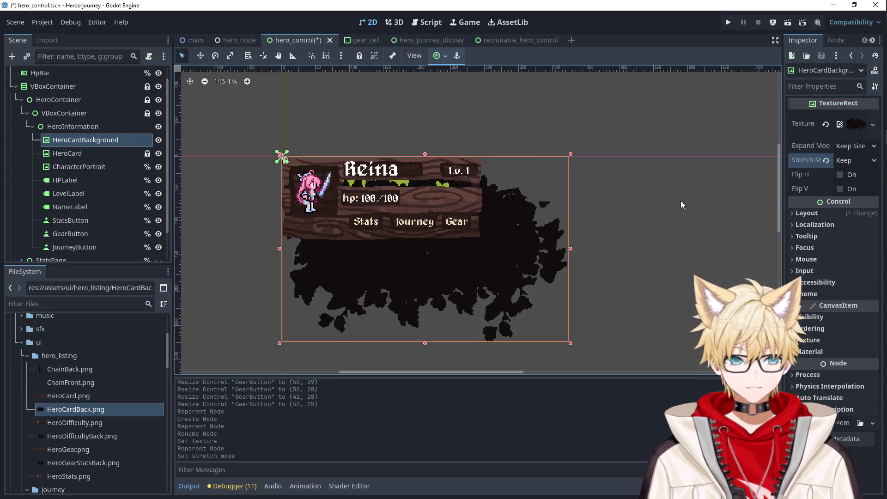
Enlarge the background's rectangle on the canvas and nudge it slightly right and down.
{"action": "left_click", "coordinate": [641, 284]}
{"action": "left_click", "coordinate": [507, 305]}
{"action": "mouse_move", "coordinate": [568, 349]}
{"action": "left_mouse_down"}
{"action": "mouse_move", "coordinate": [588, 364]}
{"action": "mouse_move", "coordinate": [512, 301]}
{"action": "left_mouse_up"}
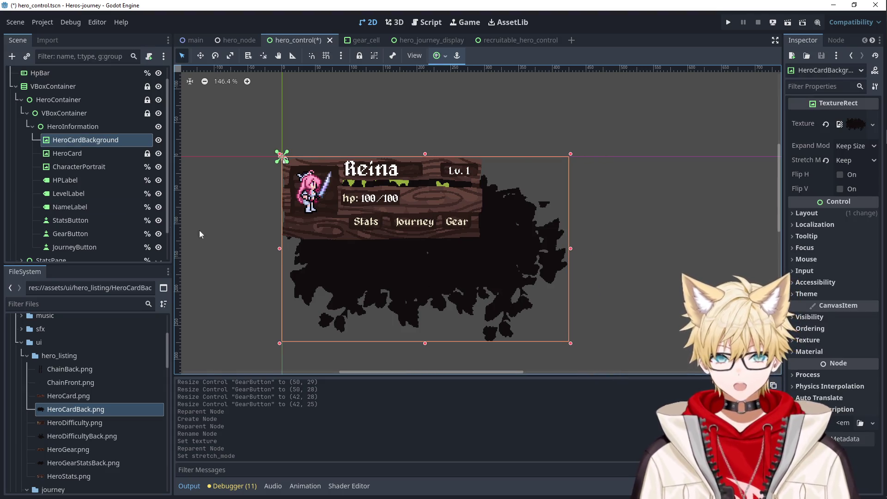
{"action": "left_click", "coordinate": [85, 154]}
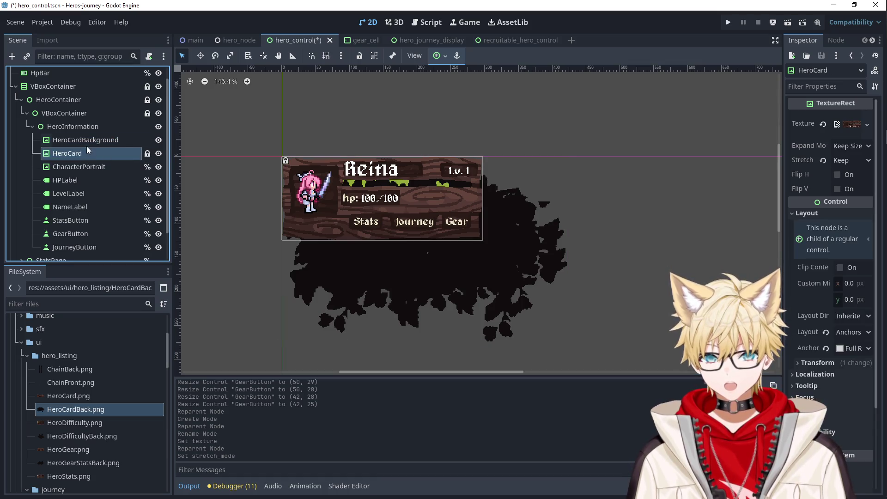
{"action": "left_click", "coordinate": [82, 141]}
{"action": "left_click", "coordinate": [85, 155]}
{"action": "left_click", "coordinate": [72, 140]}
{"action": "left_click", "coordinate": [70, 114]}
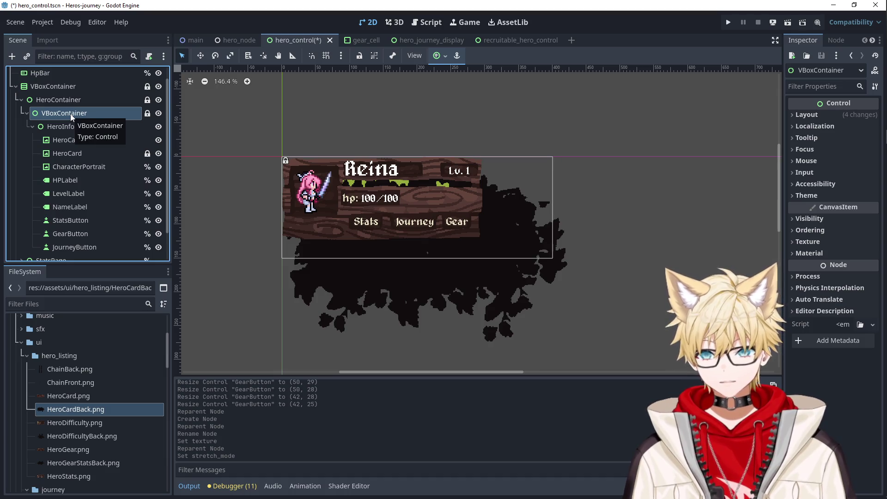
{"action": "left_click", "coordinate": [69, 127]}
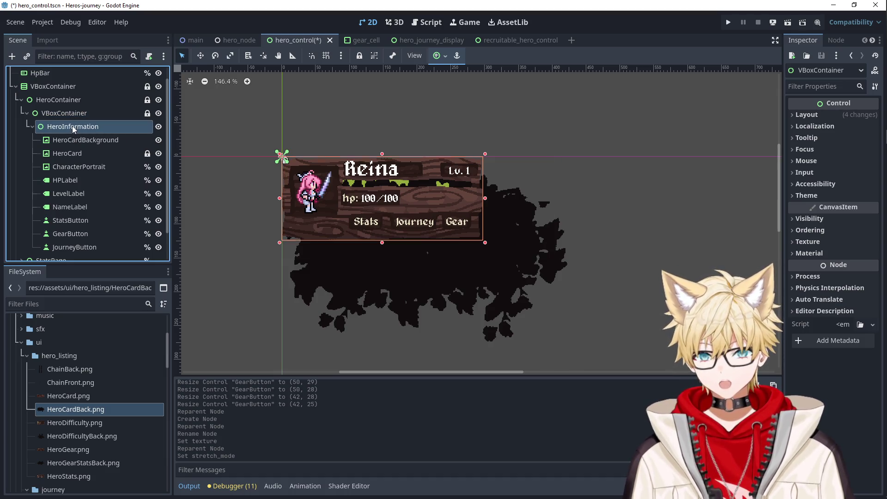
{"action": "left_click_drag", "start_coordinate": [305, 220], "coordinate": [312, 229]}
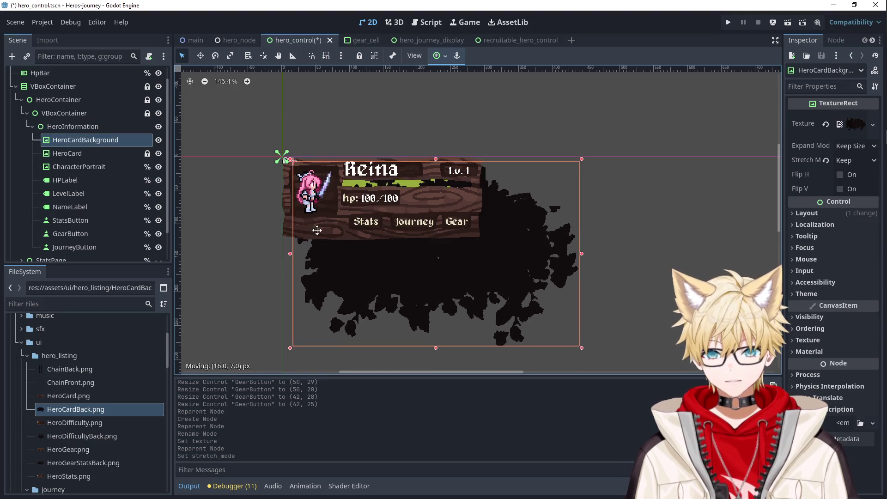
Undo the background's accidental move, lock the card parts and background, and show the Discord reference image.
{"action": "key", "text": "ctrl+z"}
{"action": "left_click", "coordinate": [92, 168]}
{"action": "scroll", "coordinate": [109, 215], "scroll_direction": "down", "scroll_amount": 3}
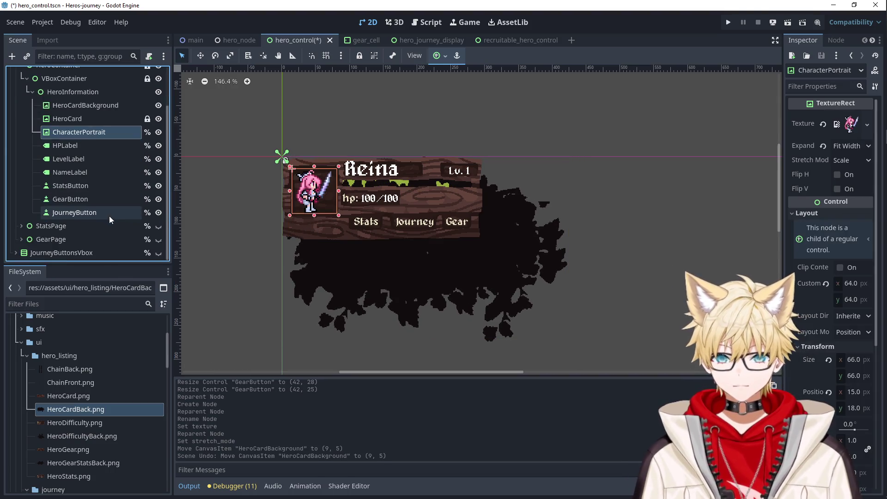
{"action": "left_click", "coordinate": [99, 213], "text": "shift"}
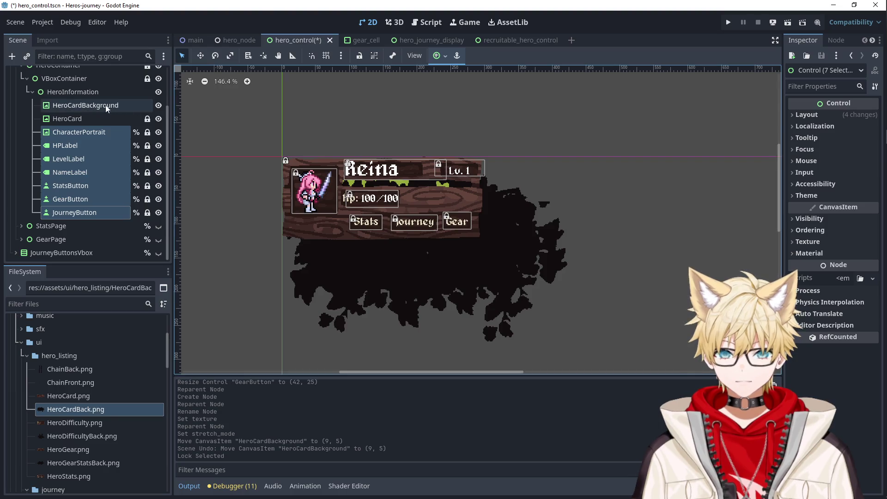
{"action": "left_click", "coordinate": [86, 105]}
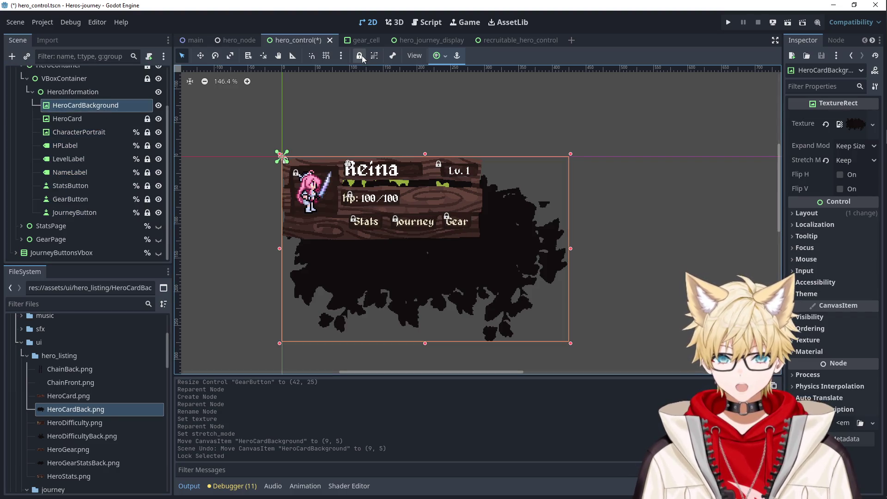
{"action": "left_click", "coordinate": [80, 119]}
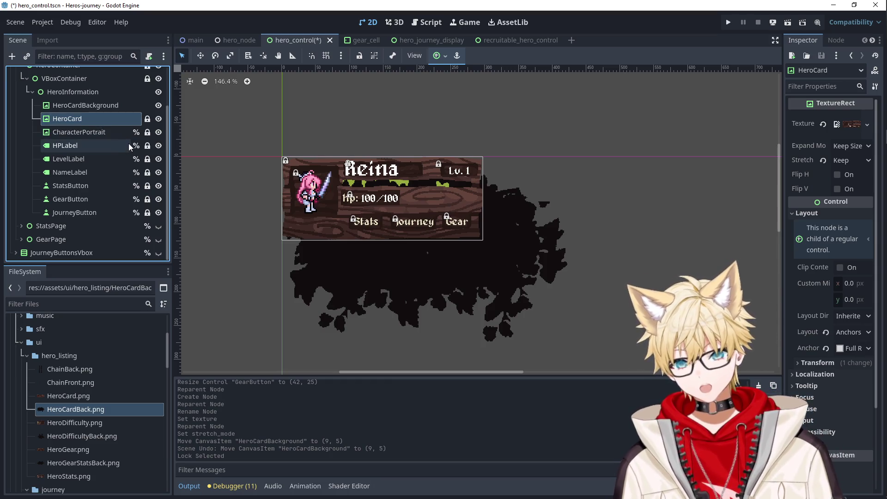
{"action": "left_click", "coordinate": [107, 105]}
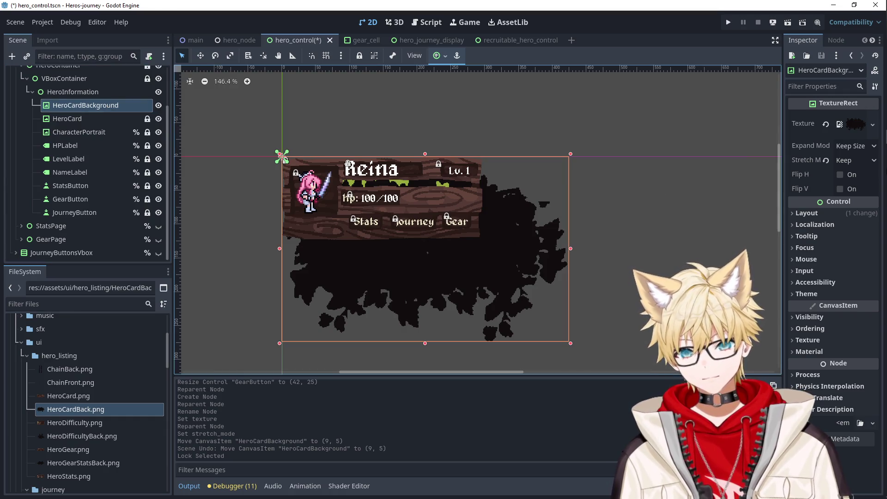
{"action": "mouse_move", "coordinate": [874, 115]}
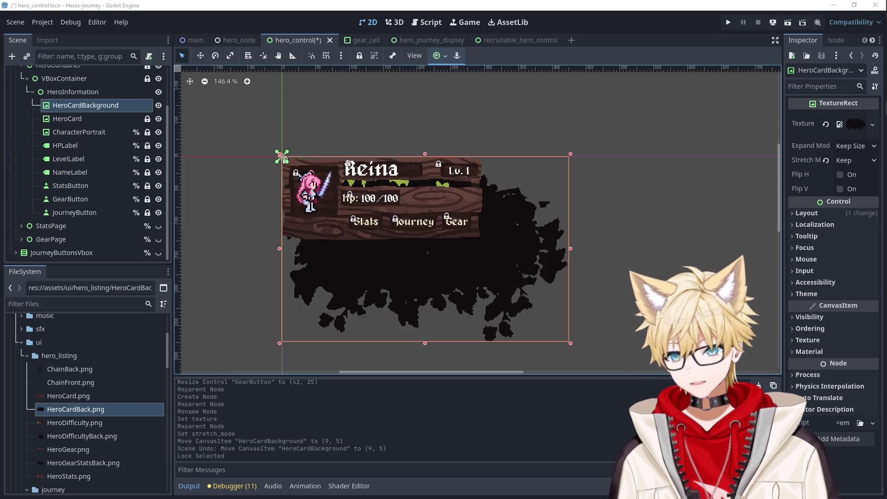
{"action": "left_click_drag", "start_coordinate": [0, 115], "coordinate": [289, 73]}
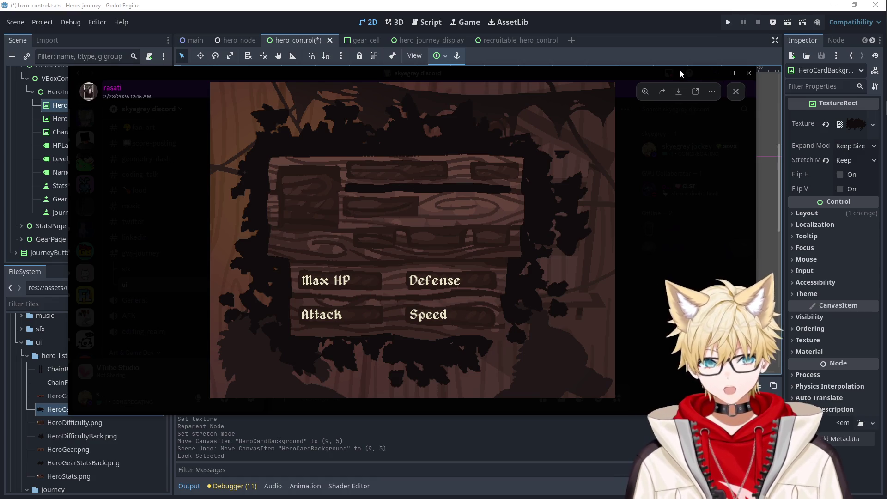
Nudge the Discord reference image left, then return to the Godot editor.
{"action": "mouse_move", "coordinate": [370, 69]}
{"action": "left_mouse_down"}
{"action": "mouse_move", "coordinate": [327, 81]}
{"action": "mouse_move", "coordinate": [337, 75]}
{"action": "left_mouse_up"}
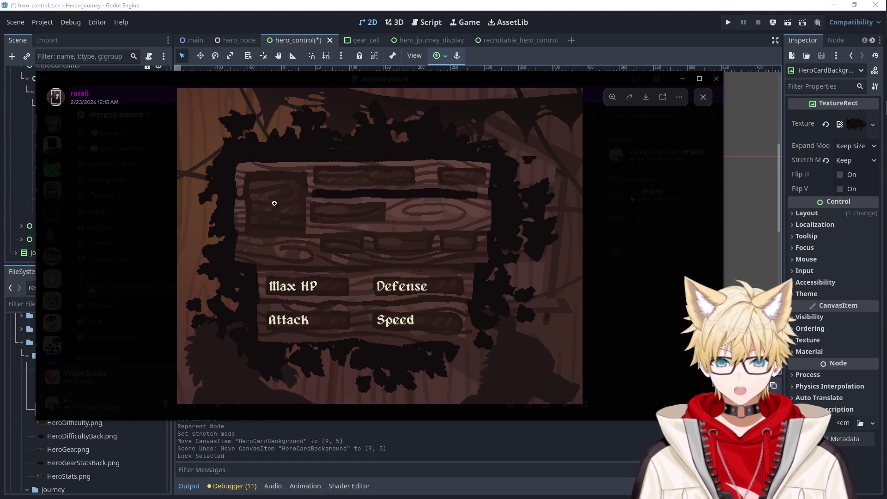
{"action": "key", "text": "alt+Tab"}
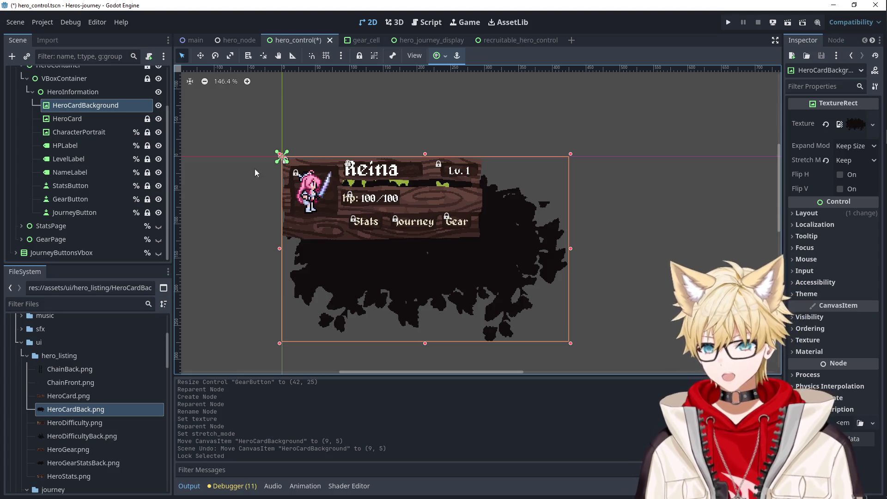
Select the outer VBoxContainer and browse its Inspector properties.
{"action": "left_click", "coordinate": [74, 226]}
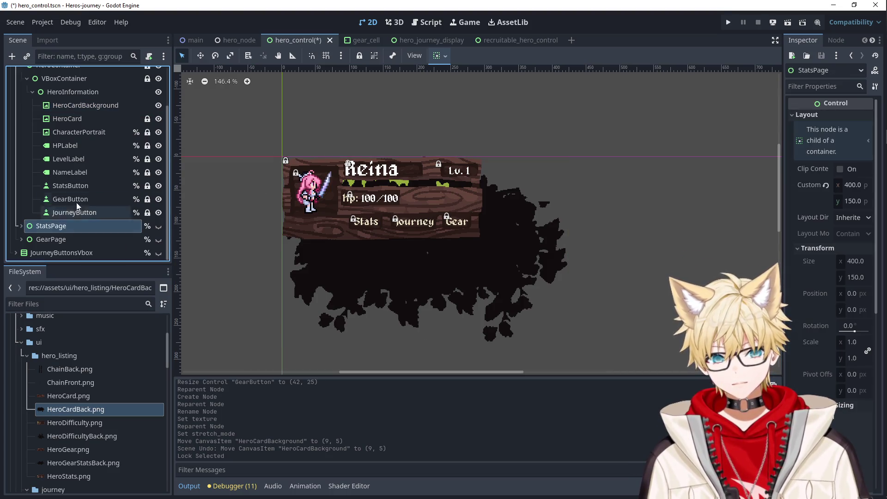
{"action": "scroll", "coordinate": [75, 161], "scroll_direction": "up", "scroll_amount": 3}
{"action": "left_click", "coordinate": [55, 99]}
{"action": "left_click", "coordinate": [823, 87]}
{"action": "type", "text": "margin"}
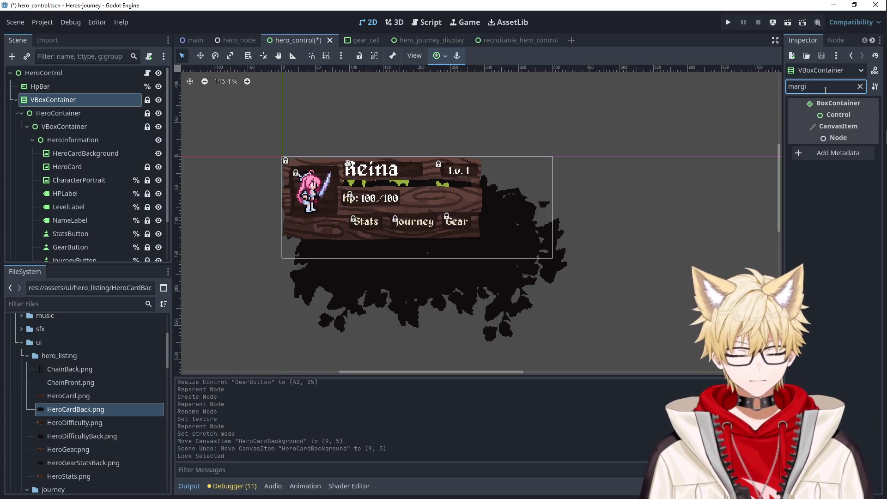
{"action": "key", "text": "BackSpace"}
{"action": "key", "text": "BackSpace"}
{"action": "key", "text": "BackSpace"}
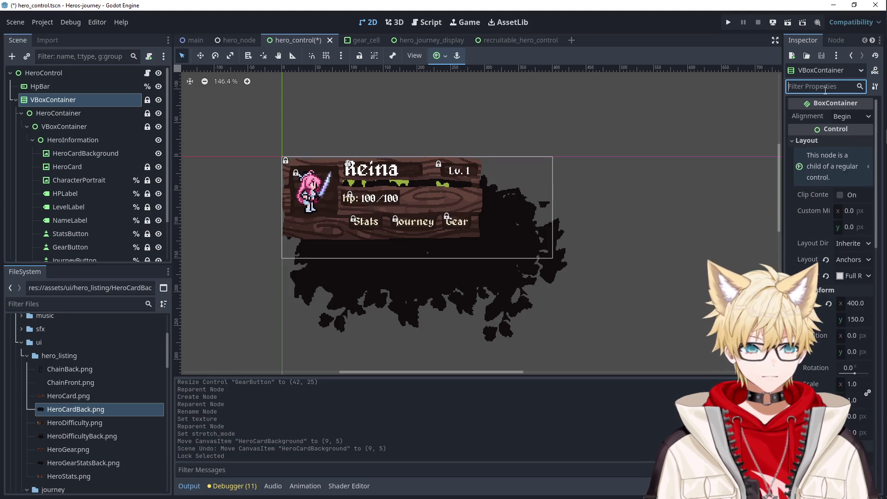
{"action": "scroll", "coordinate": [830, 304], "scroll_direction": "down", "scroll_amount": 10}
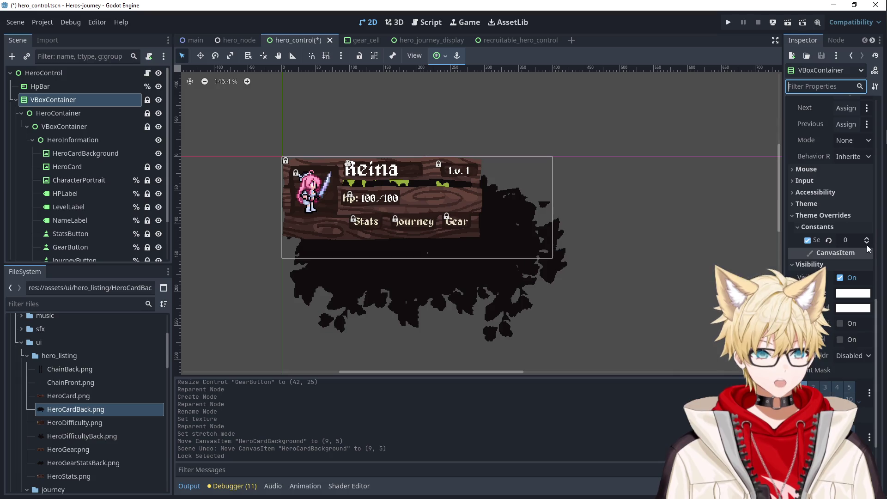
Enable the VBoxContainer's separation theme override and set it to 0.
{"action": "left_click", "coordinate": [867, 244]}
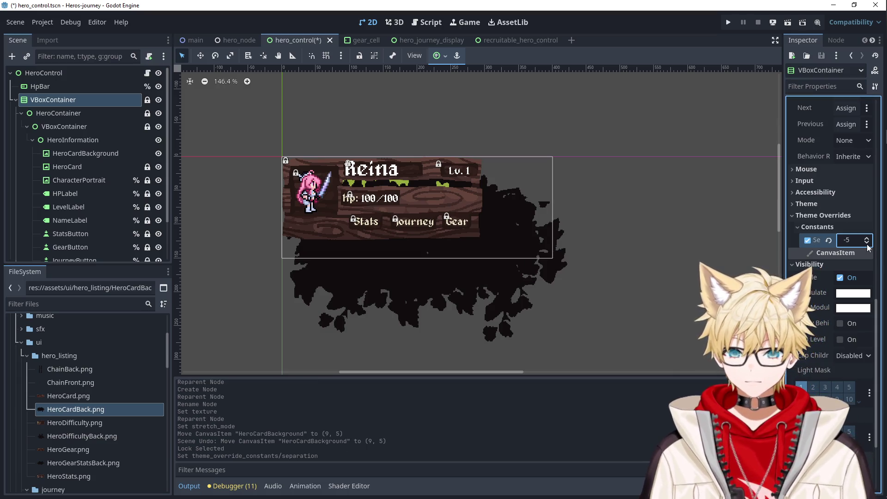
{"action": "left_click", "coordinate": [867, 244]}
{"action": "left_click", "coordinate": [867, 244]}
{"action": "left_click", "coordinate": [867, 243]}
{"action": "left_click", "coordinate": [867, 244]}
{"action": "left_click", "coordinate": [867, 244]}
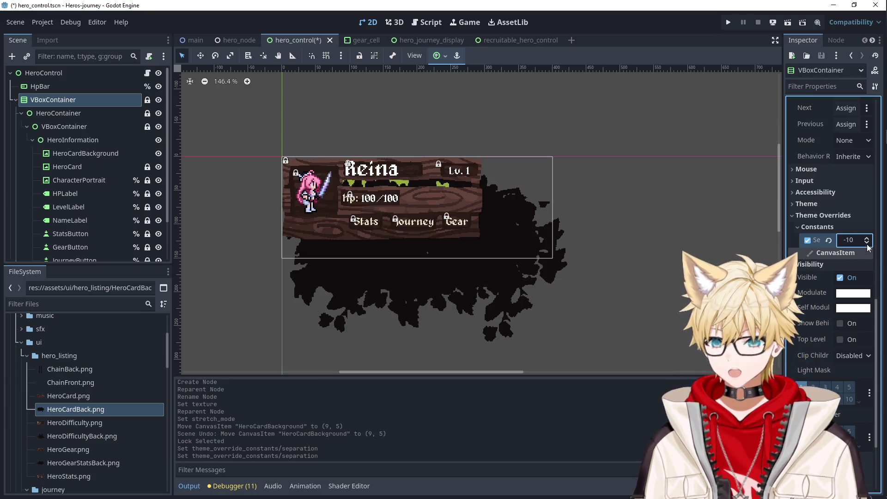
{"action": "left_click", "coordinate": [867, 244]}
{"action": "left_click", "coordinate": [867, 244]}
{"action": "left_click", "coordinate": [867, 244]}
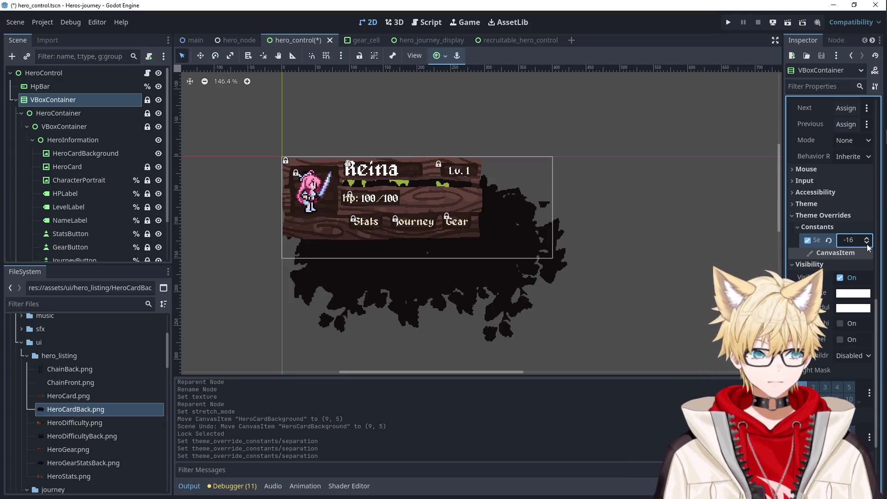
{"action": "left_click", "coordinate": [829, 241]}
{"action": "left_click", "coordinate": [808, 240]}
{"action": "double_click", "coordinate": [845, 240]}
{"action": "type", "text": "0"}
{"action": "key", "text": "Tab"}
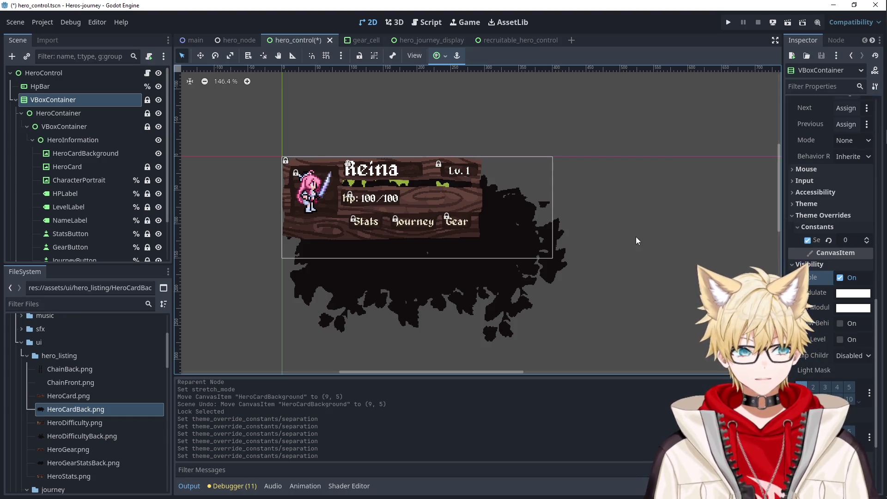
{"action": "left_click", "coordinate": [636, 237]}
{"action": "left_click", "coordinate": [488, 296]}
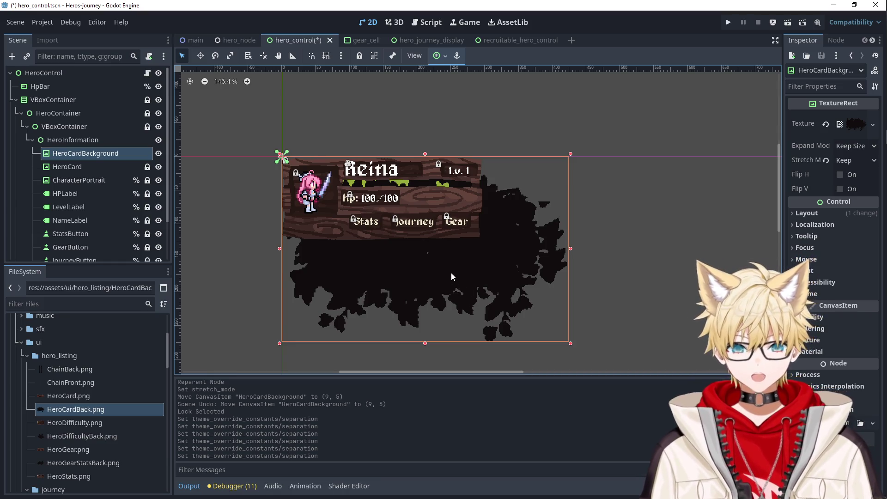
Move HpBar into HeroInformation right after HeroCardBackground and review the child order.
{"action": "double_click", "coordinate": [66, 154]}
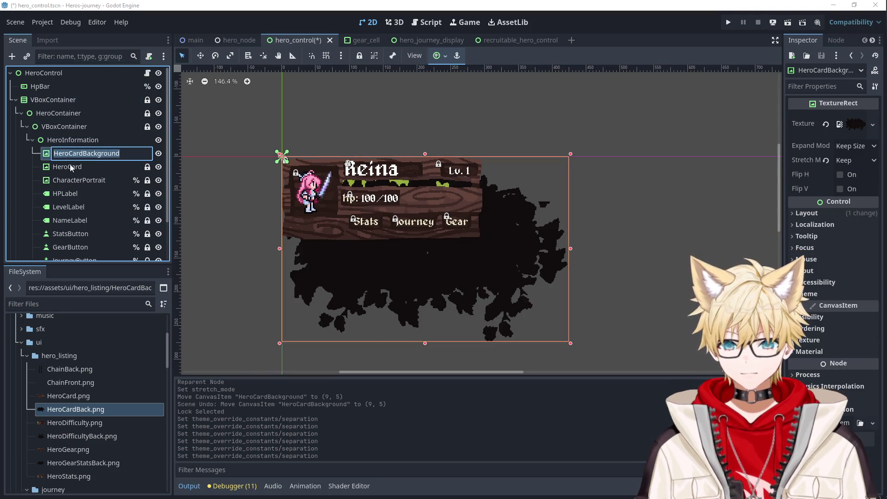
{"action": "key", "text": "Escape"}
{"action": "mouse_move", "coordinate": [50, 87]}
{"action": "left_mouse_down"}
{"action": "mouse_move", "coordinate": [73, 135]}
{"action": "mouse_move", "coordinate": [72, 158]}
{"action": "left_mouse_up"}
{"action": "left_click", "coordinate": [93, 142]}
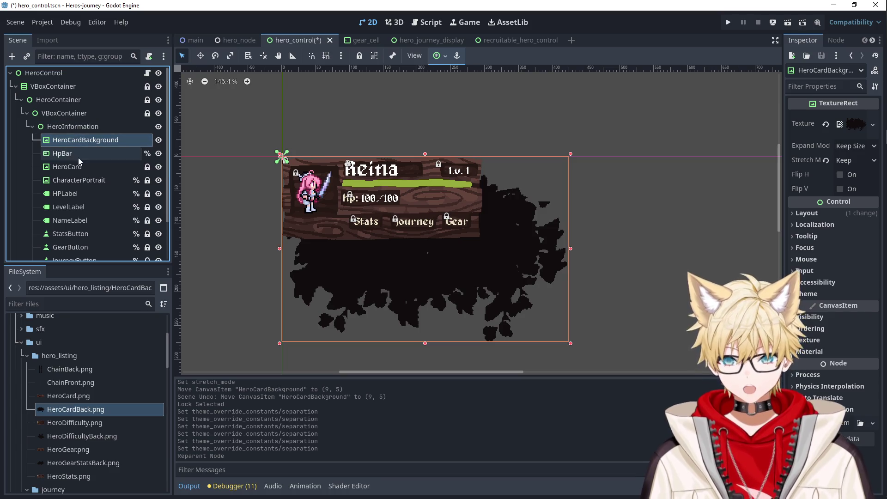
{"action": "left_click", "coordinate": [78, 156]}
{"action": "left_click", "coordinate": [78, 168]}
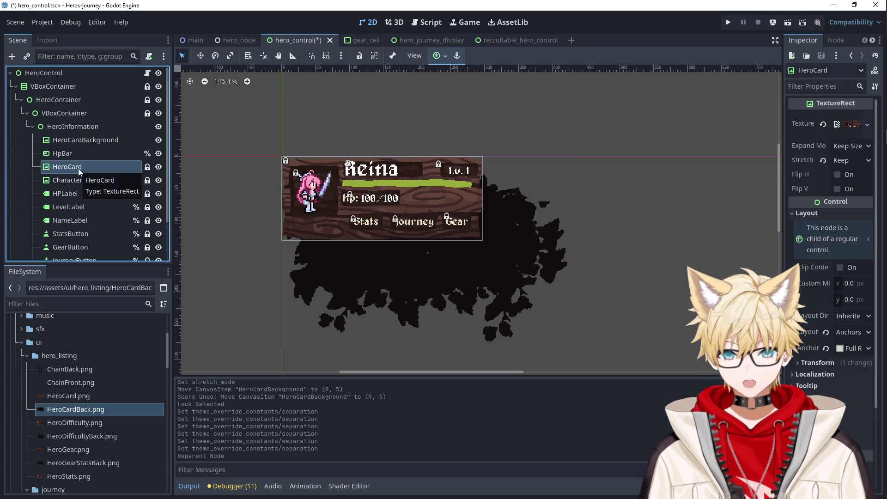
{"action": "left_click", "coordinate": [80, 178]}
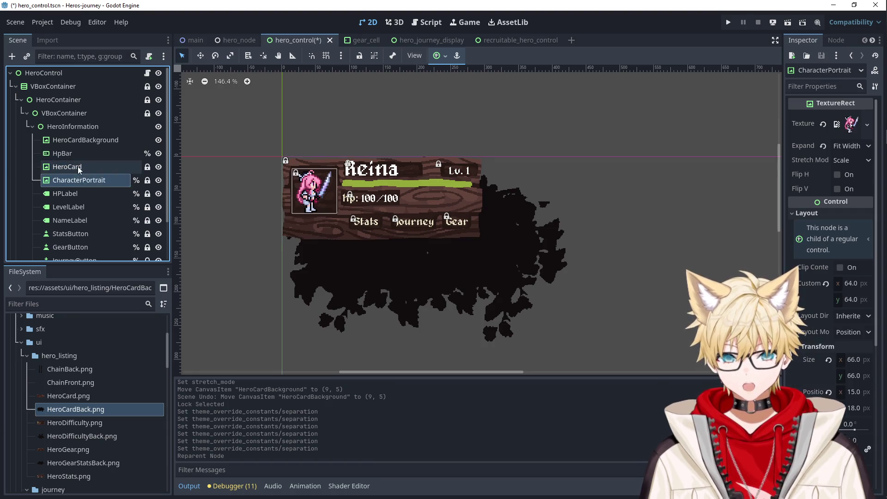
{"action": "left_click", "coordinate": [77, 168]}
{"action": "key", "text": "Down"}
{"action": "left_click", "coordinate": [74, 165]}
{"action": "left_click", "coordinate": [69, 139]}
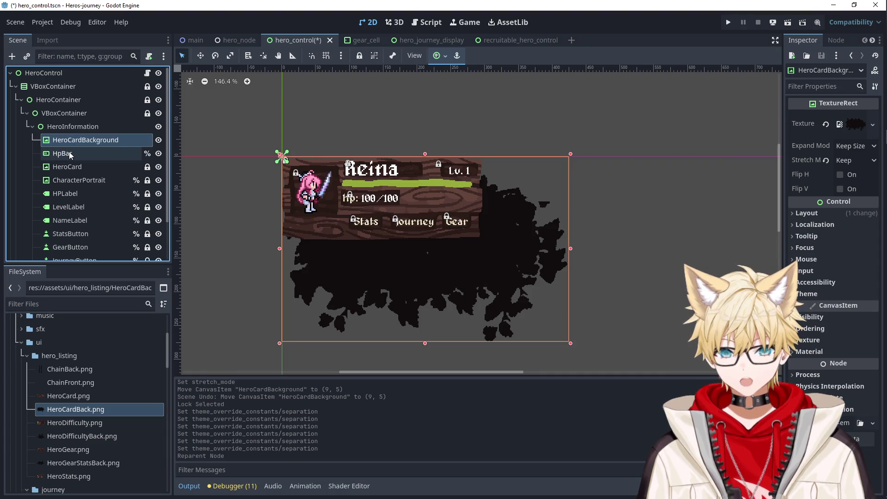
Add a Control child to HeroInformation and place it between HpBar and HeroCard.
{"action": "left_click", "coordinate": [73, 128]}
{"action": "right_click", "coordinate": [77, 130]}
{"action": "left_click", "coordinate": [83, 134]}
{"action": "type", "text": "control"}
{"action": "left_click", "coordinate": [359, 398]}
{"action": "left_click_drag", "start_coordinate": [90, 254], "coordinate": [82, 141]}
{"action": "double_click", "coordinate": [108, 146]}
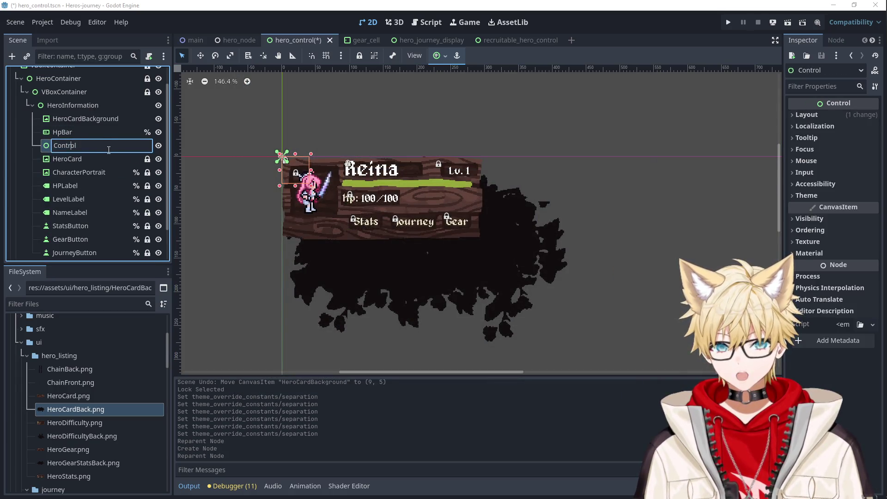
Name the new Control node HeroCard2 and move HpBar below it.
{"action": "type", "text": "HeroCard"}
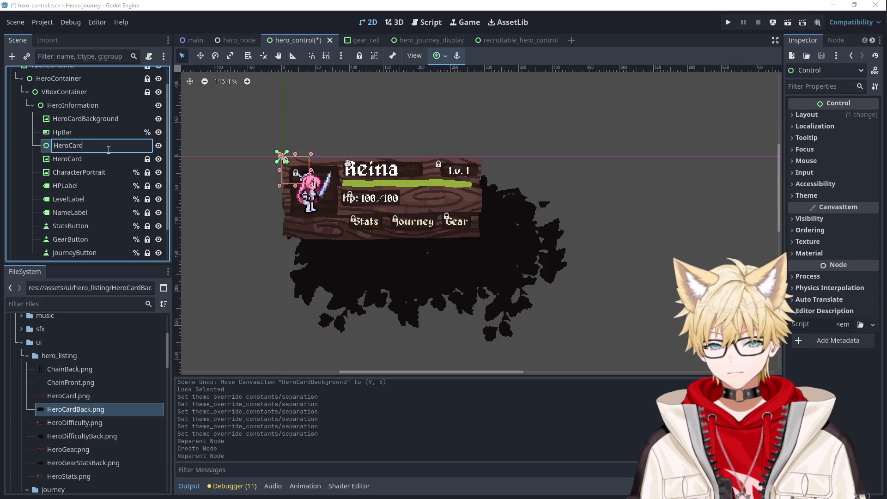
{"action": "key", "text": "Return"}
{"action": "left_click_drag", "start_coordinate": [84, 132], "coordinate": [84, 151]}
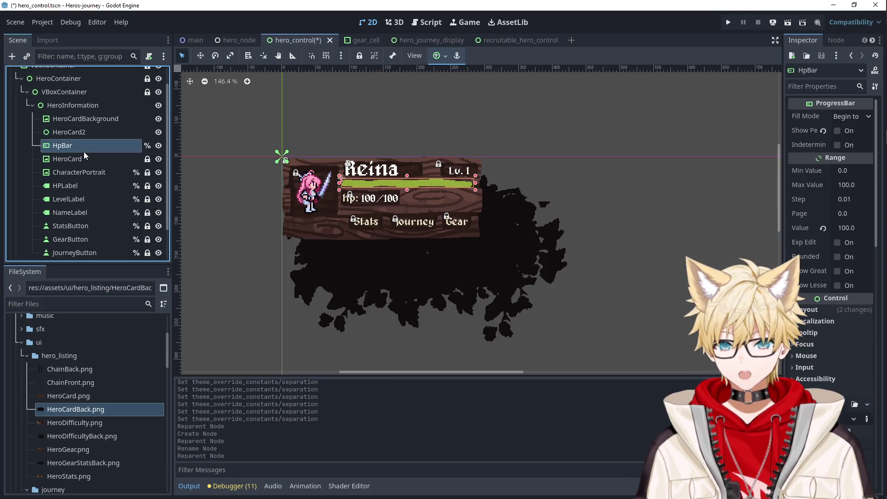
{"action": "left_click", "coordinate": [84, 134]}
Rename the HeroCard texture to HeroCardBackground2.
{"action": "left_click", "coordinate": [79, 159]}
{"action": "left_click", "coordinate": [78, 162]}
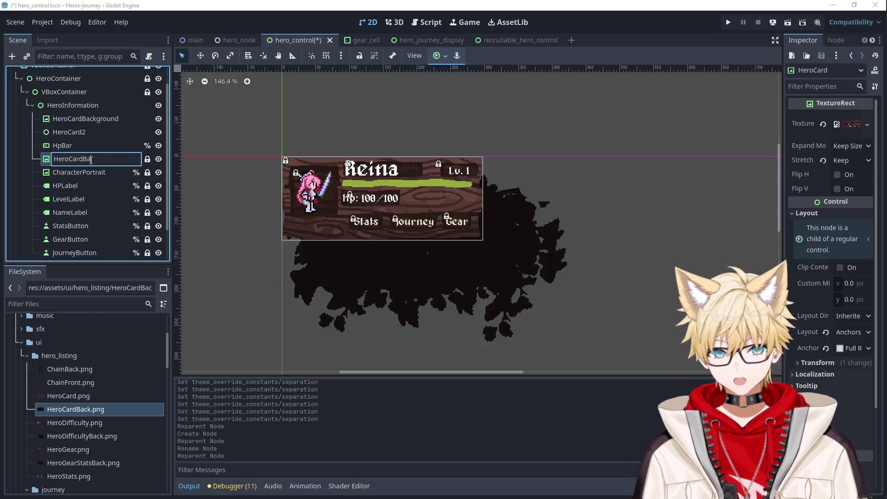
{"action": "type", "text": "ckground"}
{"action": "key", "text": "Return"}
Rename the original HeroCardBackground to HeroCardBackground3 to free up the name.
{"action": "double_click", "coordinate": [95, 119]}
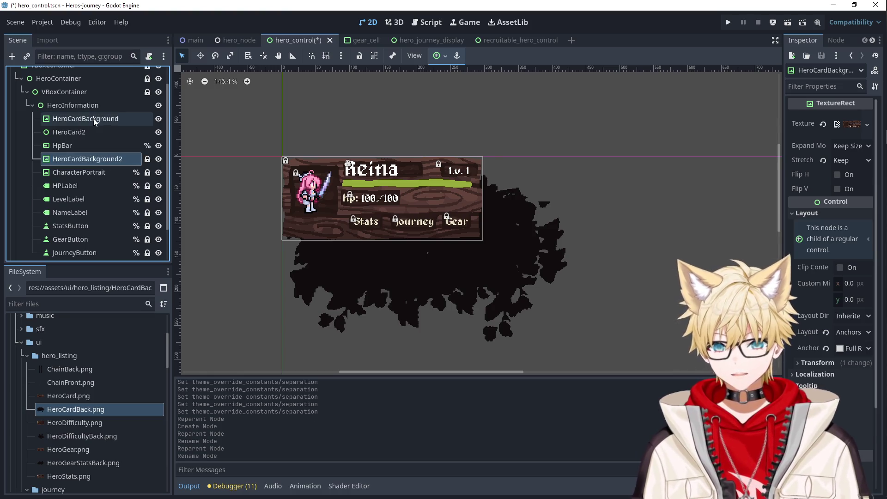
{"action": "left_click", "coordinate": [126, 117]}
{"action": "left_click_drag", "start_coordinate": [124, 118], "coordinate": [50, 118]}
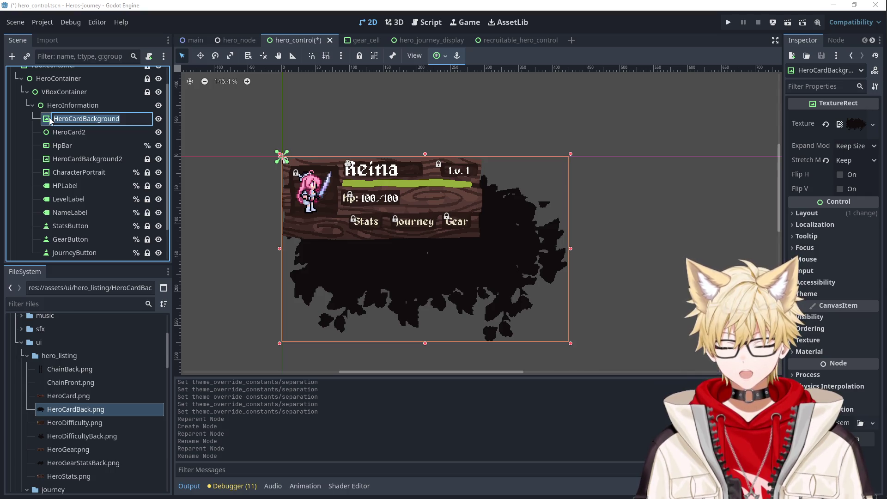
{"action": "left_click", "coordinate": [99, 158]}
{"action": "left_click", "coordinate": [123, 119]}
{"action": "double_click", "coordinate": [123, 120]}
{"action": "left_click", "coordinate": [130, 118]}
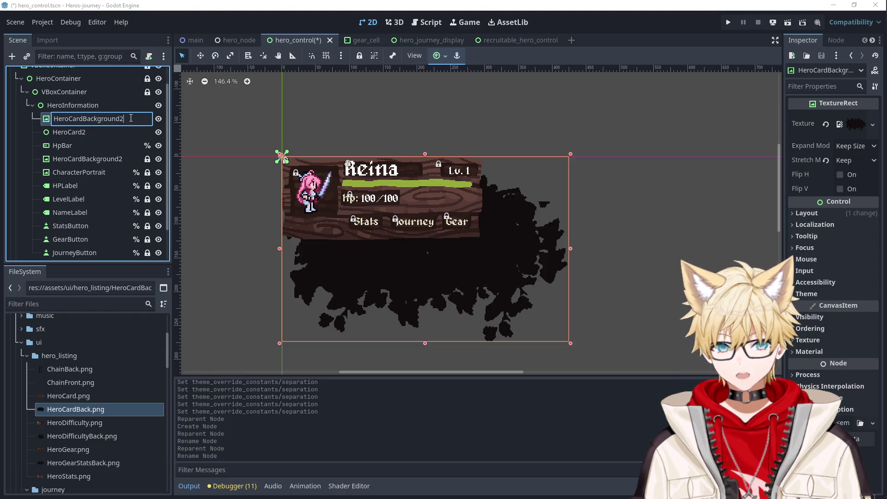
{"action": "left_click", "coordinate": [122, 158]}
Rename the lower texture to HeroCardBackground1 and the upper texture to HeroCardBackground2.
{"action": "double_click", "coordinate": [124, 158]}
{"action": "left_click", "coordinate": [135, 160]}
{"action": "key", "text": "BackSpace"}
{"action": "type", "text": "1"}
{"action": "left_click", "coordinate": [112, 121]}
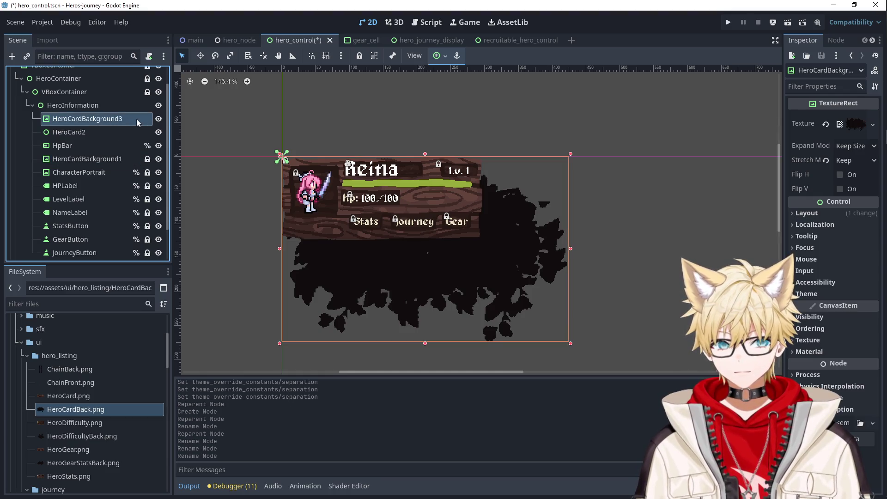
{"action": "left_click", "coordinate": [129, 162]}
{"action": "left_click", "coordinate": [130, 162]}
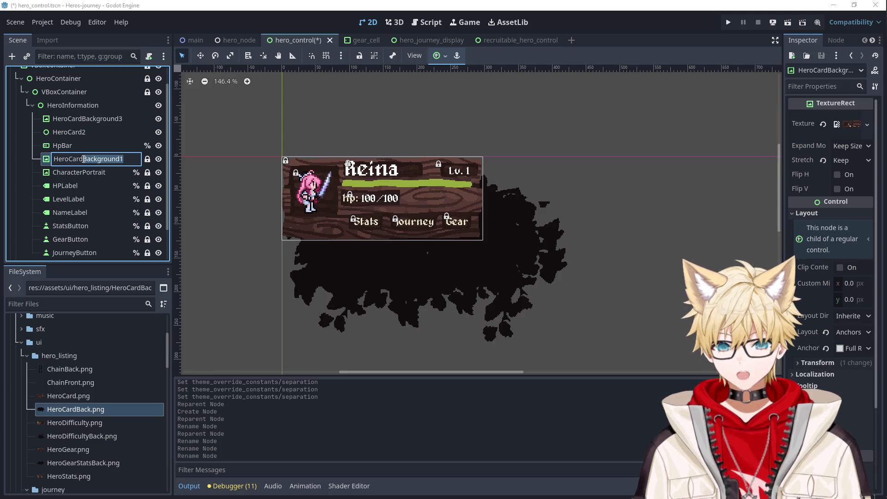
{"action": "left_click", "coordinate": [133, 119]}
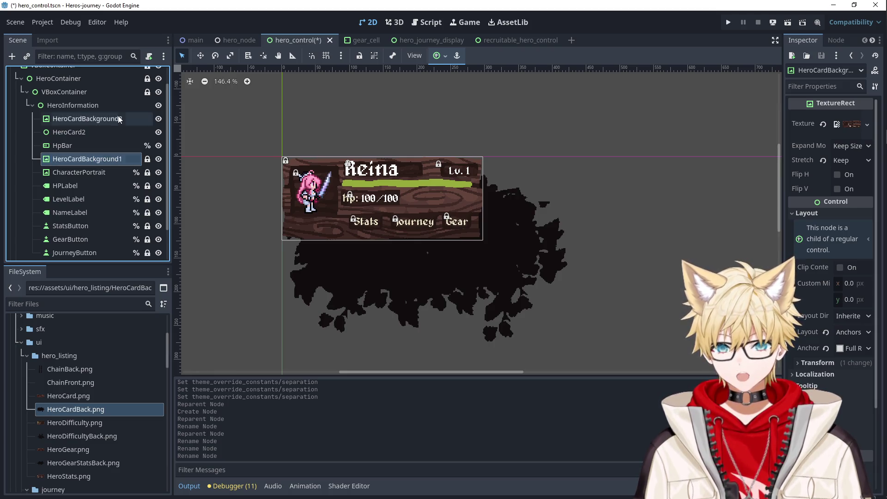
{"action": "left_click", "coordinate": [134, 118]}
{"action": "type", "text": "2"}
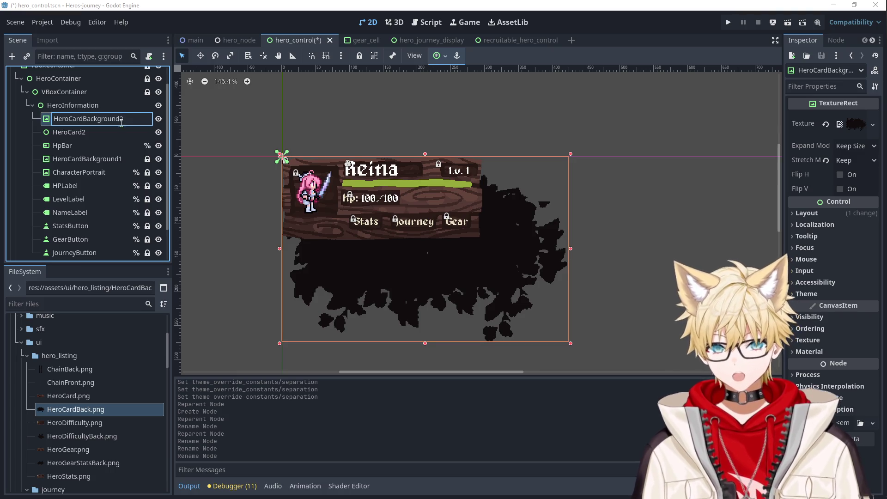
Delete the leftover HeroCard2 Control node.
{"action": "left_click", "coordinate": [81, 137]}
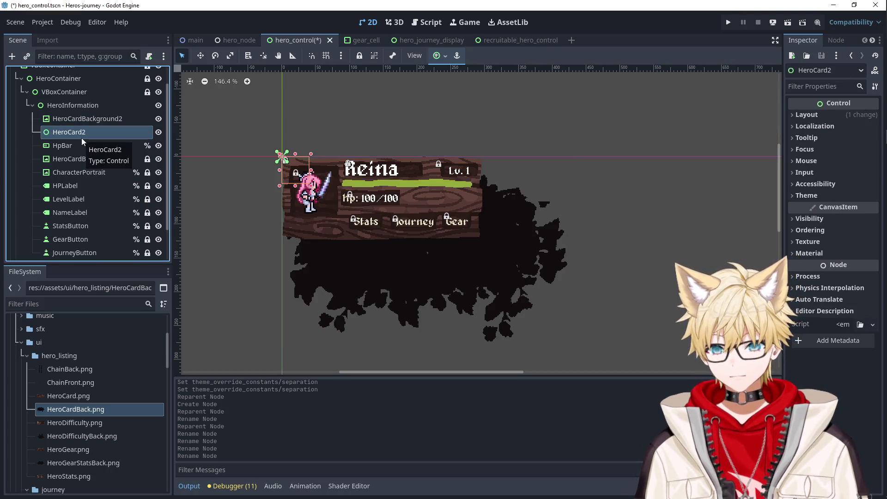
{"action": "key", "text": "Delete"}
{"action": "key", "text": "Return"}
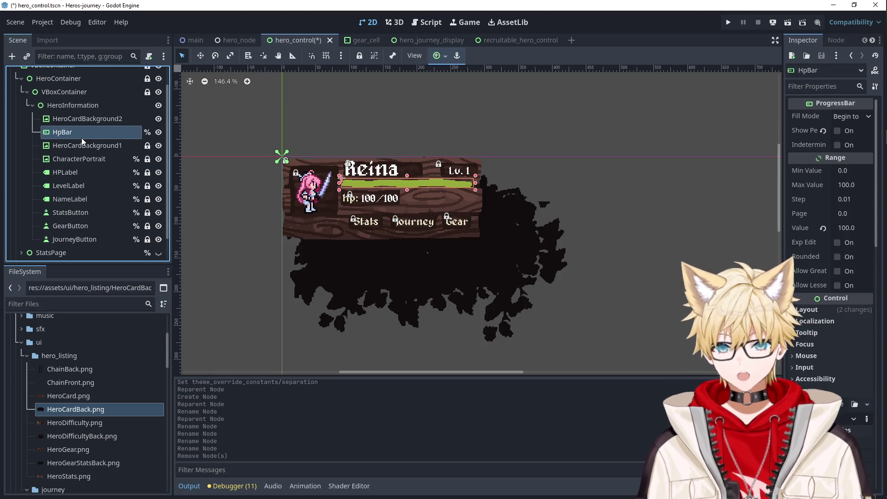
{"action": "left_click", "coordinate": [83, 144]}
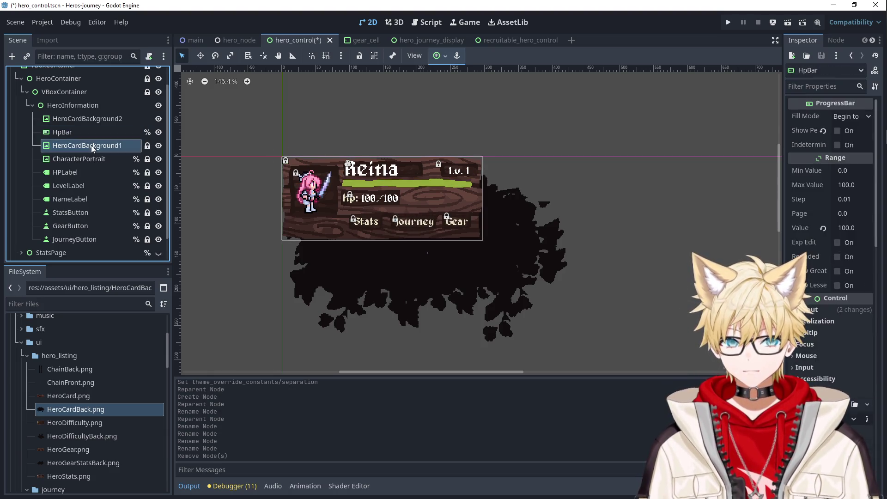
Unlock the card parts from HpBar to JourneyButton and drag them onto the wooden board.
{"action": "left_click", "coordinate": [88, 159]}
{"action": "key", "text": "Up"}
{"action": "key", "text": "Up"}
{"action": "key", "text": "Down"}
{"action": "left_click", "coordinate": [74, 239], "text": "shift"}
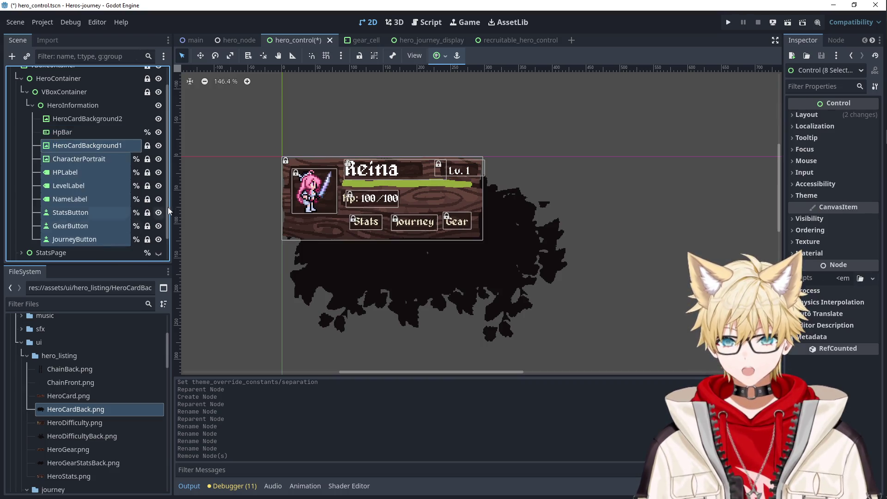
{"action": "left_click", "coordinate": [359, 55]}
{"action": "left_click", "coordinate": [87, 134], "text": "ctrl"}
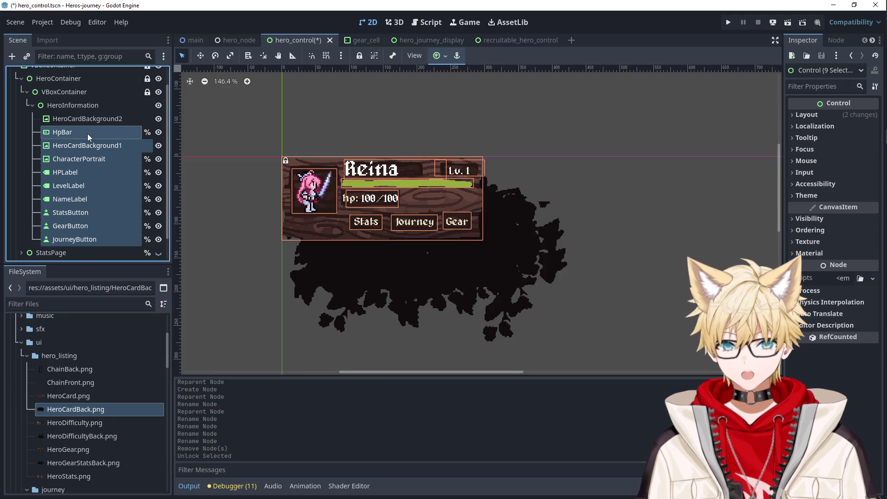
{"action": "mouse_move", "coordinate": [334, 228]}
{"action": "left_mouse_down"}
{"action": "mouse_move", "coordinate": [360, 242]}
{"action": "mouse_move", "coordinate": [362, 266]}
{"action": "left_mouse_up"}
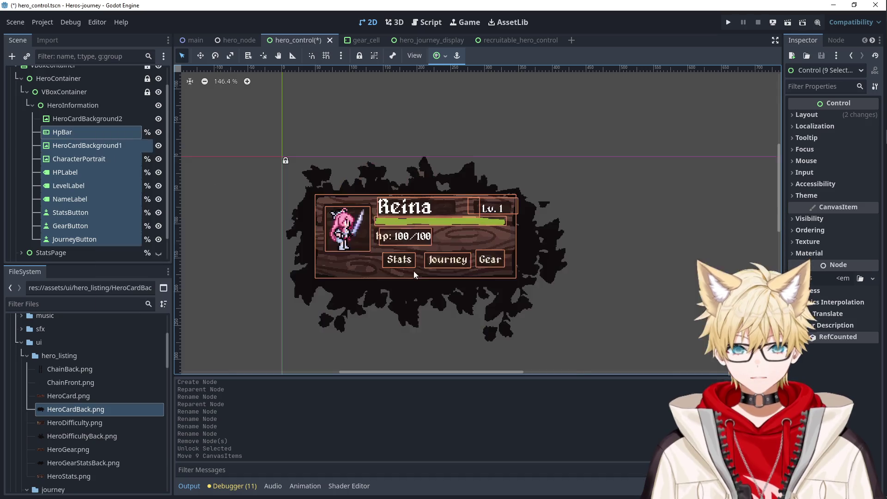
Move the reference card image window lower and nudge the card parts to match it.
{"action": "key", "text": "alt+Tab"}
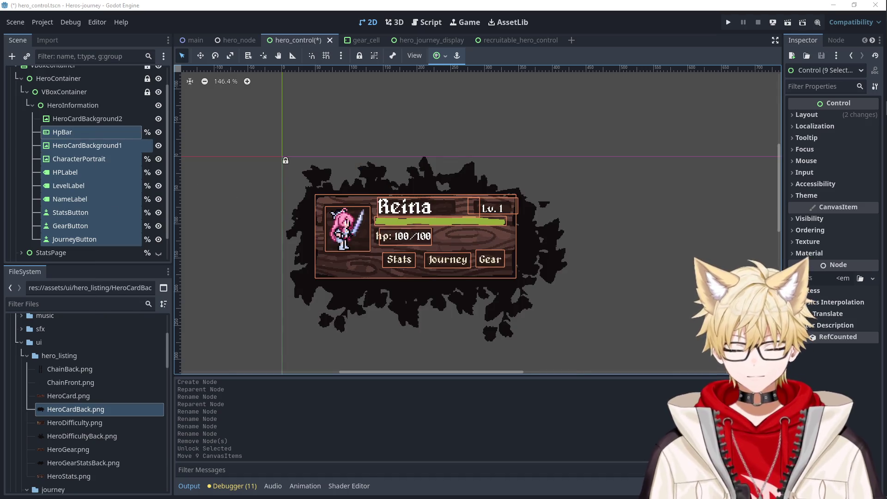
{"action": "key", "text": "alt+Tab"}
{"action": "mouse_move", "coordinate": [625, 172]}
{"action": "left_mouse_down"}
{"action": "mouse_move", "coordinate": [762, 172]}
{"action": "mouse_move", "coordinate": [682, 175]}
{"action": "mouse_move", "coordinate": [551, 287]}
{"action": "mouse_move", "coordinate": [538, 277]}
{"action": "left_mouse_up"}
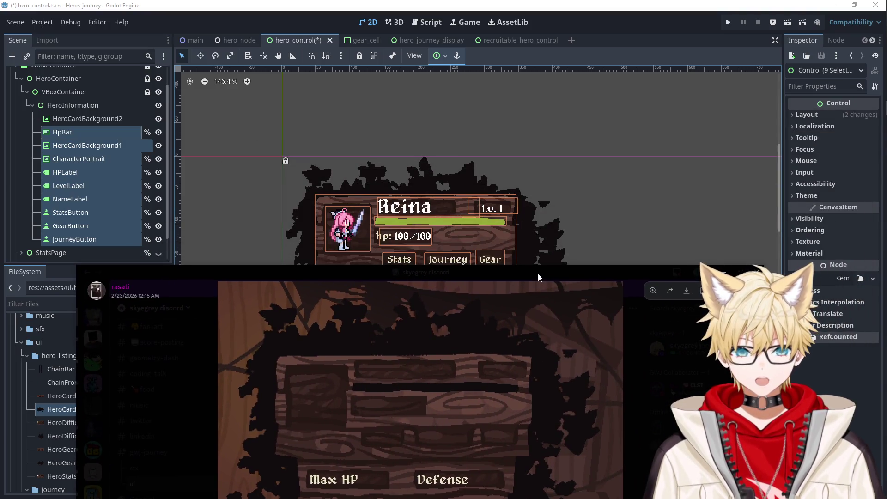
{"action": "key", "text": "alt+Tab"}
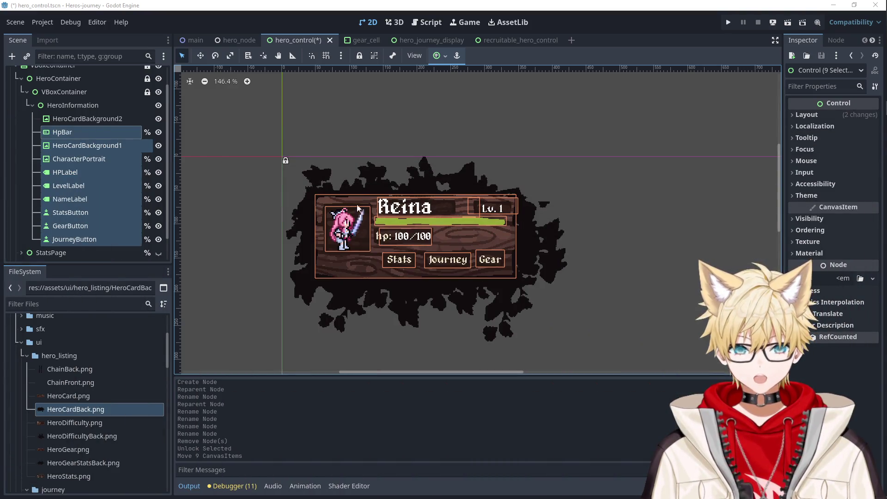
{"action": "left_click_drag", "start_coordinate": [360, 206], "coordinate": [356, 206]}
Compare the bounds of HeroCardBackground2, HpBar and HeroCardBackground1 against the card parts.
{"action": "left_click", "coordinate": [68, 117]}
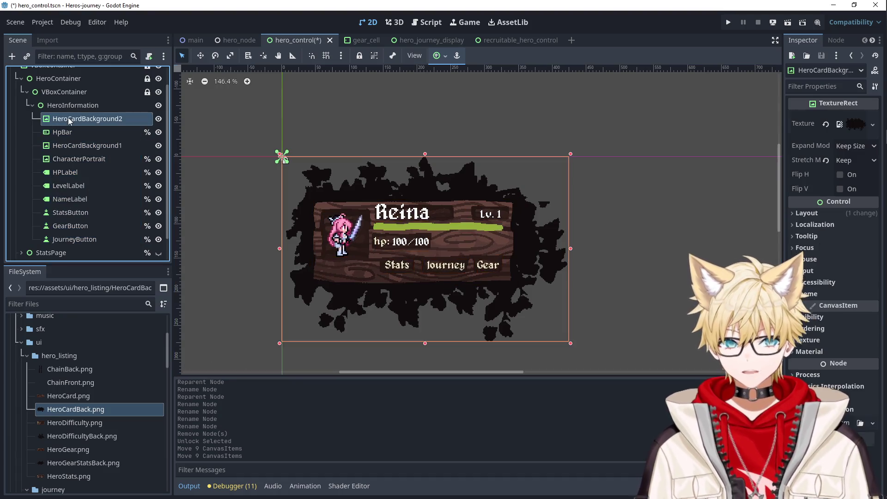
{"action": "left_click", "coordinate": [71, 132]}
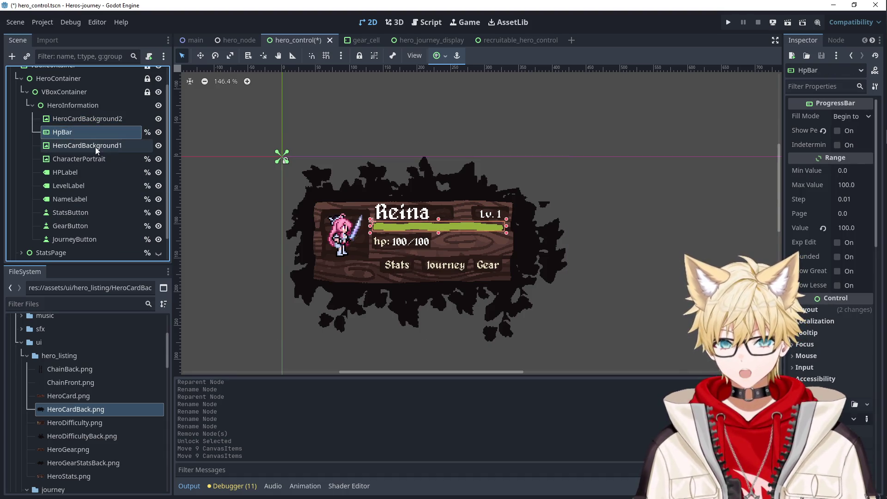
{"action": "left_click", "coordinate": [107, 236], "text": "shift"}
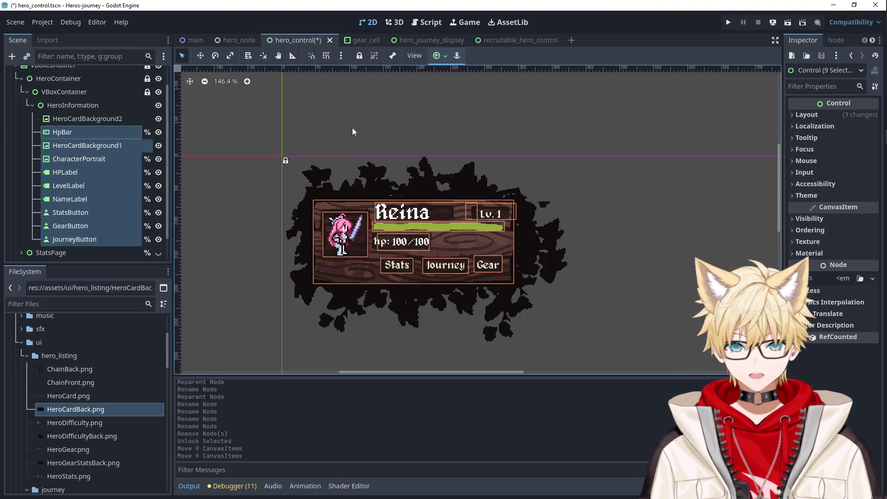
{"action": "left_click", "coordinate": [76, 120]}
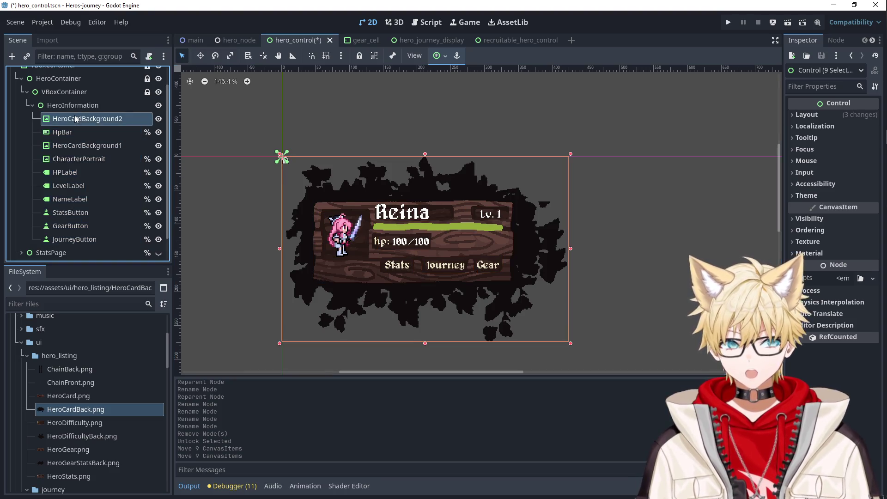
{"action": "left_click", "coordinate": [77, 131]}
{"action": "left_click", "coordinate": [78, 145]}
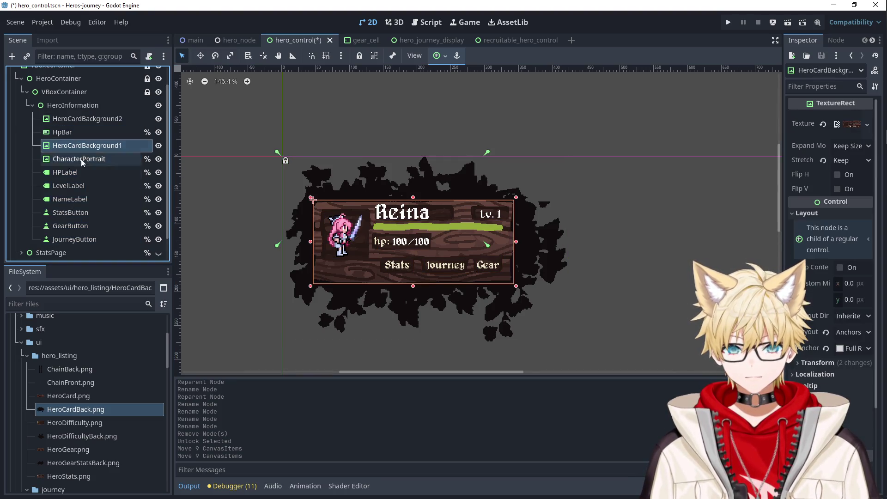
Reselect HpBar through JourneyButton and shift them up, right, then slightly down.
{"action": "left_click", "coordinate": [86, 237]}
{"action": "left_click", "coordinate": [88, 133], "text": "shift"}
{"action": "mouse_move", "coordinate": [320, 213]}
{"action": "left_mouse_down"}
{"action": "mouse_move", "coordinate": [321, 204]}
{"action": "mouse_move", "coordinate": [323, 211]}
{"action": "left_mouse_up"}
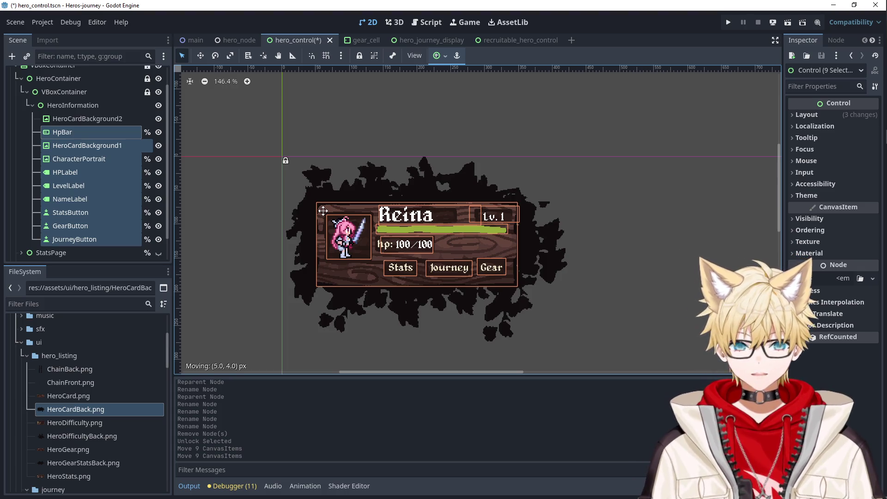
{"action": "left_click_drag", "start_coordinate": [322, 211], "coordinate": [323, 207]}
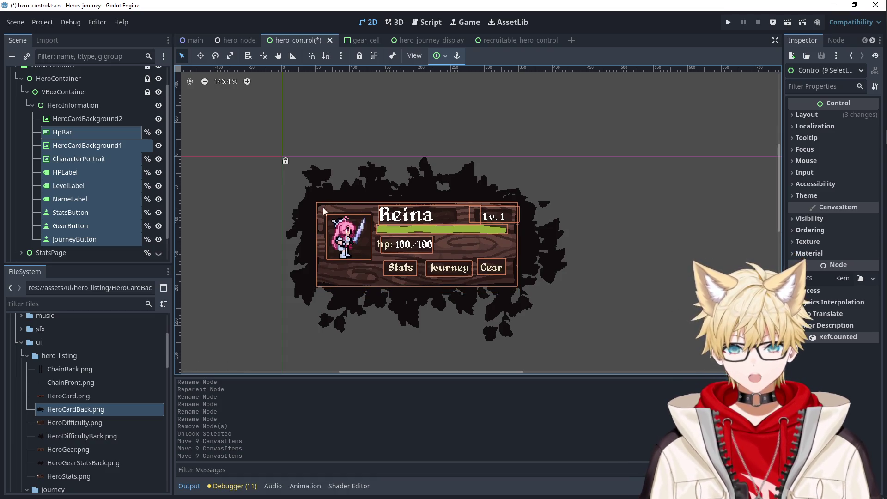
Clear the selection, inspect the layout, and make StatsPage visible beneath the card.
{"action": "key", "text": "Escape"}
{"action": "scroll", "coordinate": [465, 231], "scroll_direction": "down", "scroll_amount": 2}
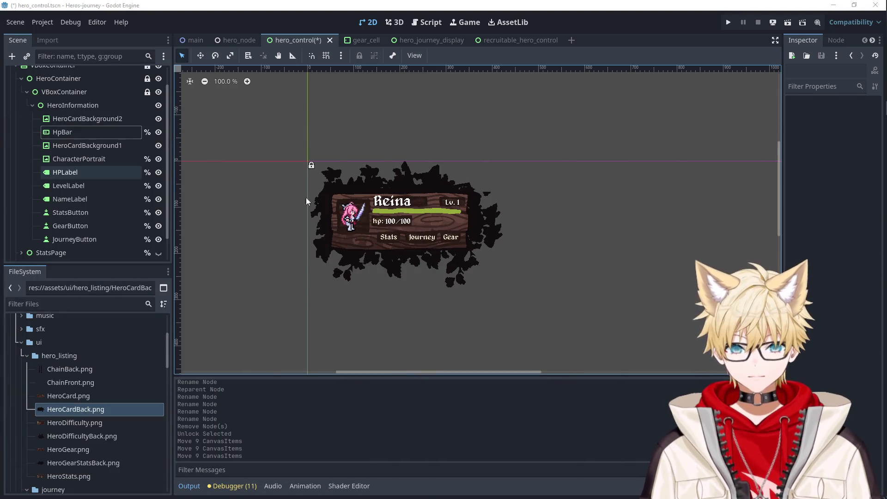
{"action": "scroll", "coordinate": [481, 223], "scroll_direction": "up", "scroll_amount": 2}
{"action": "left_click", "coordinate": [434, 159]}
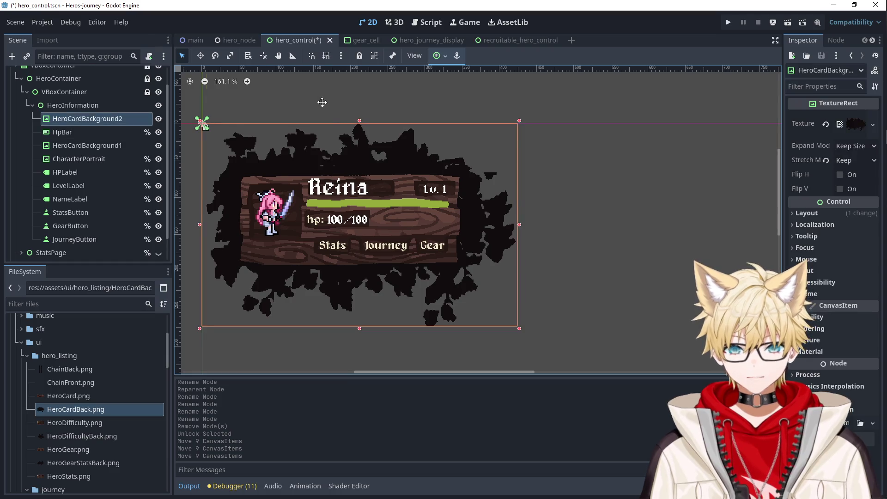
{"action": "scroll", "coordinate": [322, 101], "scroll_direction": "left", "scroll_amount": 3}
{"action": "scroll", "coordinate": [31, 126], "scroll_direction": "up", "scroll_amount": 1}
{"action": "scroll", "coordinate": [32, 126], "scroll_direction": "down", "scroll_amount": 3}
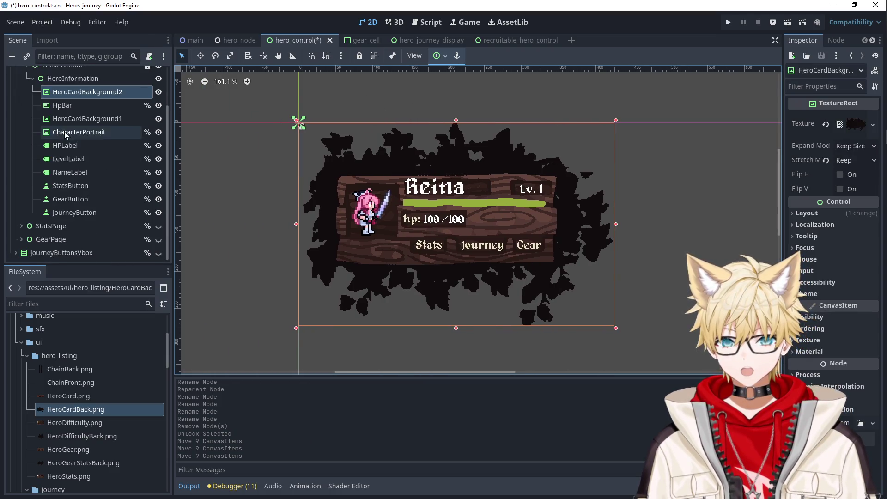
{"action": "left_click", "coordinate": [158, 227]}
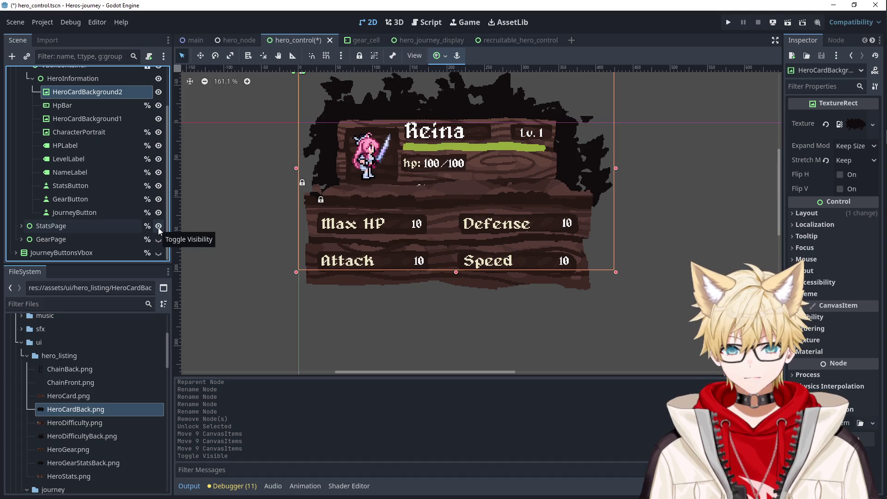
Hide the StatsPage panel and collapse HeroContainer in the Scene dock.
{"action": "left_click", "coordinate": [158, 227]}
{"action": "left_click", "coordinate": [158, 226]}
{"action": "left_click", "coordinate": [158, 227]}
{"action": "scroll", "coordinate": [46, 153], "scroll_direction": "up", "scroll_amount": 3}
{"action": "left_click", "coordinate": [21, 100]}
Run the project, recruit Reina in the Tavern, and stop the game.
{"action": "left_click", "coordinate": [734, 27]}
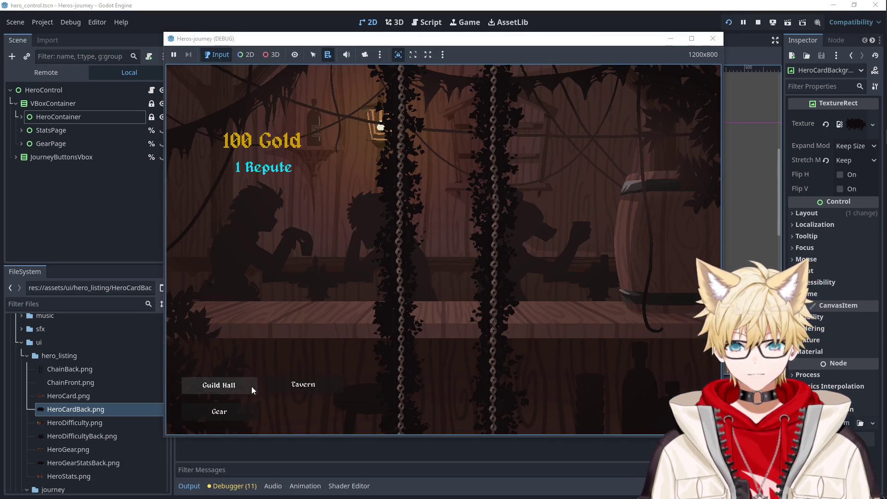
{"action": "left_click", "coordinate": [303, 384]}
{"action": "left_click", "coordinate": [306, 156]}
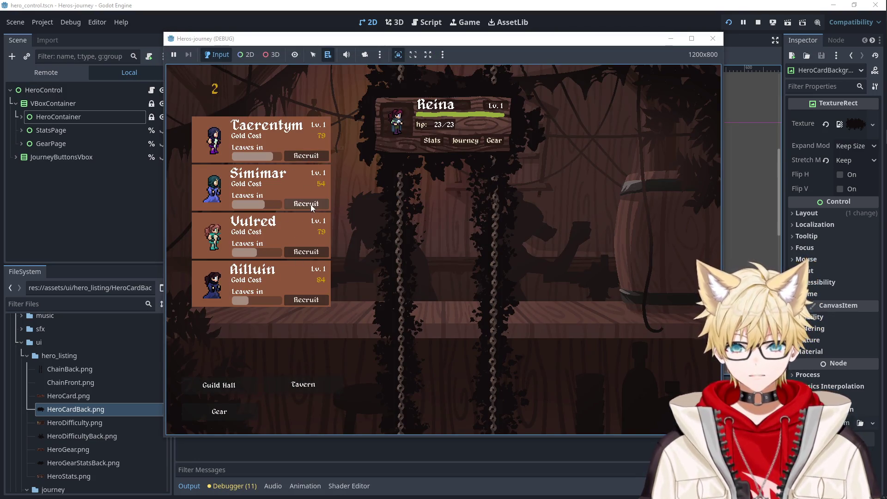
{"action": "left_click", "coordinate": [711, 40]}
Switch to the main.tscn scene.
{"action": "left_click", "coordinate": [206, 40]}
{"action": "scroll", "coordinate": [125, 194], "scroll_direction": "down", "scroll_amount": 3}
{"action": "scroll", "coordinate": [127, 221], "scroll_direction": "up", "scroll_amount": 7}
{"action": "scroll", "coordinate": [131, 221], "scroll_direction": "up", "scroll_amount": 2}
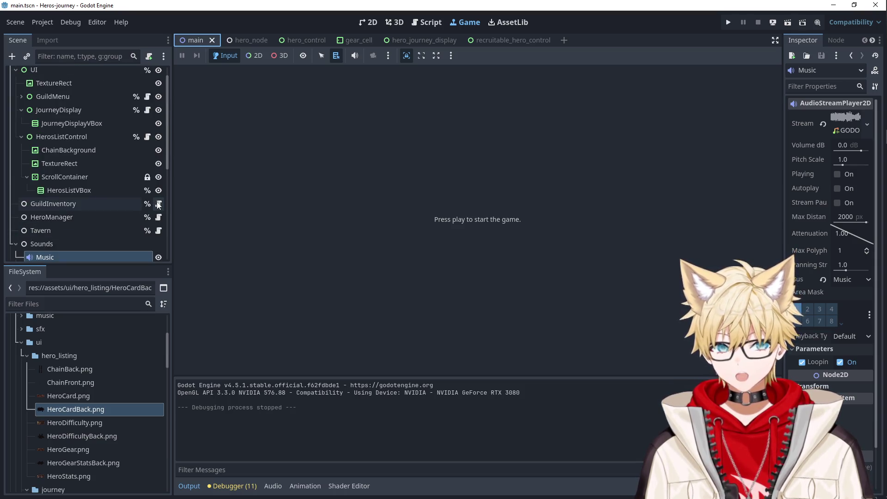
Set guild_inventory.gd's starting gold to 1000000 and launch the game with F5.
{"action": "left_click", "coordinate": [159, 203]}
{"action": "left_click", "coordinate": [482, 201]}
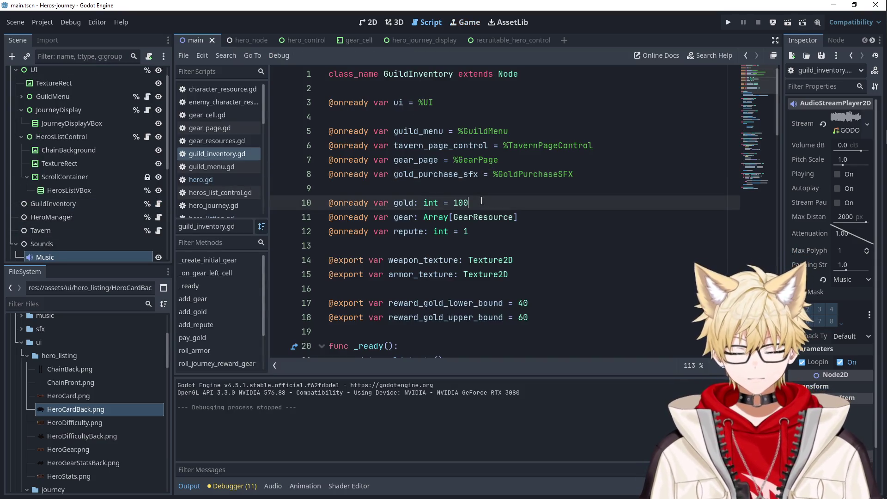
{"action": "key", "text": "F5"}
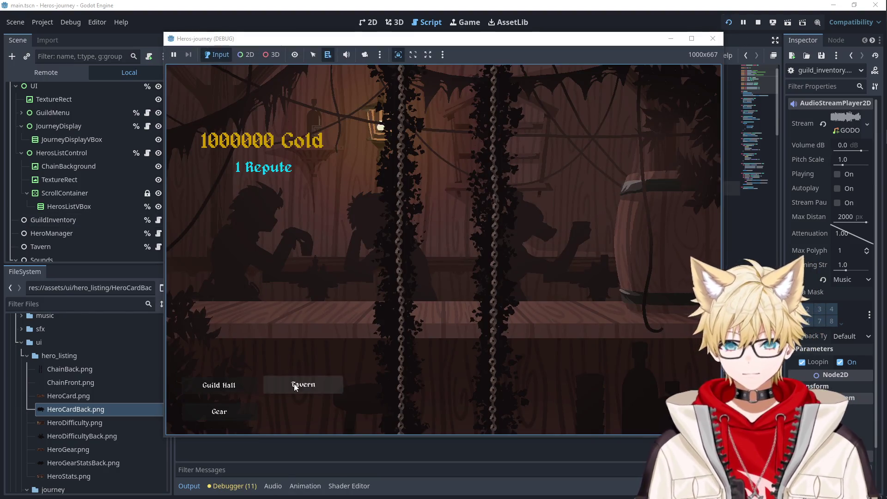
Recruit Vesryn and Aywin in the Tavern, then stop the game.
{"action": "left_click", "coordinate": [293, 383]}
{"action": "left_click", "coordinate": [302, 204]}
{"action": "left_click", "coordinate": [305, 156]}
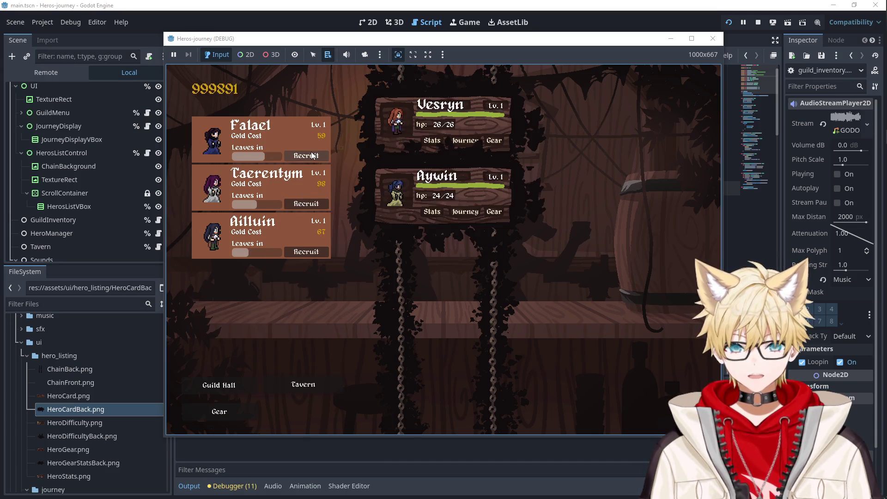
{"action": "left_click", "coordinate": [720, 43]}
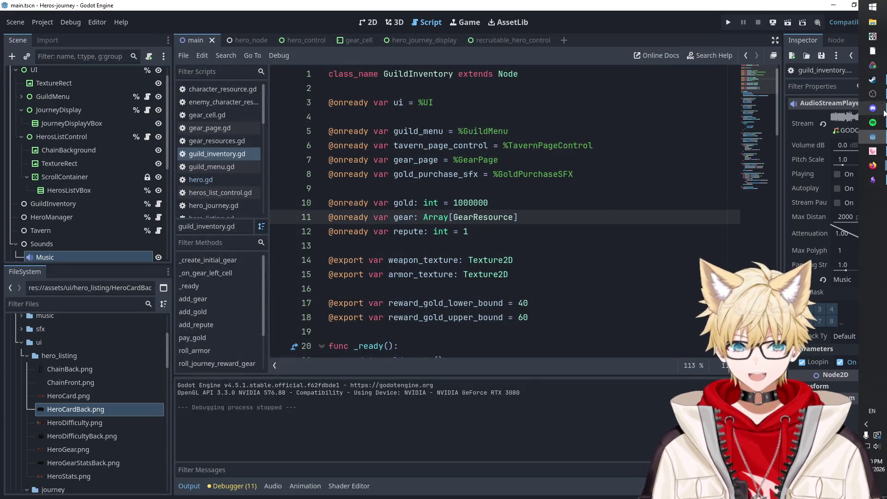
Check the gold variable's type in the script, then switch to the hero_control scene.
{"action": "mouse_move", "coordinate": [873, 165]}
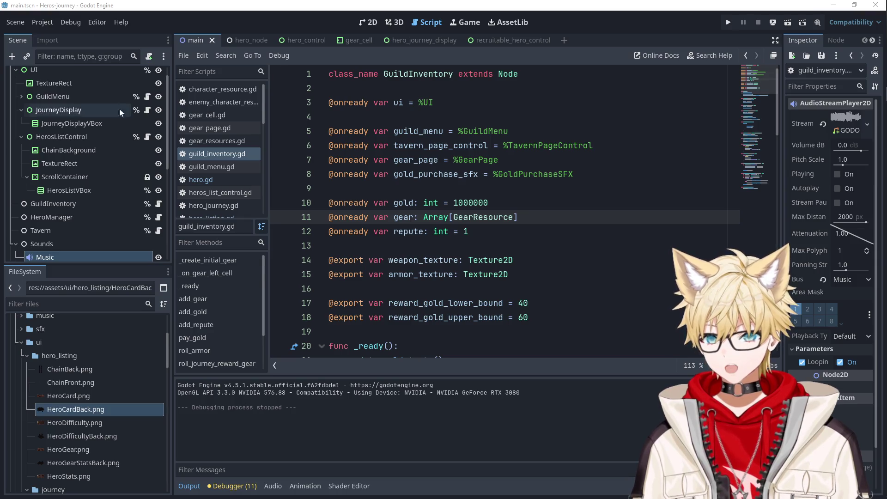
{"action": "left_click", "coordinate": [436, 202]}
{"action": "left_click", "coordinate": [434, 189]}
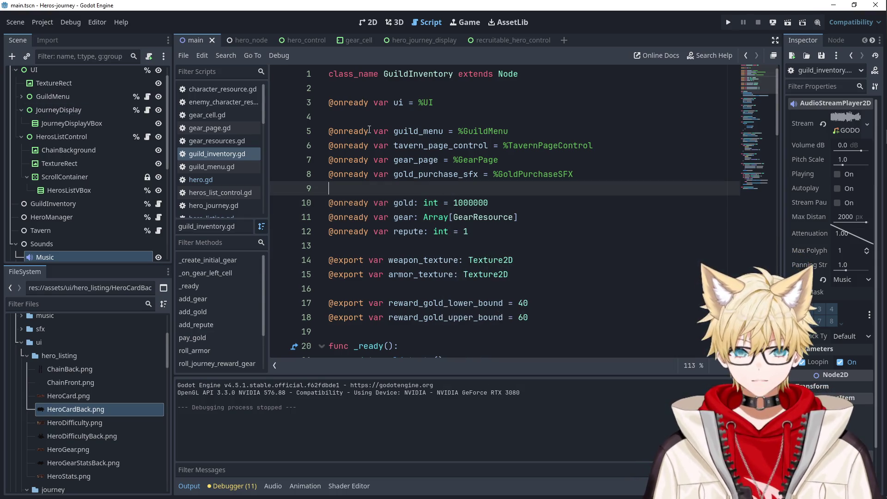
{"action": "scroll", "coordinate": [112, 119], "scroll_direction": "up", "scroll_amount": 1}
{"action": "left_click", "coordinate": [311, 40]}
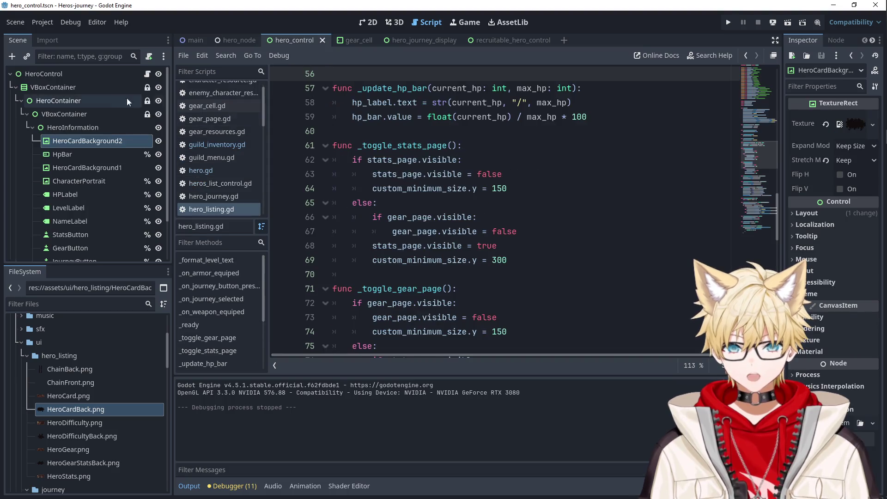
Switch to the 2D view and inspect HeroContainer, VBoxContainer and HeroInformation in the Scene dock.
{"action": "left_click", "coordinate": [90, 86]}
{"action": "left_click", "coordinate": [147, 74]}
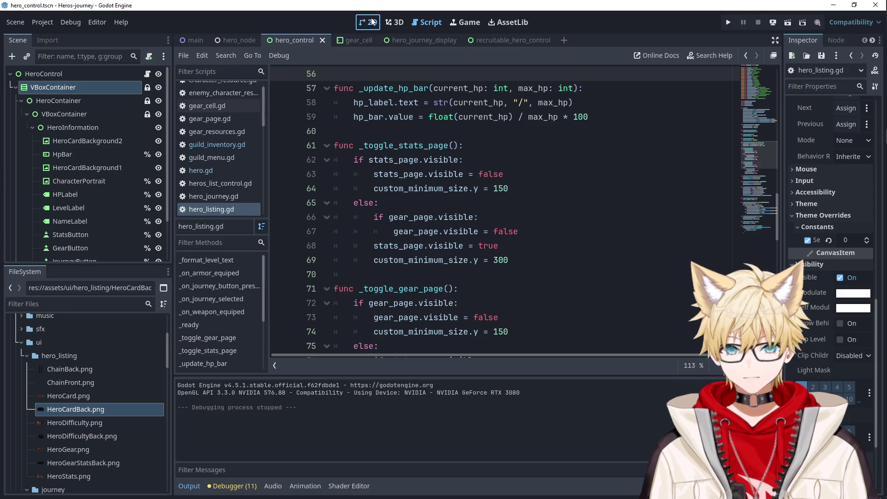
{"action": "left_click", "coordinate": [368, 23]}
{"action": "left_click", "coordinate": [82, 95]}
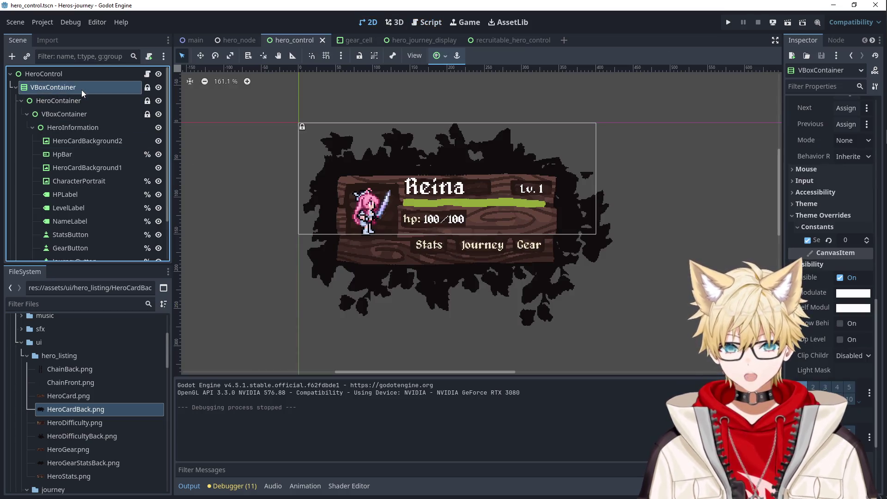
{"action": "left_click", "coordinate": [78, 129]}
{"action": "left_click", "coordinate": [73, 114]}
{"action": "left_click", "coordinate": [75, 128]}
{"action": "scroll", "coordinate": [80, 145], "scroll_direction": "down", "scroll_amount": 3}
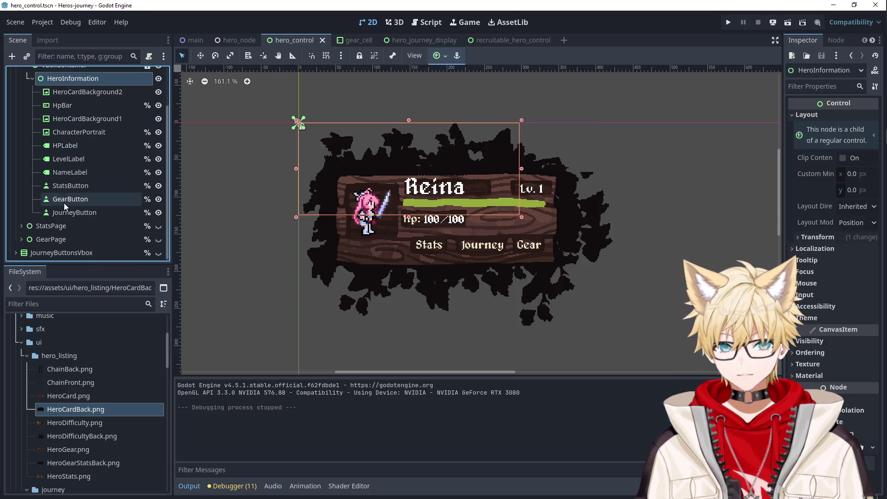
{"action": "scroll", "coordinate": [63, 203], "scroll_direction": "up", "scroll_amount": 3}
Drag HeroInformation into HeroContainer and delete the empty inner VBoxContainer.
{"action": "left_click", "coordinate": [51, 115]}
{"action": "mouse_move", "coordinate": [51, 124]}
{"action": "left_mouse_down"}
{"action": "mouse_move", "coordinate": [51, 101]}
{"action": "mouse_move", "coordinate": [60, 99]}
{"action": "left_mouse_up"}
{"action": "left_click", "coordinate": [61, 113]}
{"action": "key", "text": "Delete"}
{"action": "left_click", "coordinate": [427, 258]}
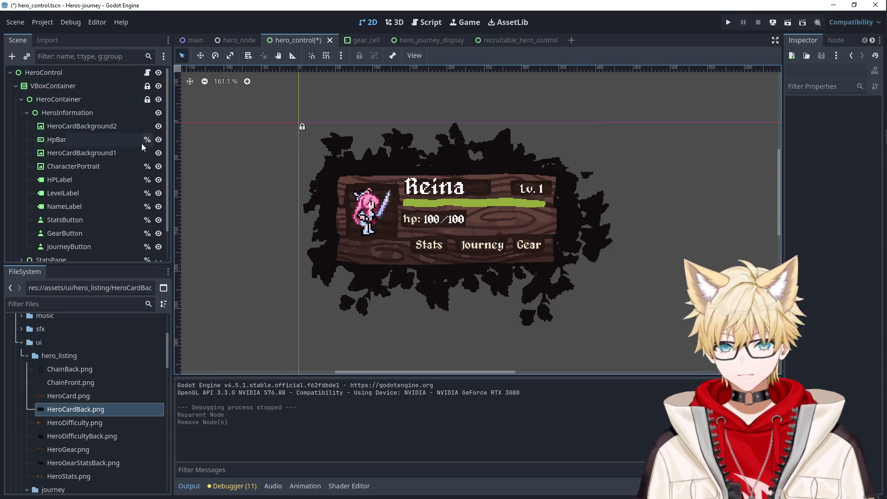
Try placing HeroInformation under VBoxContainer and deleting HeroContainer, then undo it.
{"action": "left_click_drag", "start_coordinate": [40, 119], "coordinate": [47, 97]}
{"action": "left_click", "coordinate": [49, 103]}
{"action": "key", "text": "Delete"}
{"action": "left_click", "coordinate": [421, 258]}
{"action": "left_click_drag", "start_coordinate": [65, 129], "coordinate": [53, 95]}
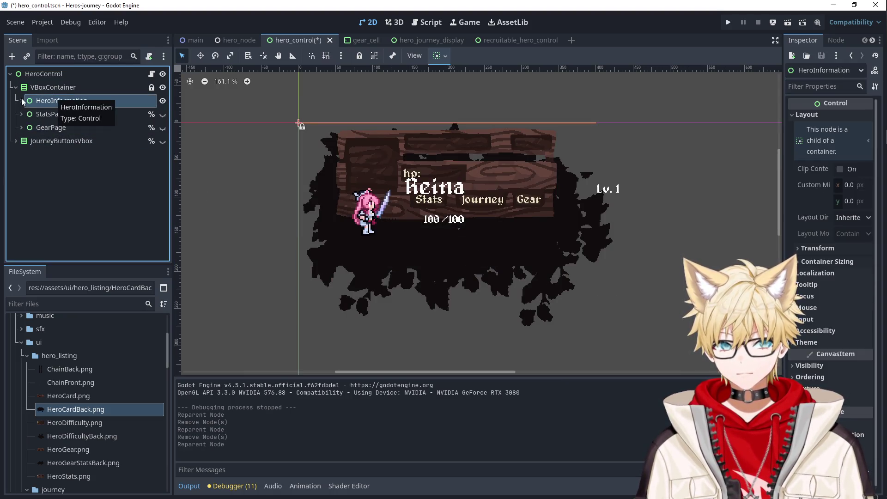
{"action": "key", "text": "ctrl+z"}
{"action": "key", "text": "ctrl+z"}
{"action": "key", "text": "ctrl+z"}
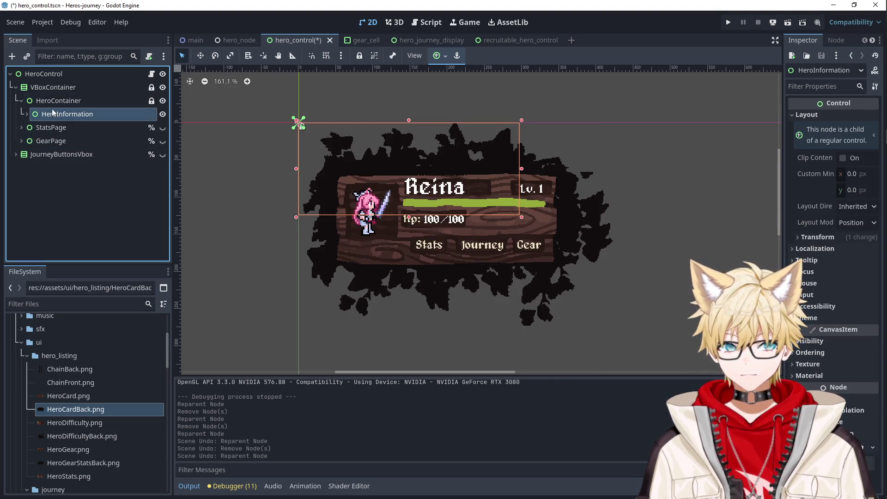
Move HeroInformation's ten card parts, HeroCardBackground2 through JourneyButton, under HeroContainer.
{"action": "left_click", "coordinate": [26, 114]}
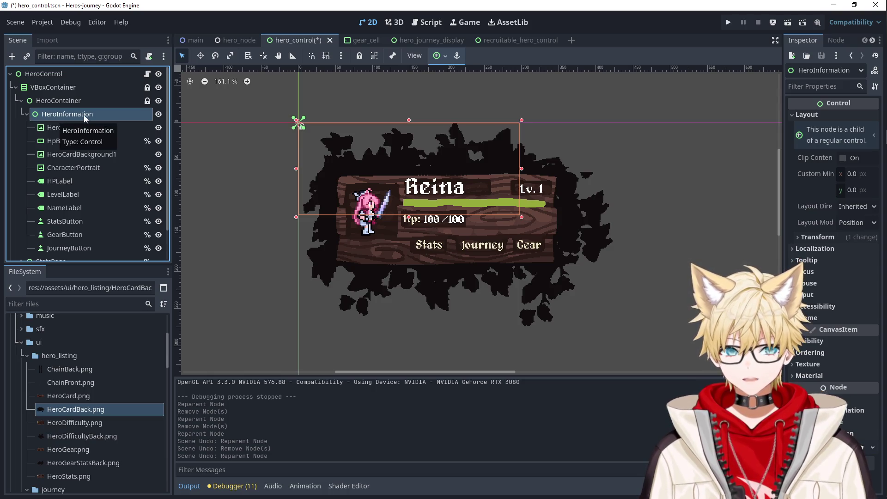
{"action": "left_click", "coordinate": [82, 127]}
{"action": "left_click", "coordinate": [81, 248], "text": "shift"}
{"action": "left_click_drag", "start_coordinate": [67, 123], "coordinate": [59, 101]}
Delete the empty HeroInformation node and check HeroCardBackground2 and HeroContainer.
{"action": "left_click", "coordinate": [67, 114]}
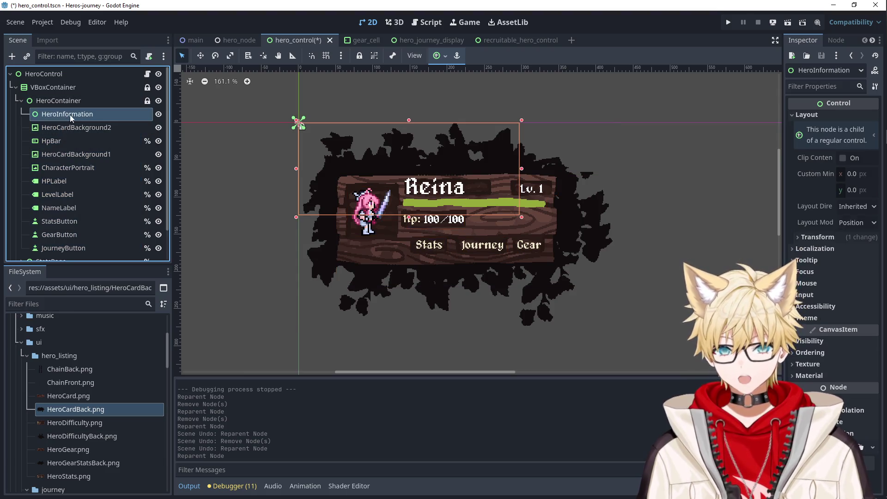
{"action": "key", "text": "Delete"}
{"action": "left_click", "coordinate": [425, 257]}
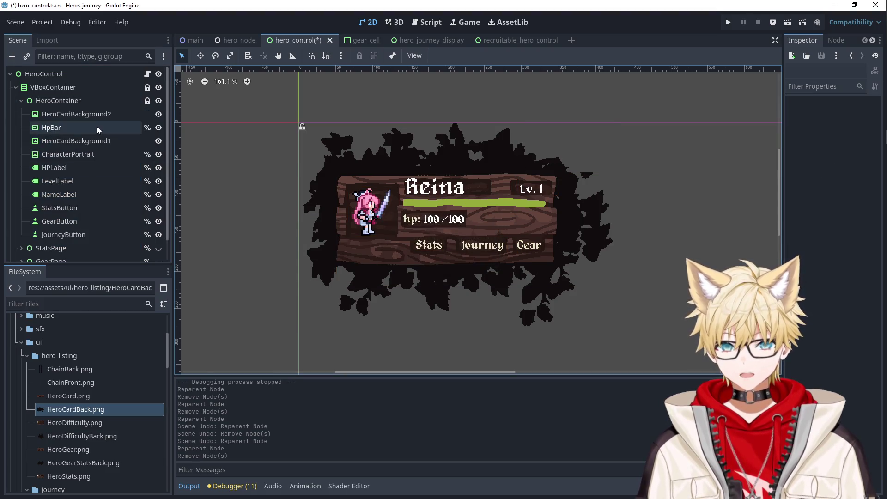
{"action": "left_click", "coordinate": [92, 114]}
{"action": "left_click", "coordinate": [65, 101]}
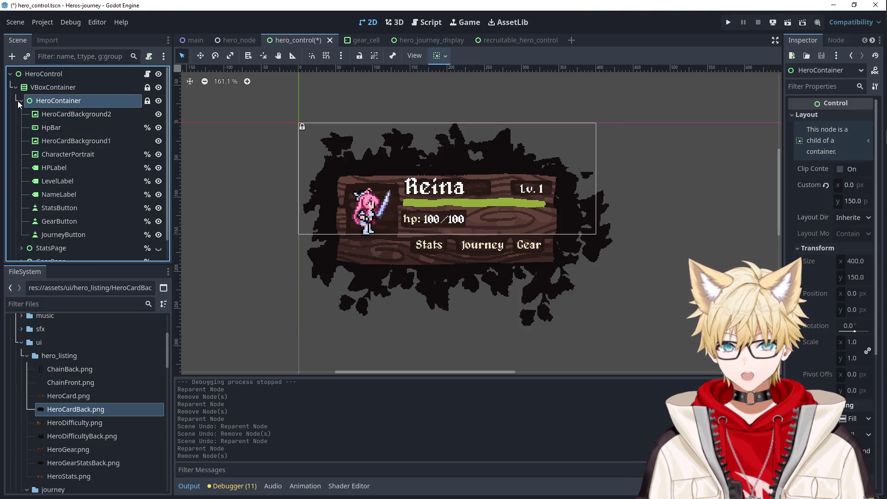
Browse HeroContainer's children, then reset HeroContainer's minimum height to 0.
{"action": "left_click", "coordinate": [21, 101]}
{"action": "left_click", "coordinate": [22, 113]}
{"action": "left_click", "coordinate": [22, 113]}
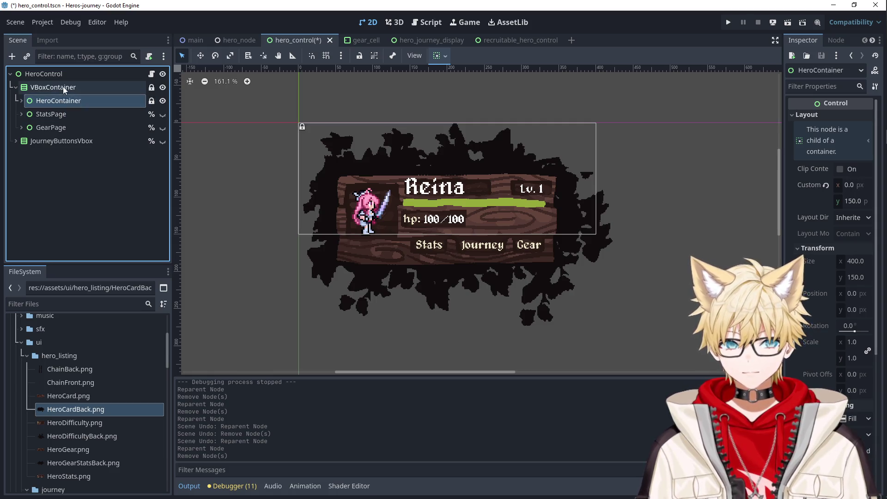
{"action": "left_click", "coordinate": [22, 101]}
{"action": "left_click", "coordinate": [41, 114]}
{"action": "left_click", "coordinate": [45, 101]}
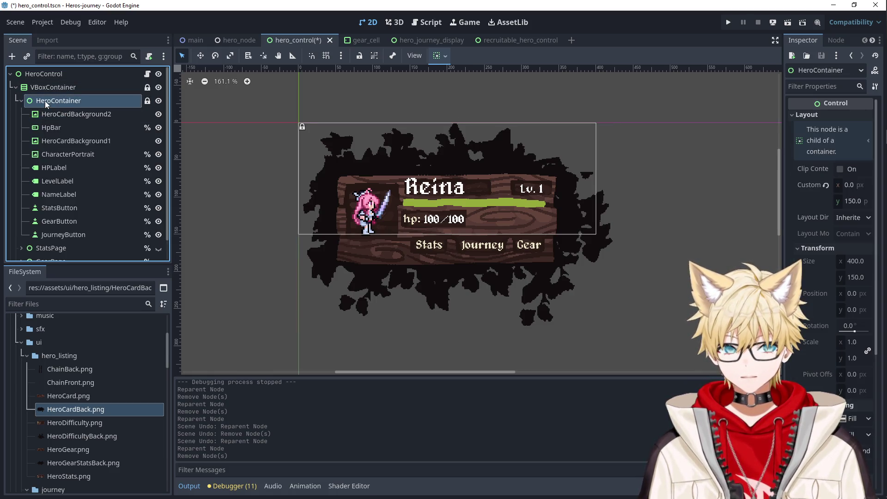
{"action": "left_click", "coordinate": [826, 185]}
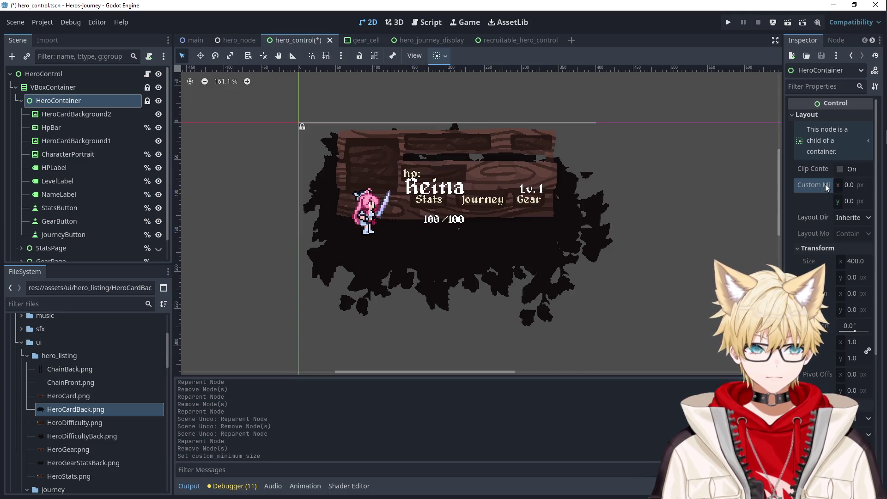
Filter HeroCardBackground2's properties to transform and confirm its 424 width.
{"action": "left_click", "coordinate": [79, 117]}
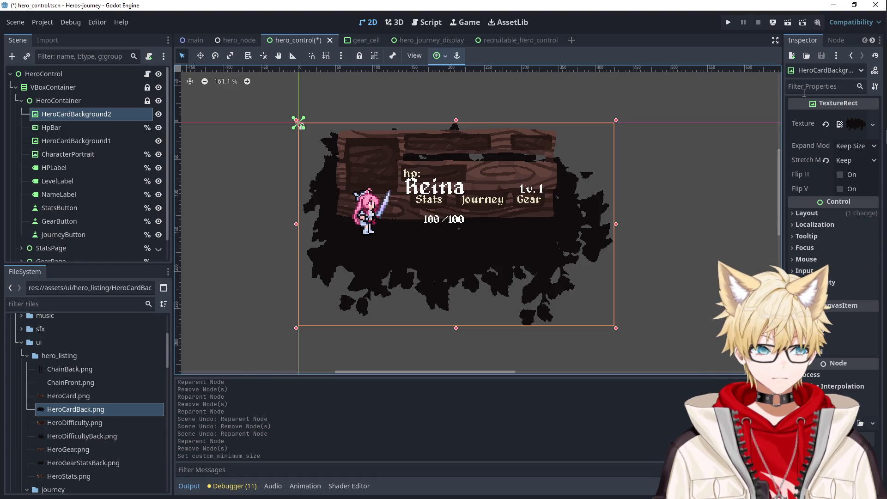
{"action": "left_click", "coordinate": [820, 86]}
{"action": "type", "text": "trasf"}
{"action": "left_click", "coordinate": [818, 137]}
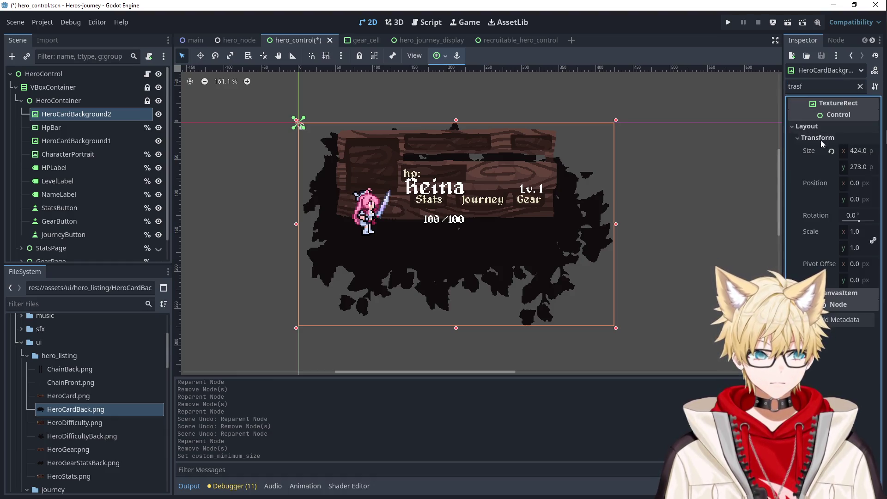
{"action": "left_click", "coordinate": [852, 154]}
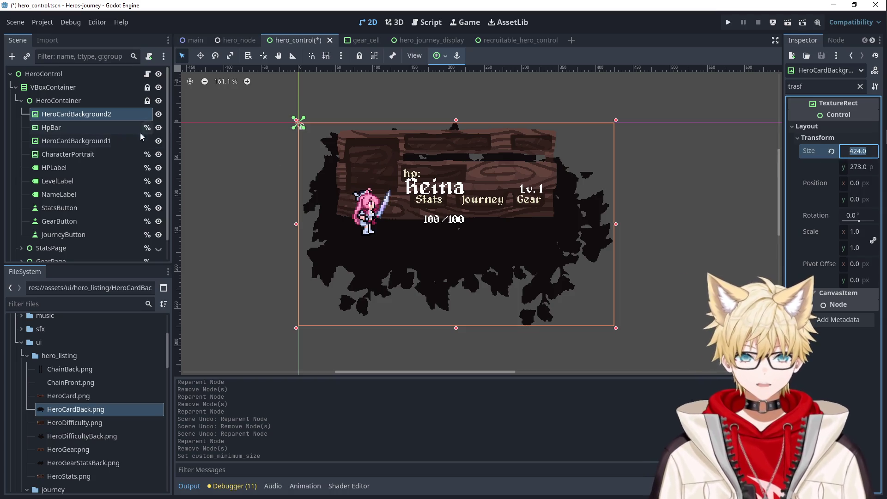
Set HeroContainer's Custom Minimum Size x to 424.
{"action": "left_click", "coordinate": [73, 101]}
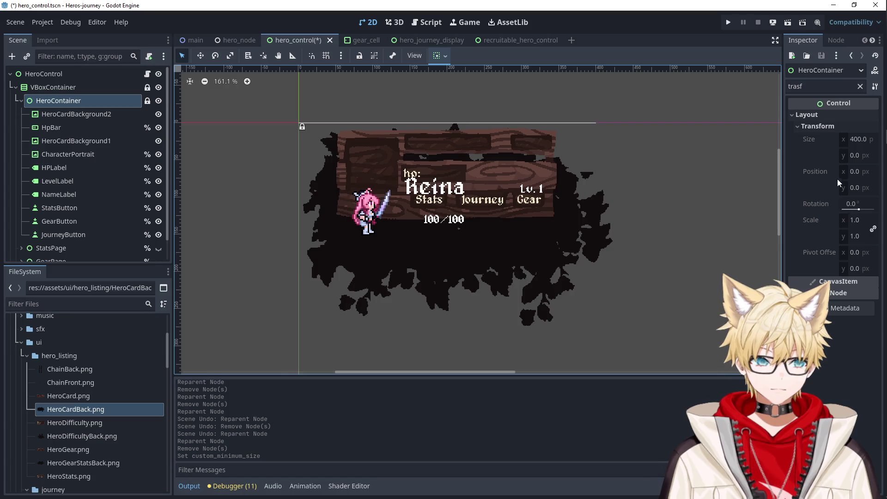
{"action": "double_click", "coordinate": [797, 87]}
{"action": "type", "text": "mini"}
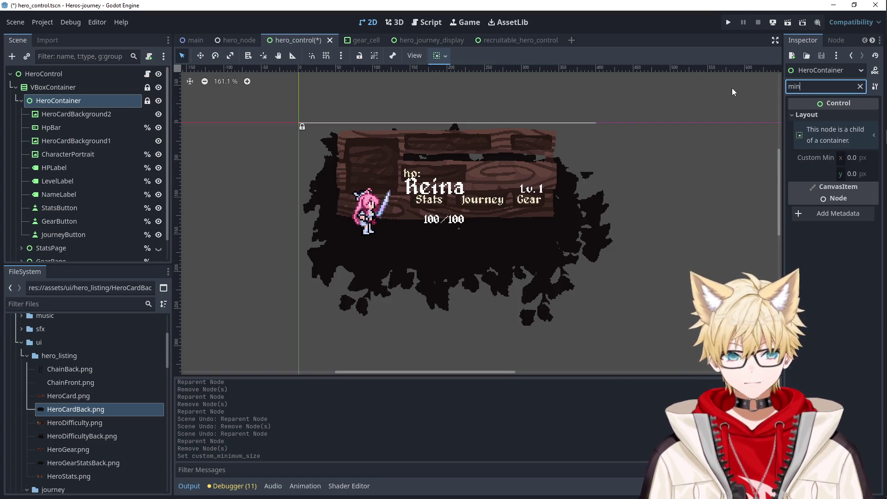
{"action": "left_click", "coordinate": [852, 159]}
{"action": "type", "text": "424.0"}
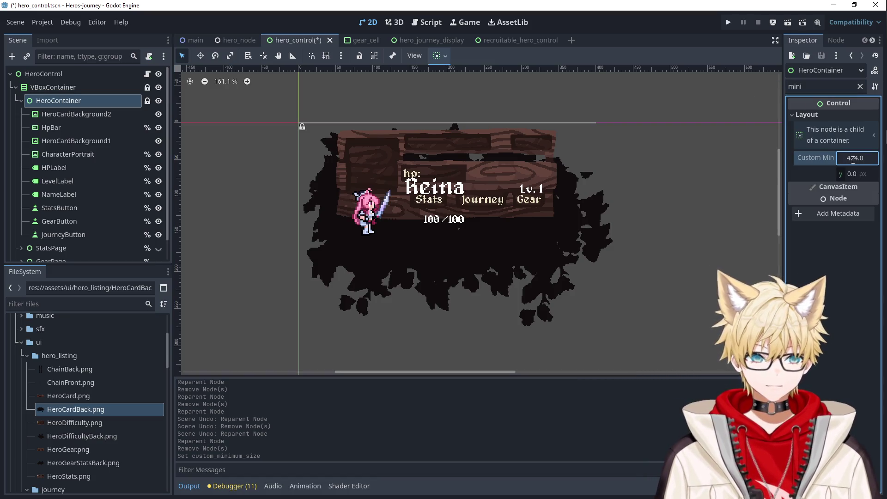
{"action": "key", "text": "Return"}
Clear the property filter and check HeroCardBackground2's 273 height.
{"action": "left_click", "coordinate": [57, 113]}
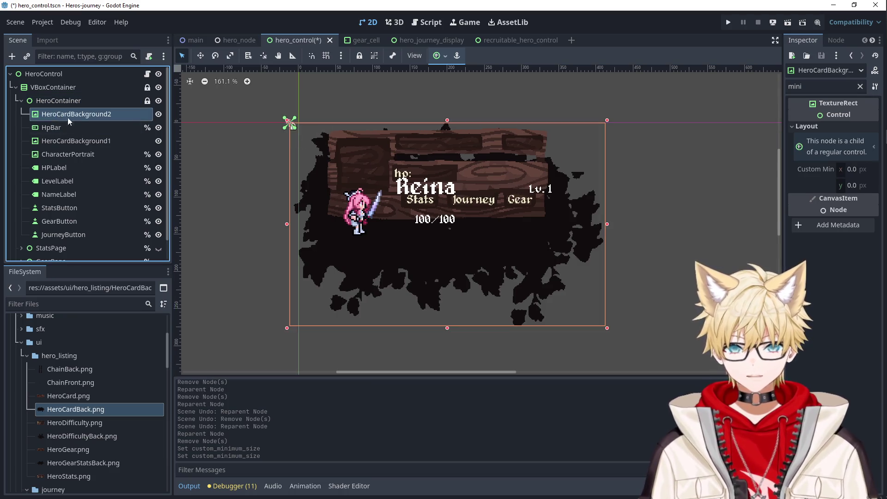
{"action": "left_click", "coordinate": [55, 129]}
{"action": "left_click", "coordinate": [68, 116]}
{"action": "left_click", "coordinate": [69, 140]}
{"action": "left_click", "coordinate": [81, 118]}
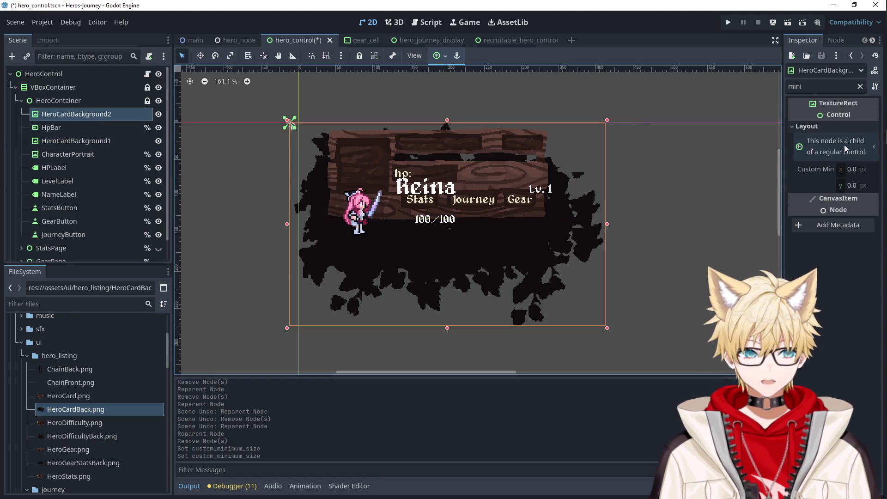
{"action": "left_click", "coordinate": [860, 87]}
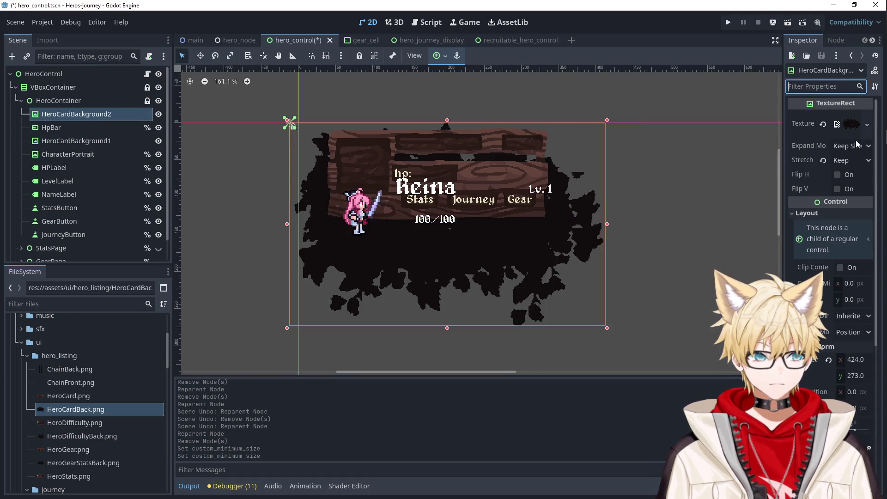
{"action": "left_click", "coordinate": [857, 373]}
Set HeroContainer's Custom Minimum Size y to 273.
{"action": "left_click", "coordinate": [59, 100]}
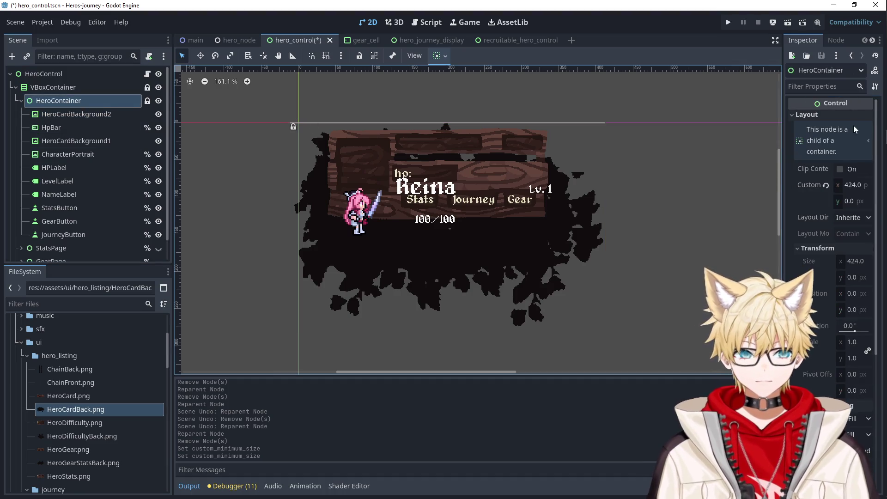
{"action": "left_click", "coordinate": [856, 200]}
{"action": "type", "text": "273"}
{"action": "key", "text": "Return"}
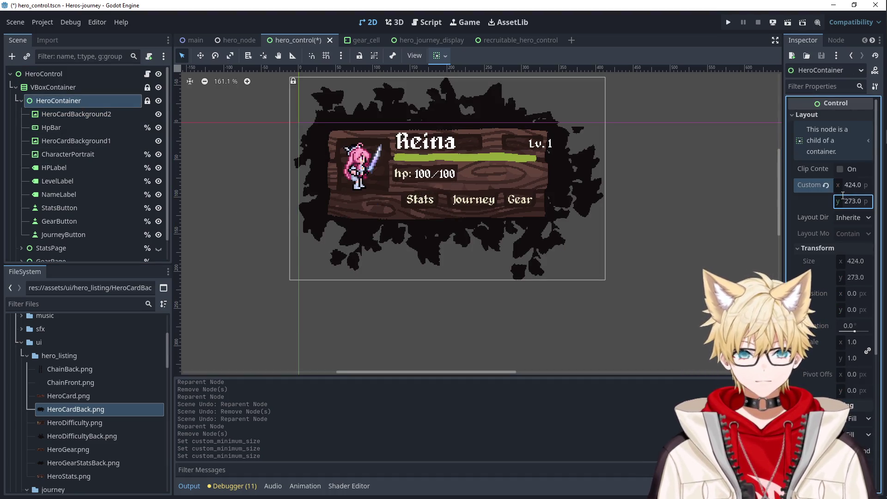
{"action": "left_click", "coordinate": [551, 225]}
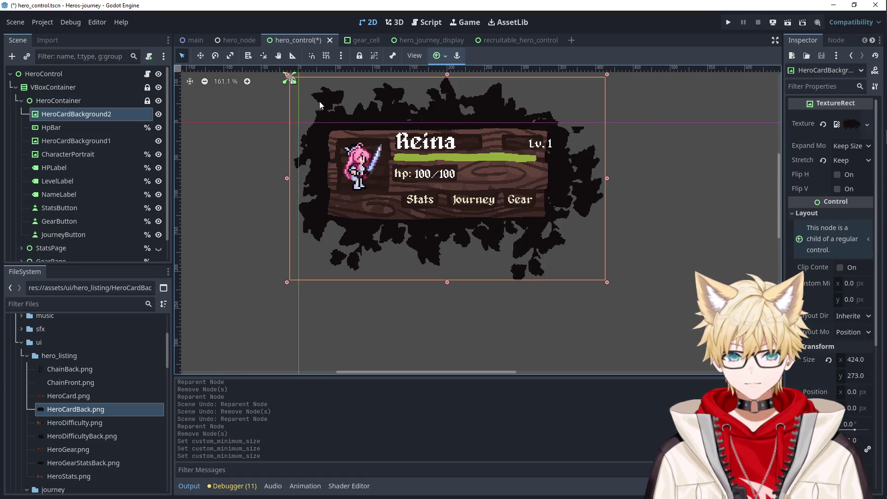
Unlock HeroContainer and lock all of its card parts together.
{"action": "left_click", "coordinate": [79, 100]}
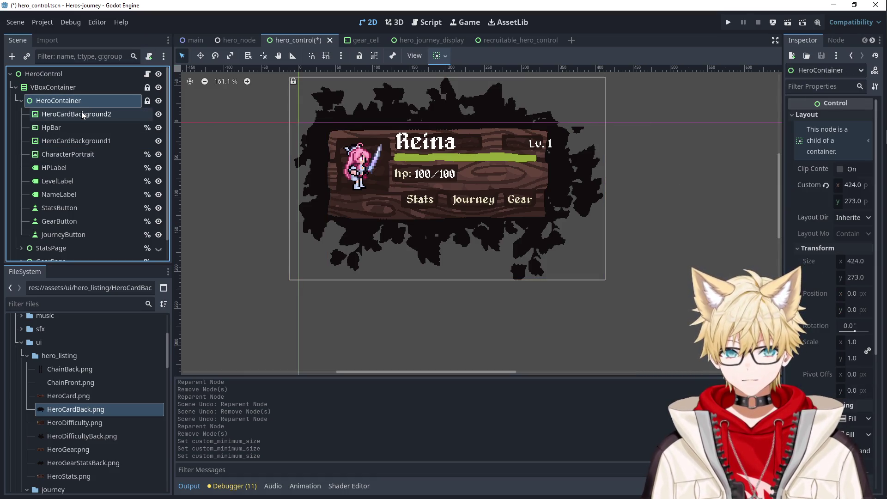
{"action": "left_click", "coordinate": [147, 101]}
{"action": "mouse_move", "coordinate": [316, 120]}
{"action": "left_mouse_down"}
{"action": "mouse_move", "coordinate": [329, 131]}
{"action": "mouse_move", "coordinate": [329, 155]}
{"action": "left_mouse_up"}
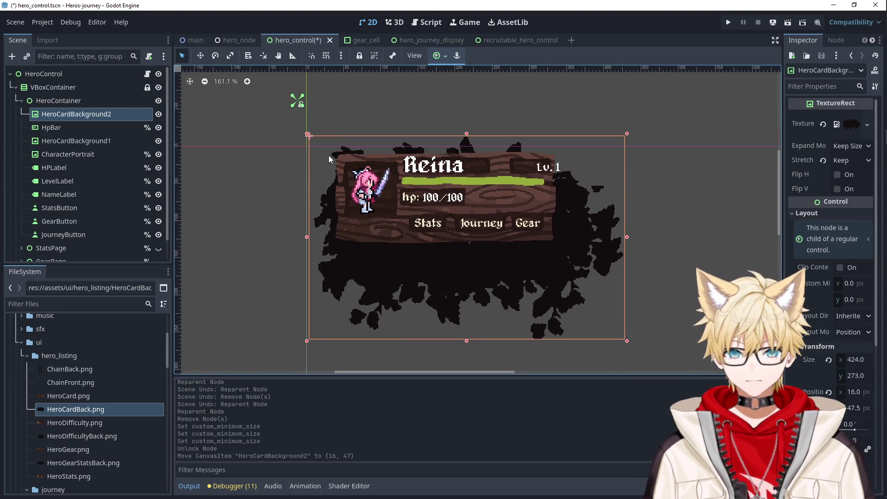
{"action": "left_click", "coordinate": [99, 233], "text": "shift"}
{"action": "left_click", "coordinate": [359, 55]}
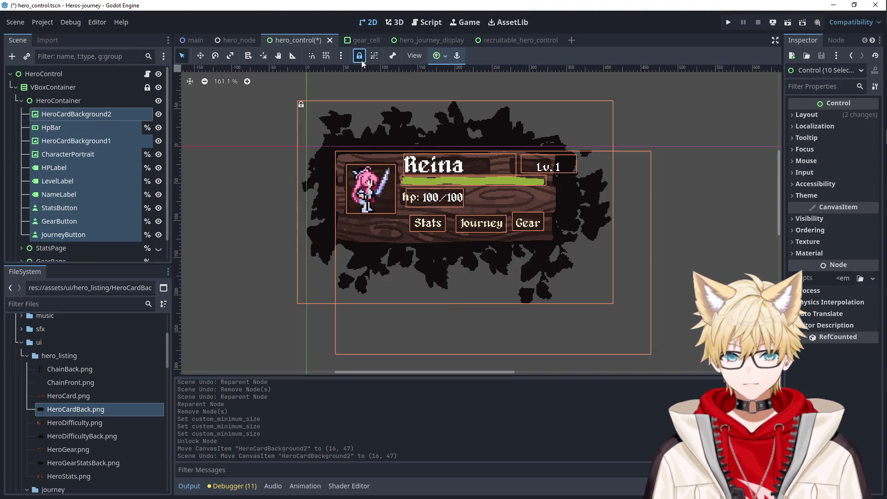
{"action": "left_click", "coordinate": [106, 101]}
{"action": "left_click", "coordinate": [299, 125]}
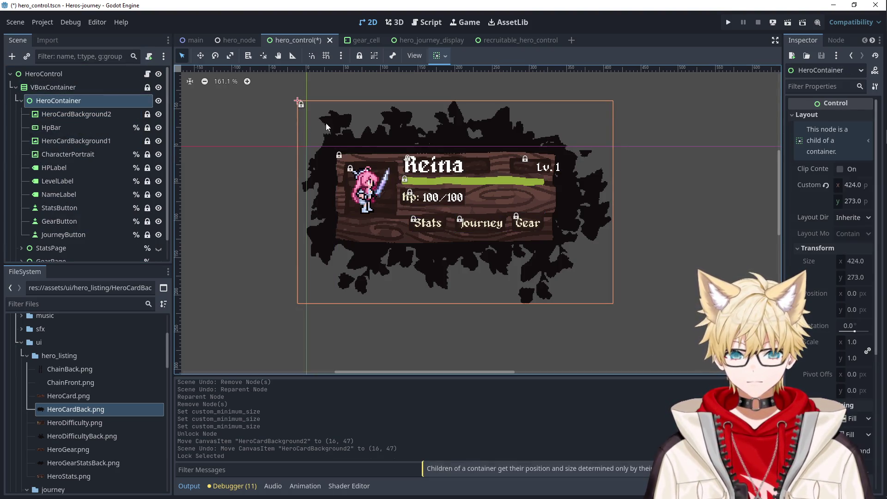
Unlock the VBoxContainer node in the Scene dock.
{"action": "left_click", "coordinate": [53, 87]}
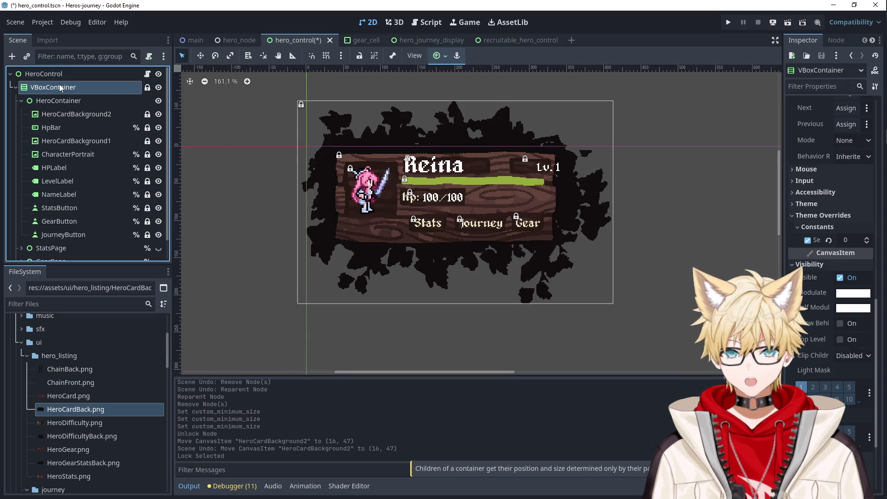
{"action": "left_click", "coordinate": [50, 100]}
{"action": "left_click", "coordinate": [55, 88]}
{"action": "left_click", "coordinate": [57, 101]}
{"action": "left_click", "coordinate": [57, 88]}
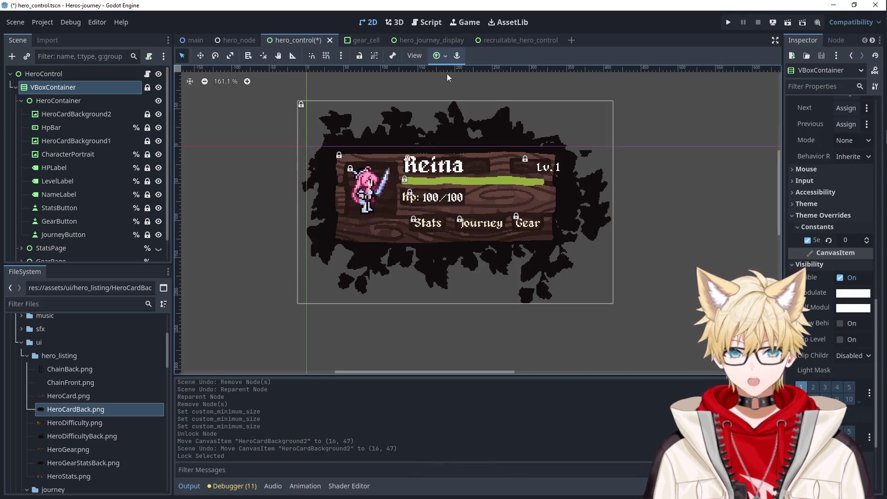
{"action": "left_click", "coordinate": [148, 89]}
Lock HeroContainer and drag the VBoxContainer to the scene origin at (1, 1).
{"action": "left_click", "coordinate": [322, 120]}
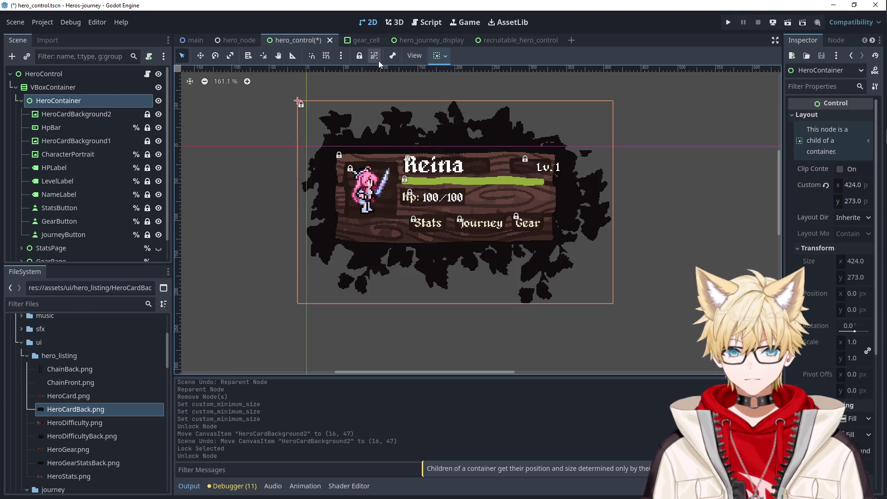
{"action": "left_click", "coordinate": [359, 55]}
{"action": "left_click", "coordinate": [102, 92]}
{"action": "mouse_move", "coordinate": [319, 120]}
{"action": "left_mouse_down"}
{"action": "mouse_move", "coordinate": [344, 150]}
{"action": "mouse_move", "coordinate": [327, 164]}
{"action": "left_mouse_up"}
{"action": "left_click", "coordinate": [436, 56]}
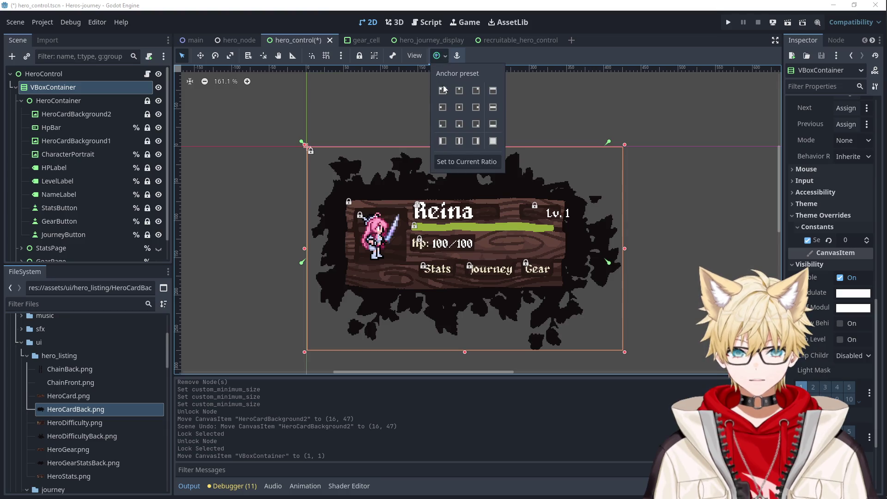
Anchor the VBoxContainer to the top left and collapse HeroContainer's children.
{"action": "left_click", "coordinate": [444, 89]}
{"action": "scroll", "coordinate": [307, 152], "scroll_direction": "down", "scroll_amount": 2}
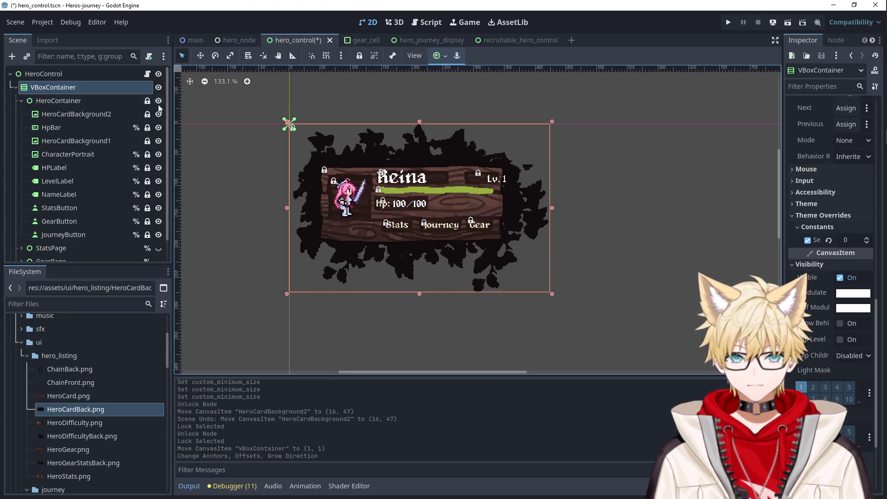
{"action": "left_click", "coordinate": [22, 102]}
{"action": "left_click", "coordinate": [22, 102]}
{"action": "left_click", "coordinate": [77, 89]}
{"action": "left_click", "coordinate": [74, 102]}
Test-run the game with F5, recruit Falael and Reina in the Tavern, then stop.
{"action": "left_click", "coordinate": [74, 88]}
{"action": "key", "text": "F5"}
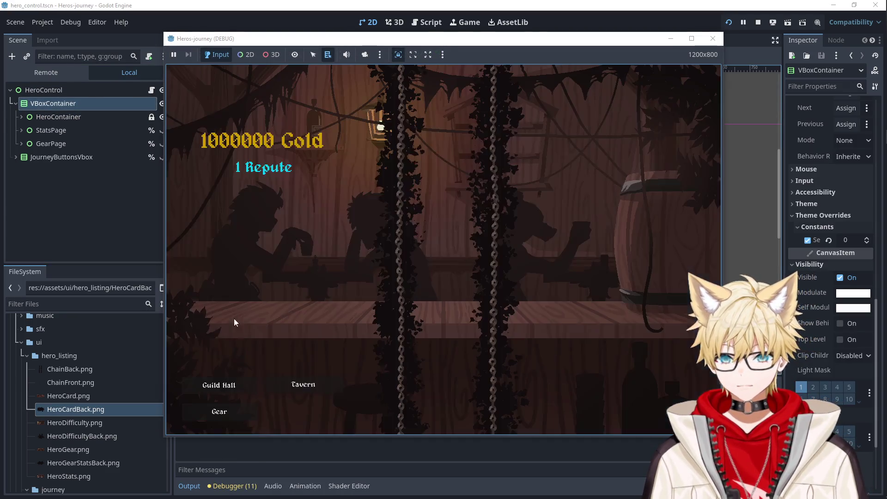
{"action": "left_click", "coordinate": [303, 384]}
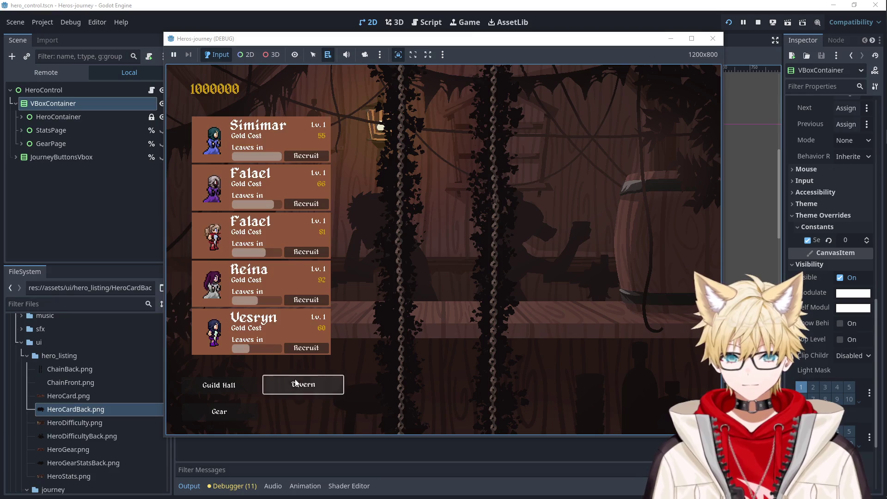
{"action": "left_click", "coordinate": [306, 207]}
{"action": "left_click", "coordinate": [305, 252]}
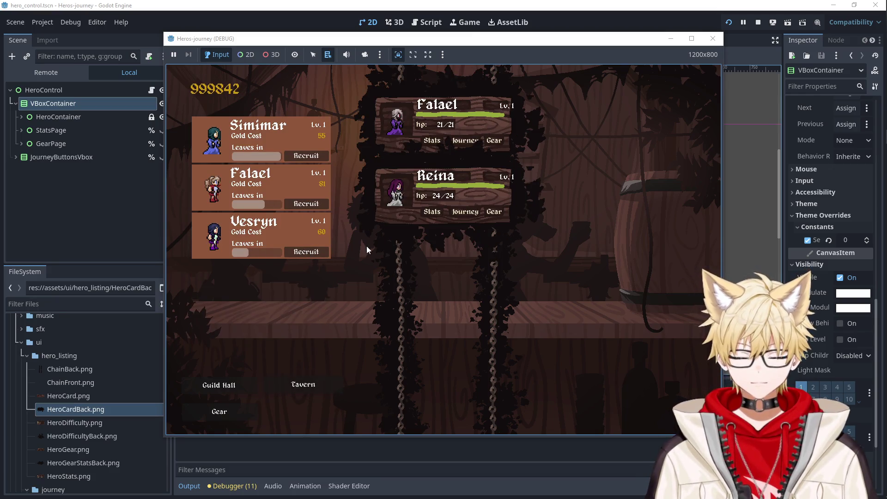
{"action": "left_click", "coordinate": [713, 39]}
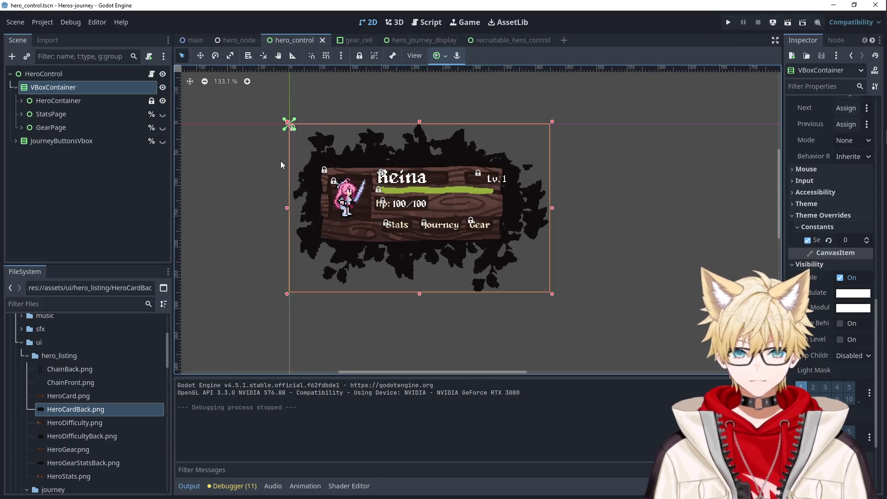
Inspect HeroContainer's size properties in the Inspector.
{"action": "left_click", "coordinate": [77, 101]}
{"action": "left_click", "coordinate": [83, 86]}
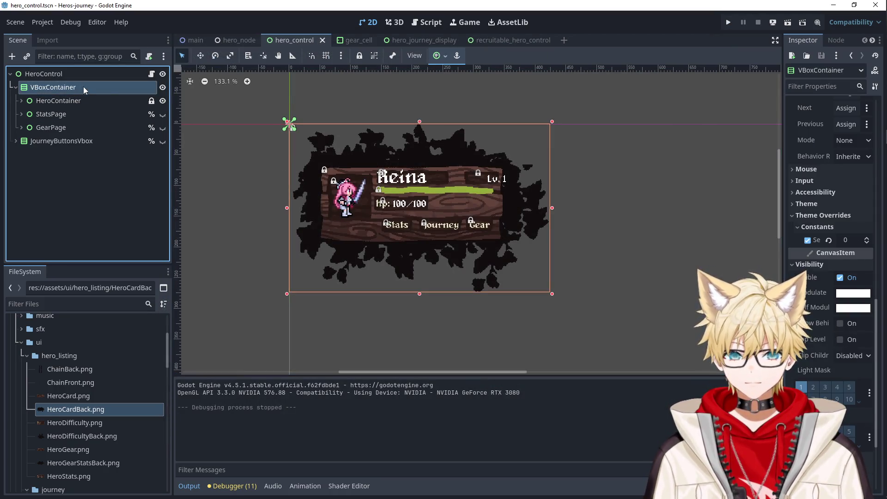
{"action": "left_click", "coordinate": [69, 101]}
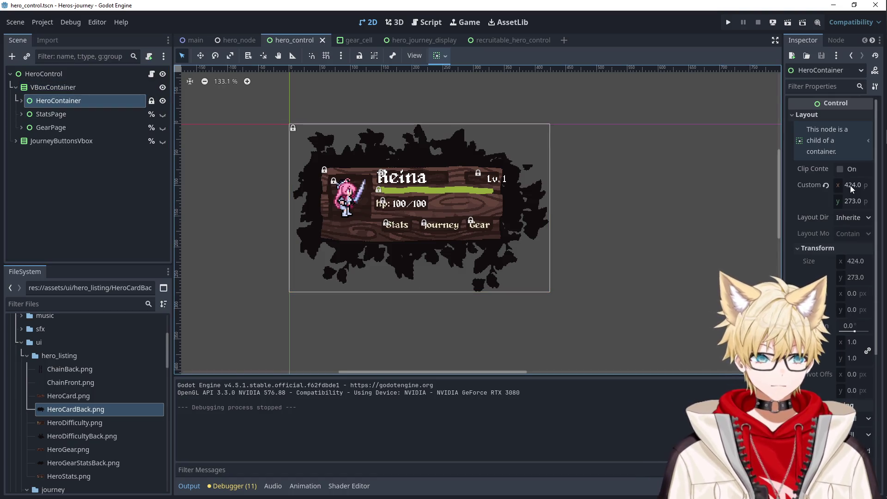
{"action": "mouse_move", "coordinate": [811, 184]}
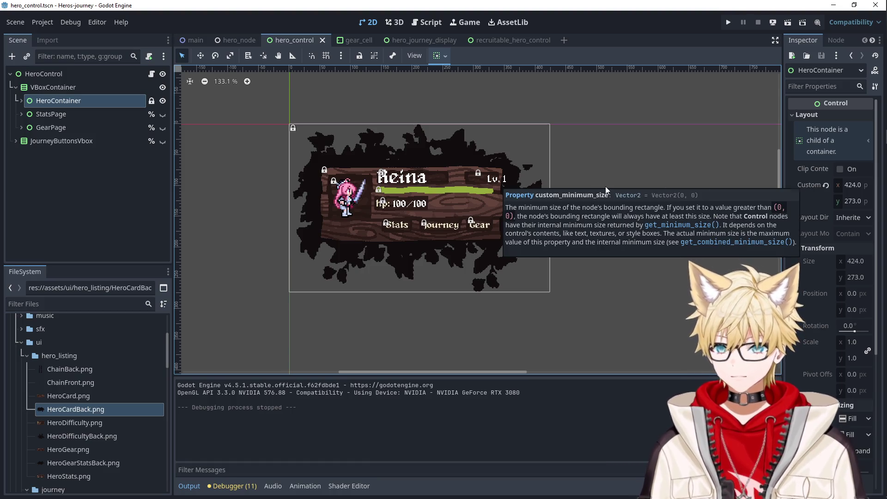
{"action": "left_click", "coordinate": [622, 242]}
{"action": "left_click", "coordinate": [528, 152]}
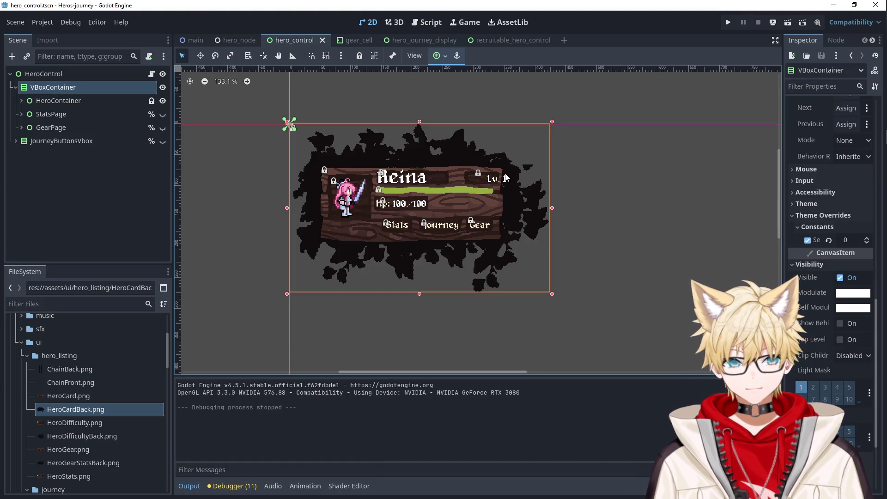
{"action": "left_click", "coordinate": [44, 100]}
Expand HeroContainer's card parts and unlock the LevelLabel node.
{"action": "left_click", "coordinate": [22, 100]}
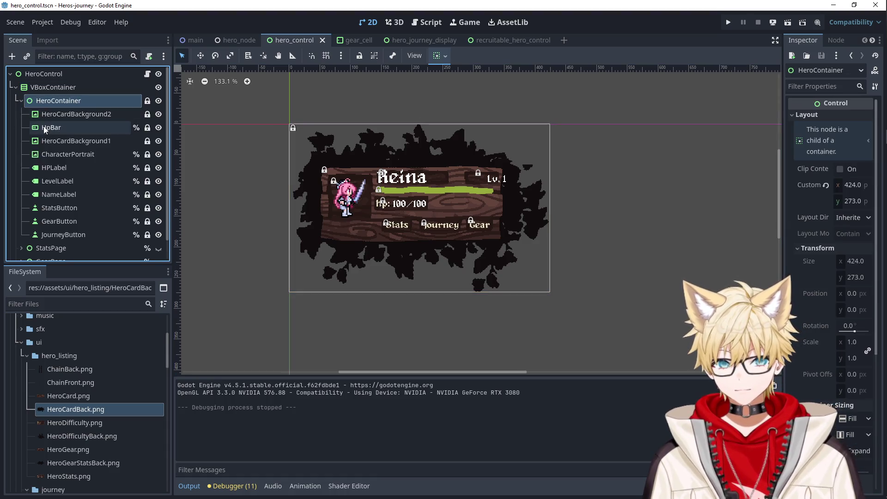
{"action": "left_click", "coordinate": [64, 127]}
{"action": "left_click", "coordinate": [70, 117]}
{"action": "left_click", "coordinate": [65, 133]}
{"action": "left_click", "coordinate": [63, 143]}
{"action": "left_click", "coordinate": [55, 155]}
{"action": "left_click", "coordinate": [65, 168]}
{"action": "left_click", "coordinate": [63, 182]}
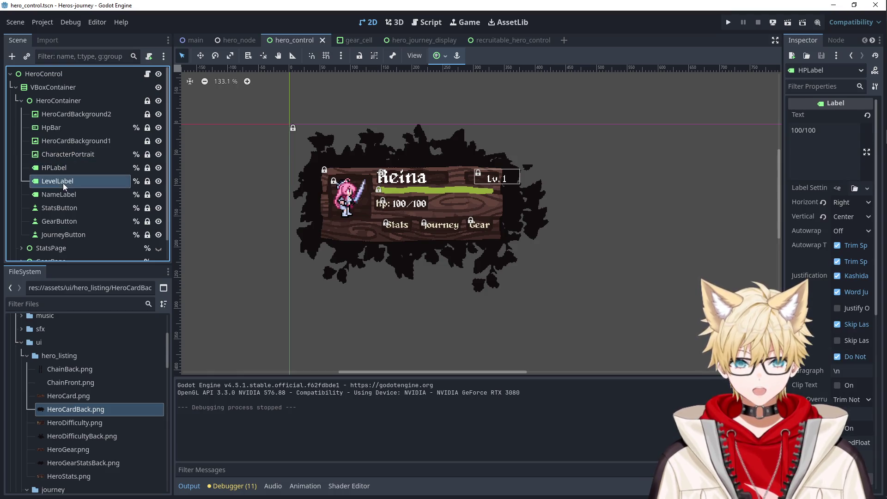
{"action": "left_click", "coordinate": [147, 181]}
Drag the Lv. 1 label left on the hero card.
{"action": "scroll", "coordinate": [523, 181], "scroll_direction": "up", "scroll_amount": 7}
{"action": "left_click_drag", "start_coordinate": [484, 180], "coordinate": [456, 179]}
{"action": "left_click", "coordinate": [593, 215]}
{"action": "left_click", "coordinate": [483, 182]}
{"action": "left_click", "coordinate": [561, 234]}
{"action": "scroll", "coordinate": [561, 234], "scroll_direction": "down", "scroll_amount": 6}
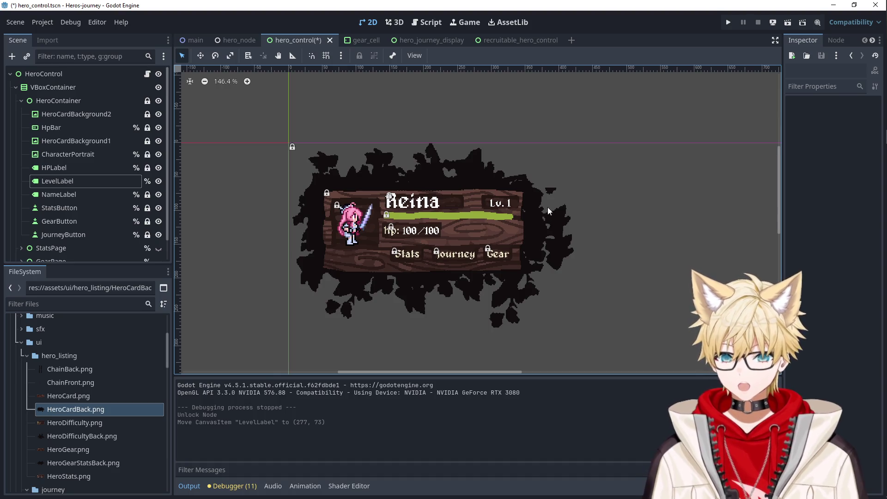
Nudge LevelLabel up one pixel to (277, 72) and recentre the card in view.
{"action": "left_click", "coordinate": [504, 206]}
{"action": "scroll", "coordinate": [527, 199], "scroll_direction": "up", "scroll_amount": 8}
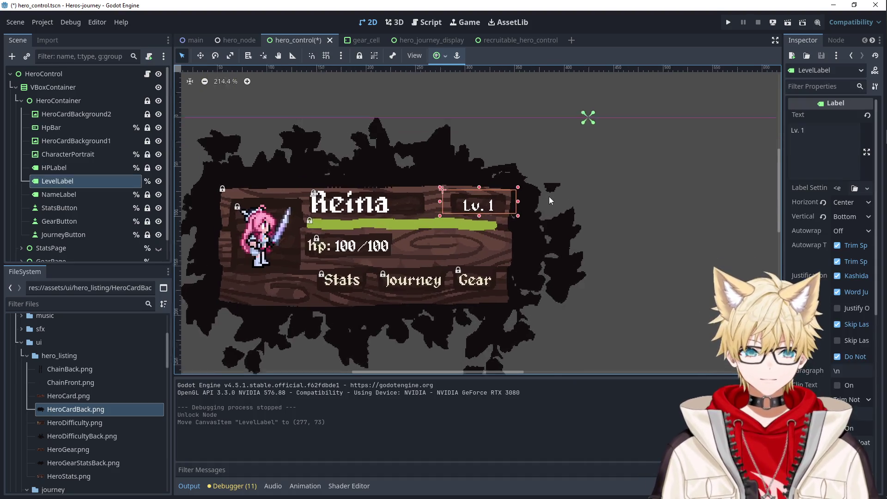
{"action": "key", "text": "Up"}
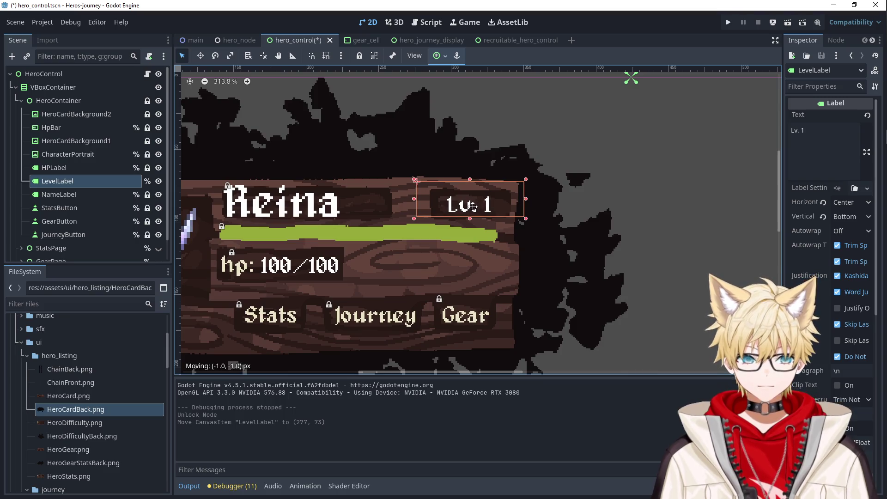
{"action": "left_click", "coordinate": [570, 232]}
{"action": "scroll", "coordinate": [569, 231], "scroll_direction": "down", "scroll_amount": 6}
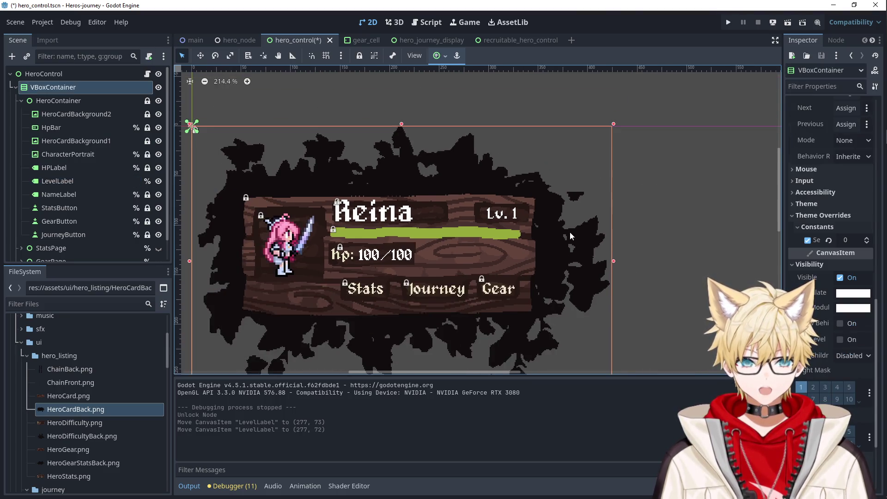
{"action": "scroll", "coordinate": [578, 233], "scroll_direction": "down", "scroll_amount": 2}
{"action": "left_click_drag", "start_coordinate": [652, 249], "coordinate": [648, 196]}
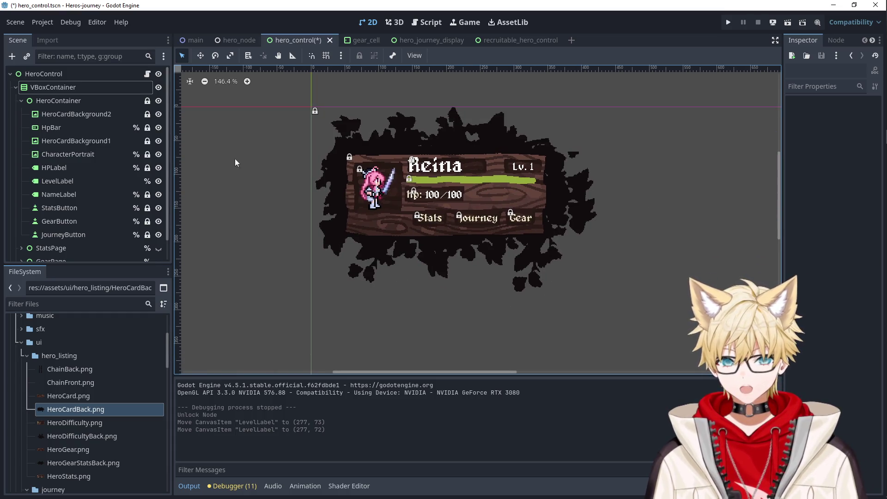
Lock LevelLabel again and collapse HeroContainer's list of card parts.
{"action": "left_click", "coordinate": [131, 181]}
{"action": "left_click", "coordinate": [360, 57]}
{"action": "left_click", "coordinate": [58, 100]}
{"action": "left_click", "coordinate": [53, 87]}
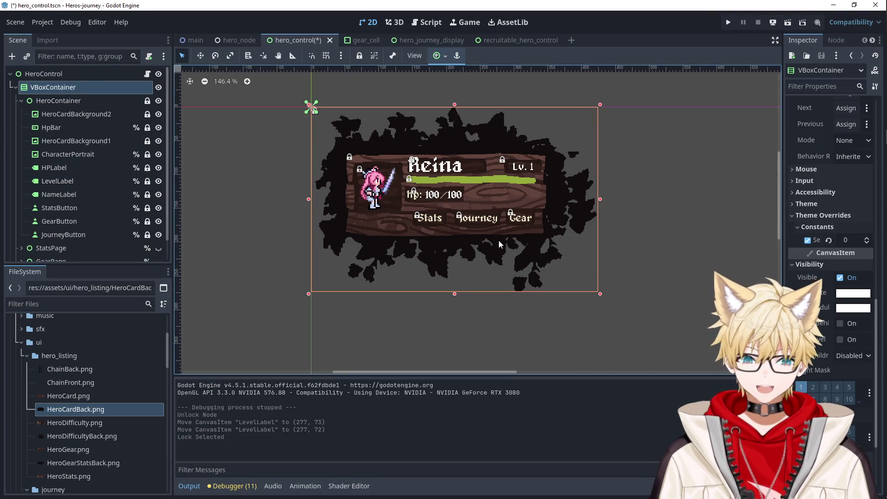
{"action": "left_click", "coordinate": [22, 100]}
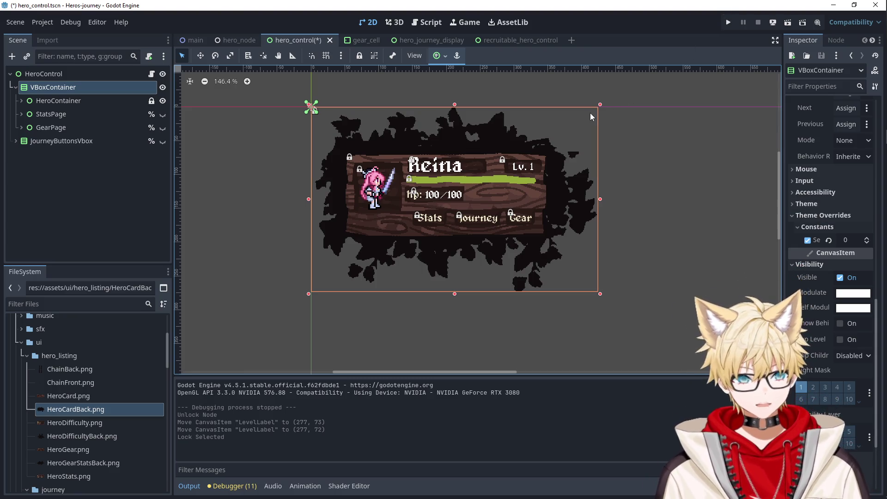
Drag the VBoxContainer's anchor point to a new spot on the canvas.
{"action": "left_click", "coordinate": [650, 157]}
{"action": "left_click", "coordinate": [567, 137]}
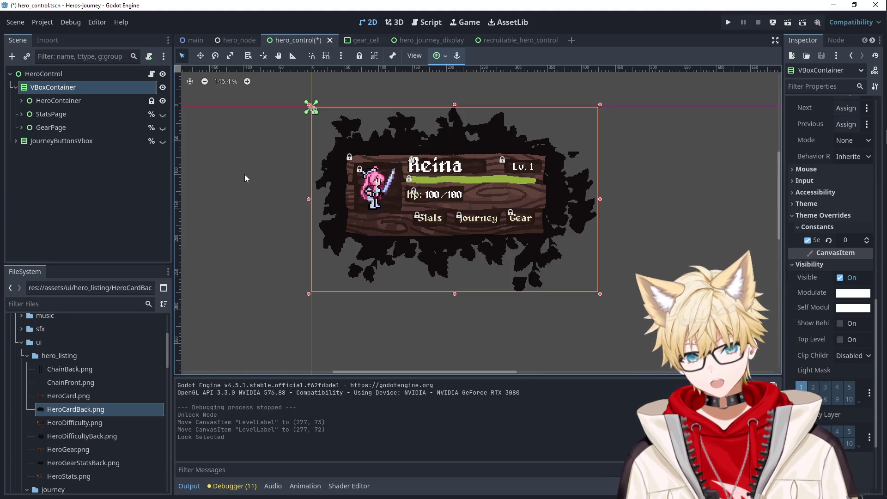
{"action": "left_click", "coordinate": [234, 161]}
{"action": "left_click", "coordinate": [324, 131]}
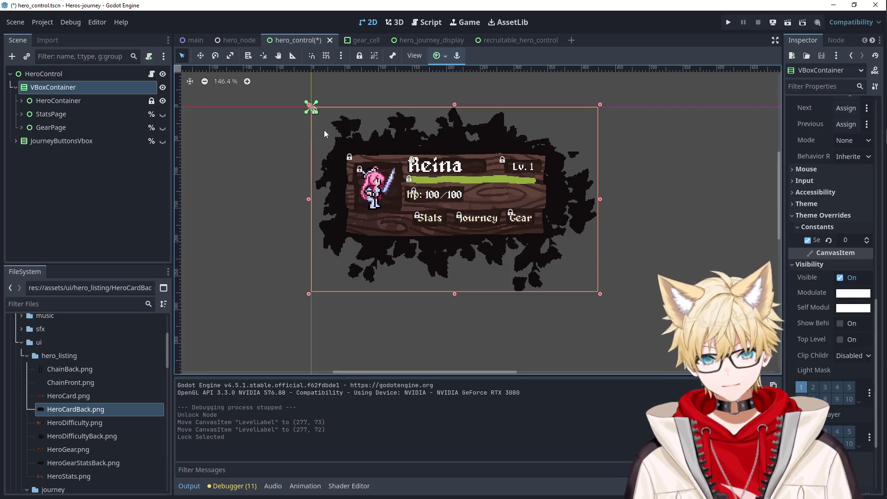
{"action": "left_click", "coordinate": [277, 142]}
{"action": "left_click", "coordinate": [315, 134]}
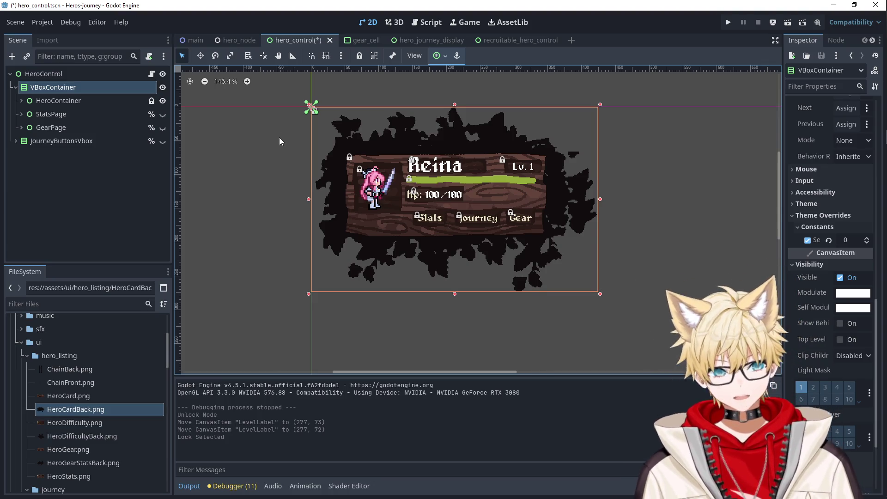
{"action": "left_click", "coordinate": [273, 142]}
{"action": "left_click", "coordinate": [326, 133]}
{"action": "left_click_drag", "start_coordinate": [322, 120], "coordinate": [602, 296]}
{"action": "left_click", "coordinate": [602, 295]}
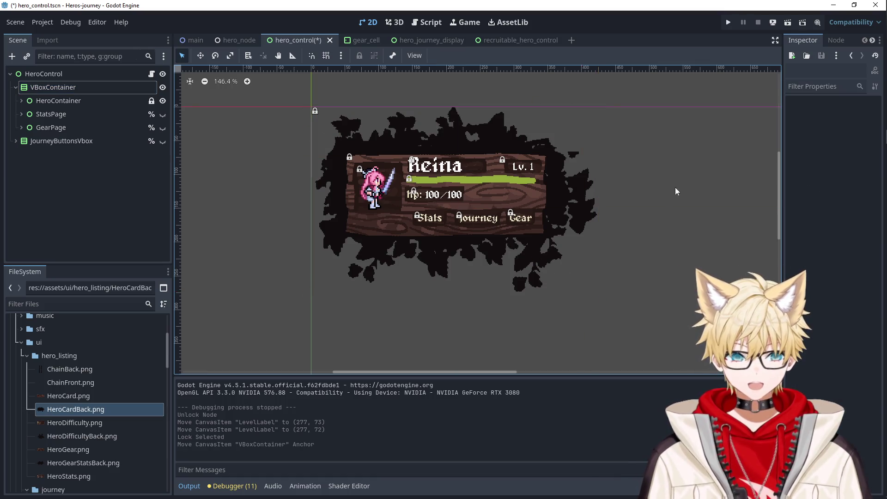
Revert HeroControl's Custom Minimum Size from 400×150 to 0×0, confirming VBoxContainer stays 424×273.
{"action": "left_click", "coordinate": [53, 87]}
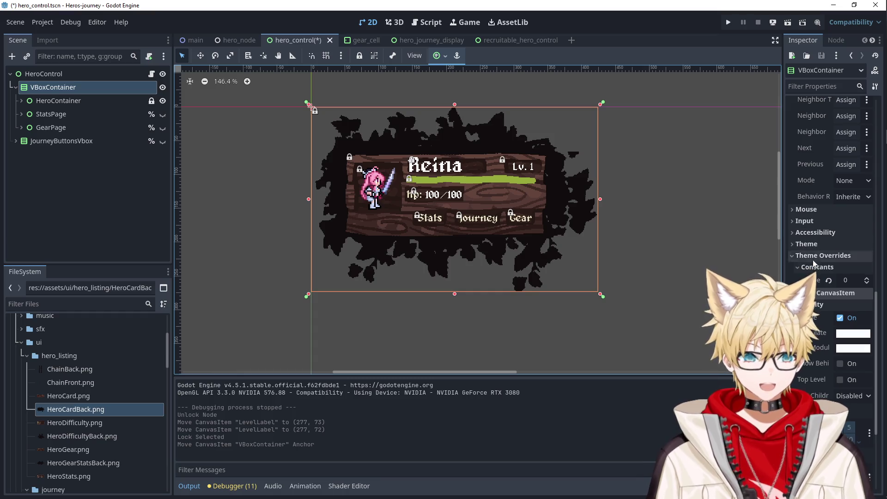
{"action": "left_click", "coordinate": [93, 77]}
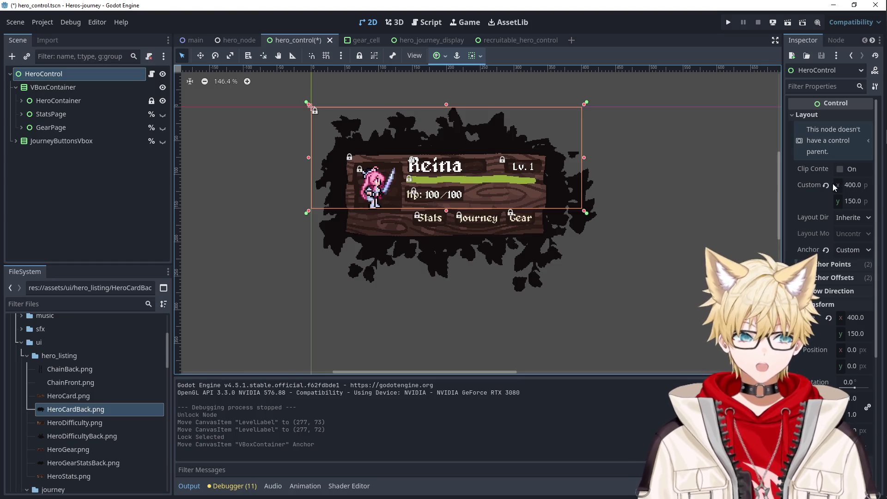
{"action": "left_click", "coordinate": [826, 185]}
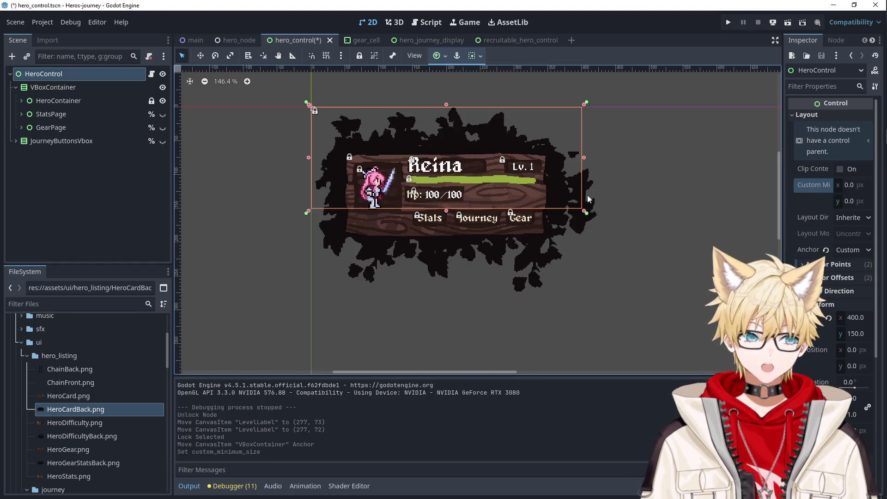
{"action": "left_click", "coordinate": [54, 87]}
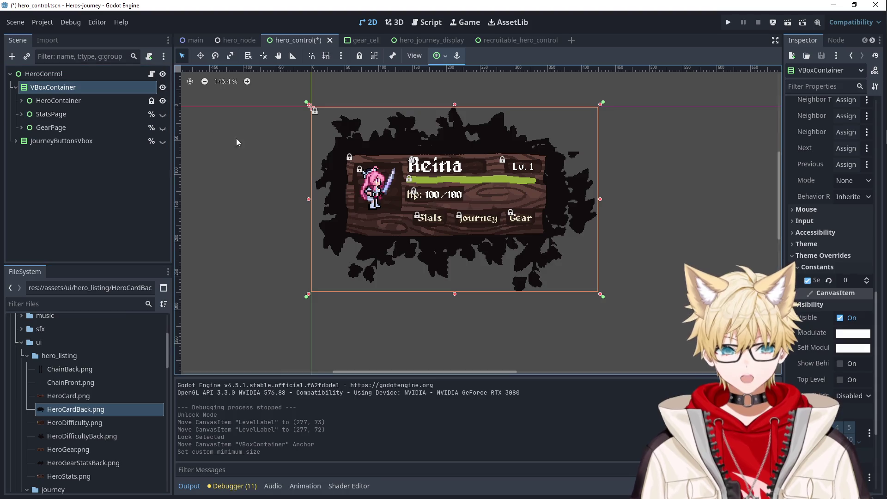
{"action": "scroll", "coordinate": [829, 277], "scroll_direction": "up", "scroll_amount": 10}
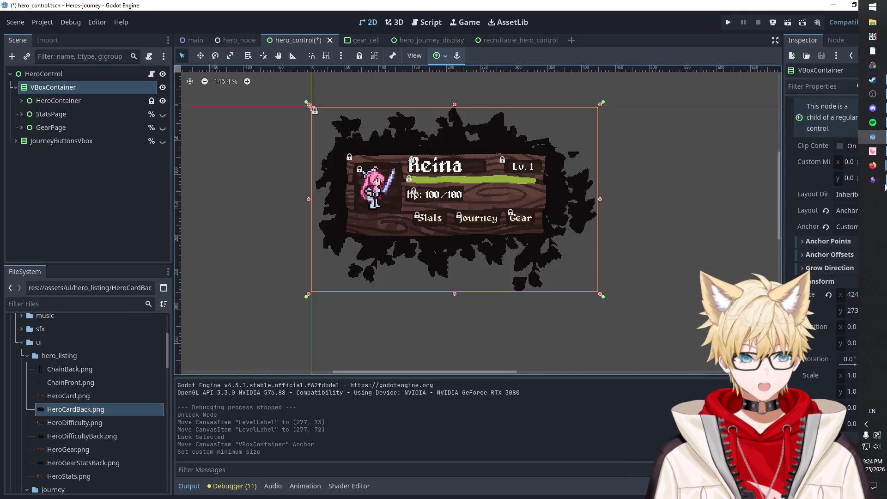
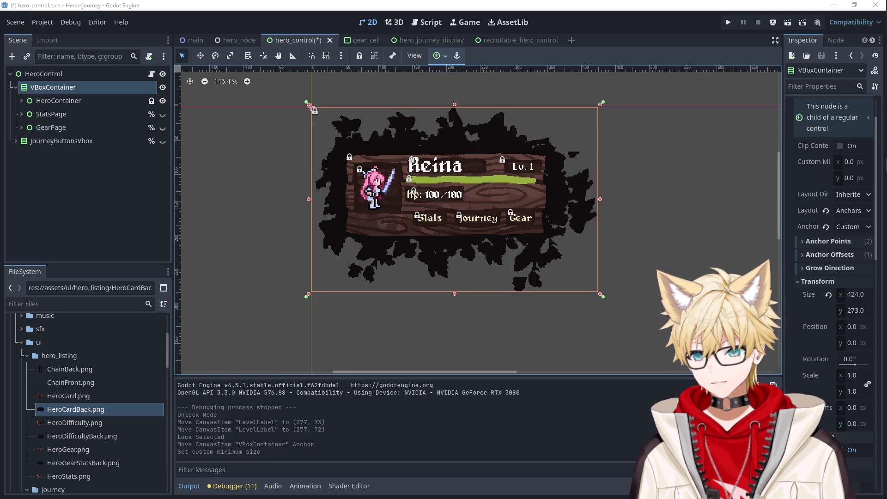
Read the Stack Overflow answer on Godot 4 container children's minimum sizes, dismissing the cookie notice.
{"action": "key", "text": "alt+Tab"}
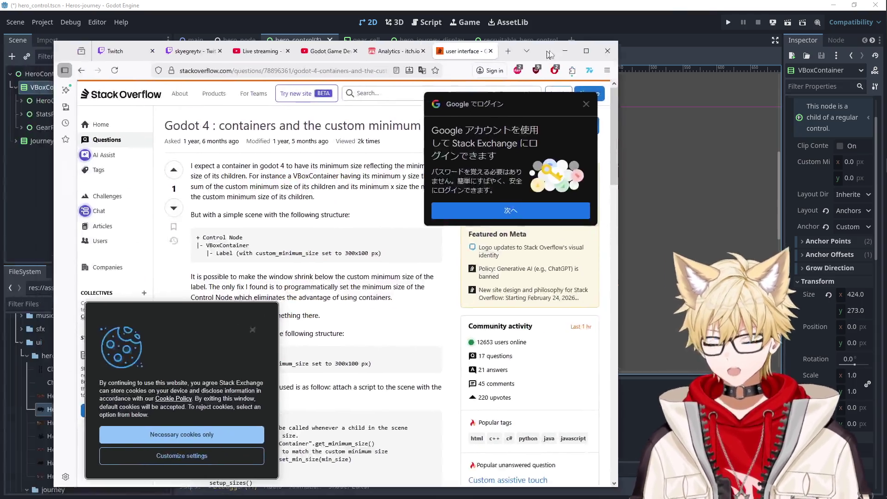
{"action": "left_click", "coordinate": [200, 342]}
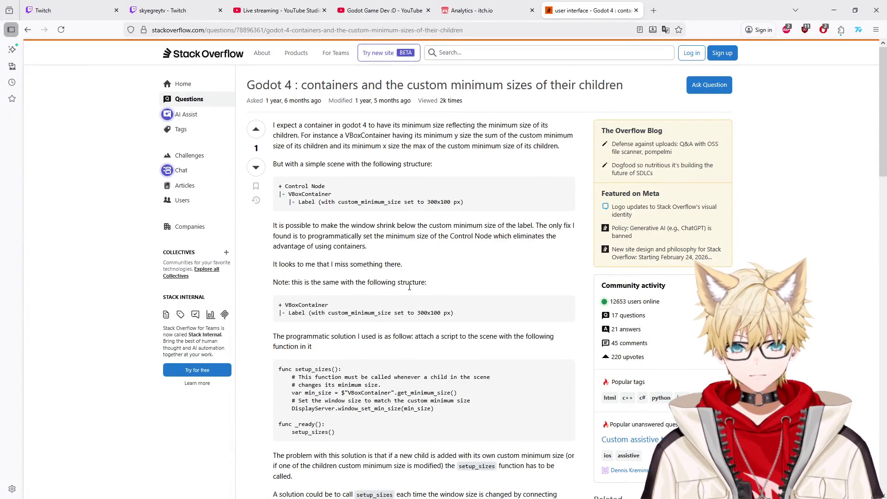
{"action": "scroll", "coordinate": [409, 287], "scroll_direction": "down", "scroll_amount": 10}
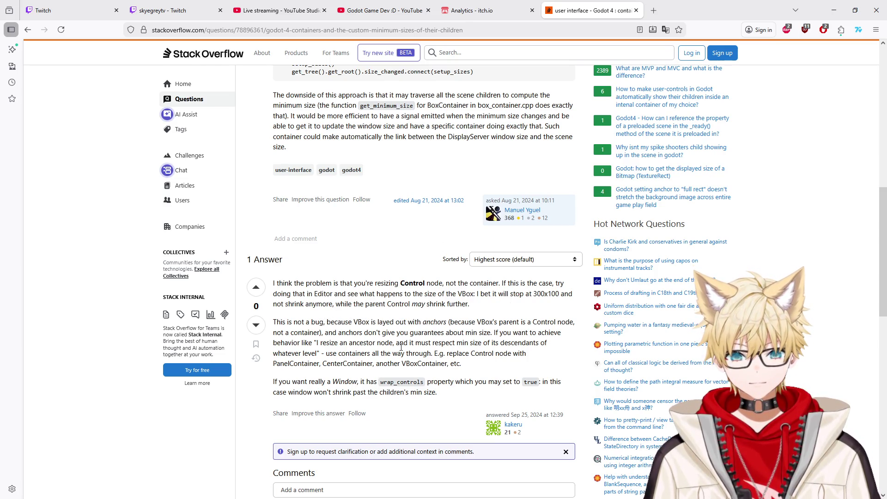
{"action": "scroll", "coordinate": [413, 330], "scroll_direction": "down", "scroll_amount": 2}
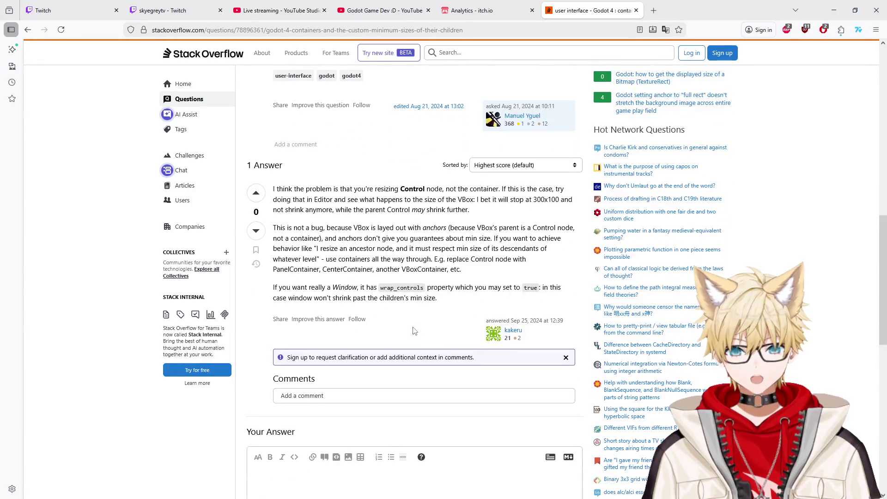
{"action": "scroll", "coordinate": [180, 173], "scroll_direction": "up", "scroll_amount": 6}
{"action": "key", "text": "alt+Tab"}
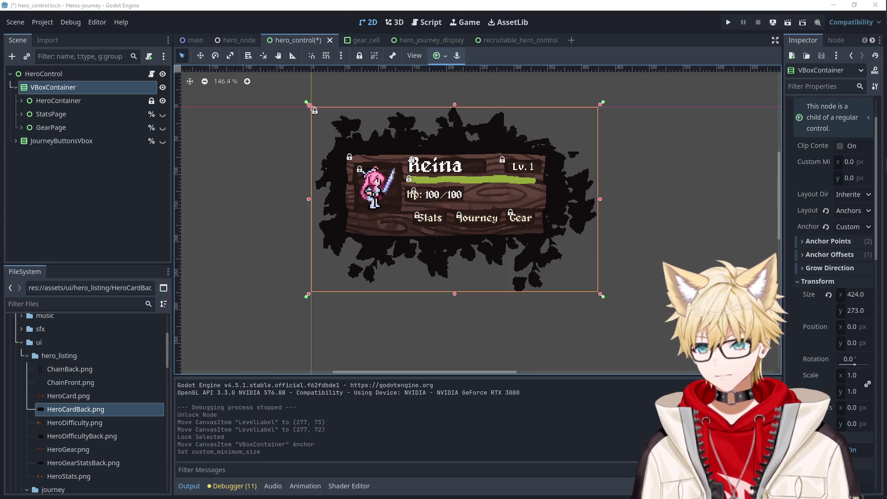
{"action": "key", "text": "alt+Tab"}
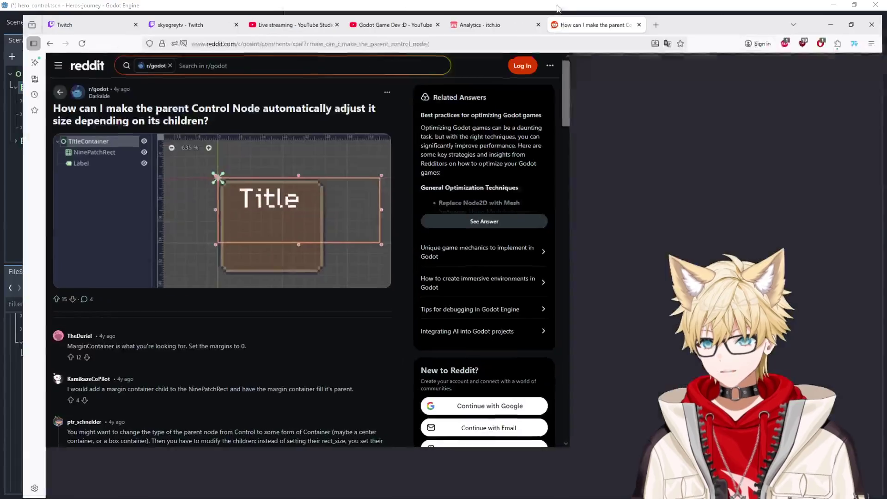
Skim the Reddit replies recommending a MarginContainer parent, then select HeroControl back in Godot.
{"action": "scroll", "coordinate": [238, 287], "scroll_direction": "down", "scroll_amount": 2}
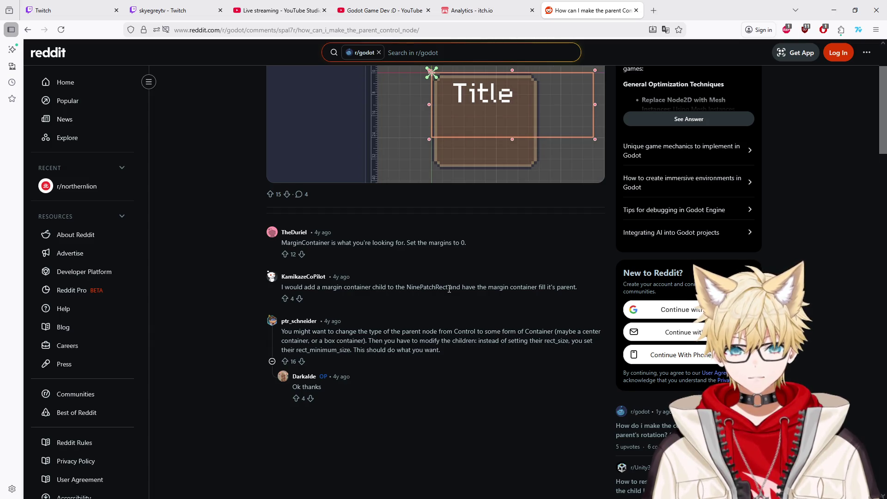
{"action": "key", "text": "alt+Tab"}
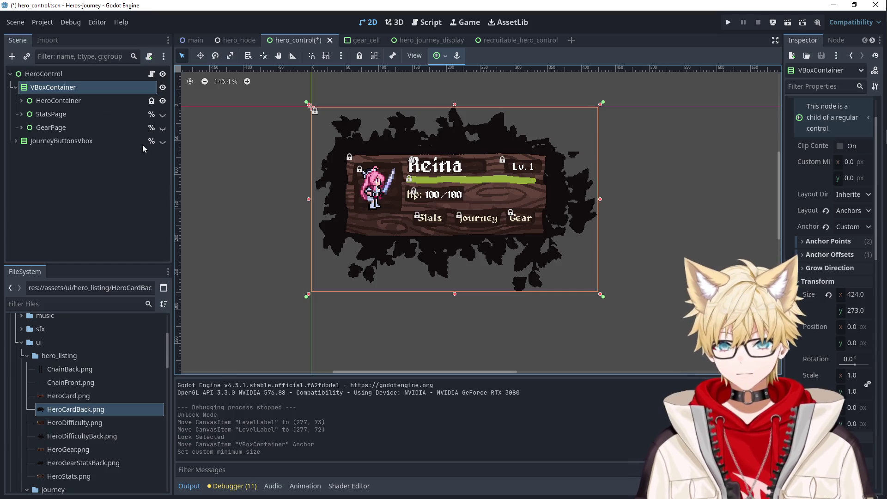
{"action": "left_click", "coordinate": [78, 74]}
Change HeroControl's type to MarginContainer and reveal its margin theme override constants.
{"action": "right_click", "coordinate": [78, 74]}
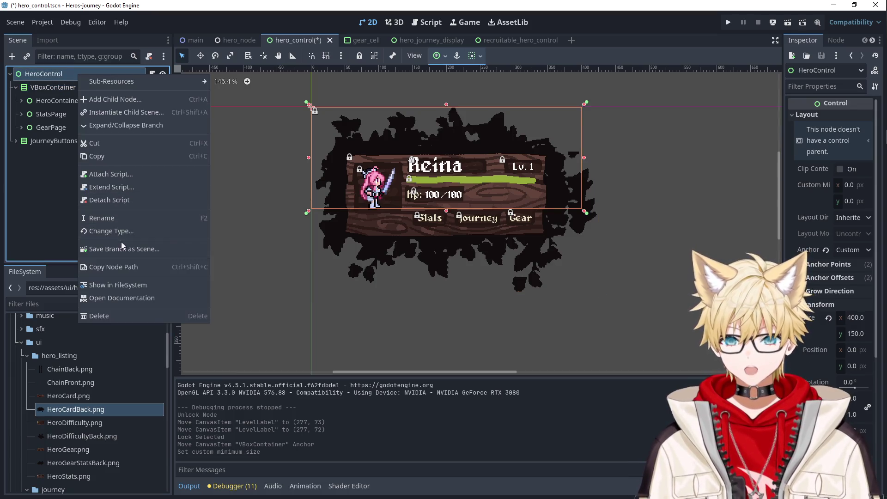
{"action": "left_click", "coordinate": [118, 228]}
{"action": "type", "text": "margin"}
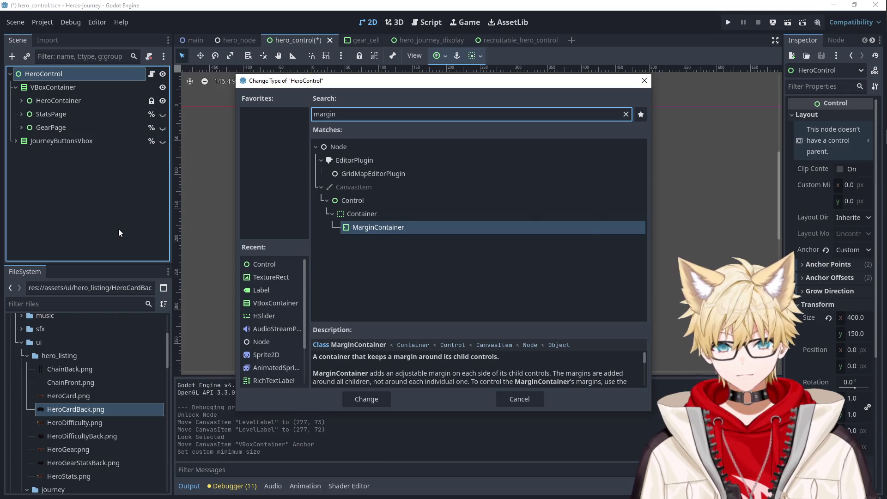
{"action": "key", "text": "Return"}
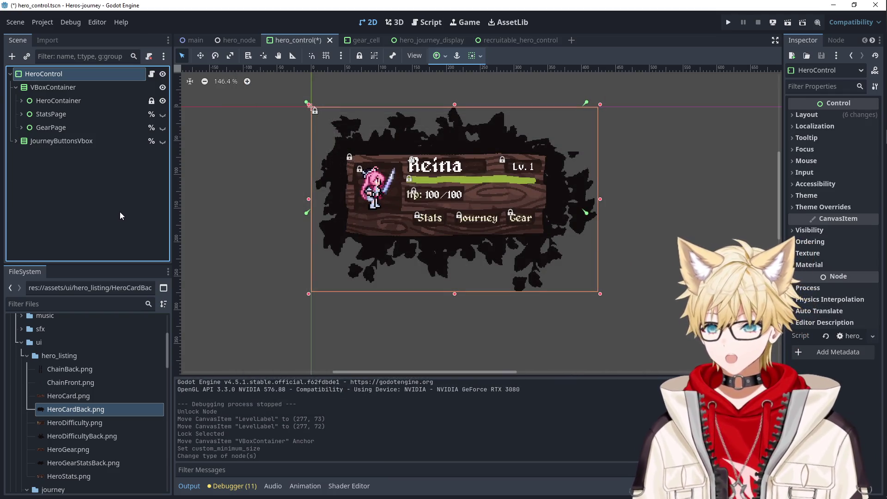
{"action": "left_click", "coordinate": [820, 86]}
{"action": "type", "text": "m"}
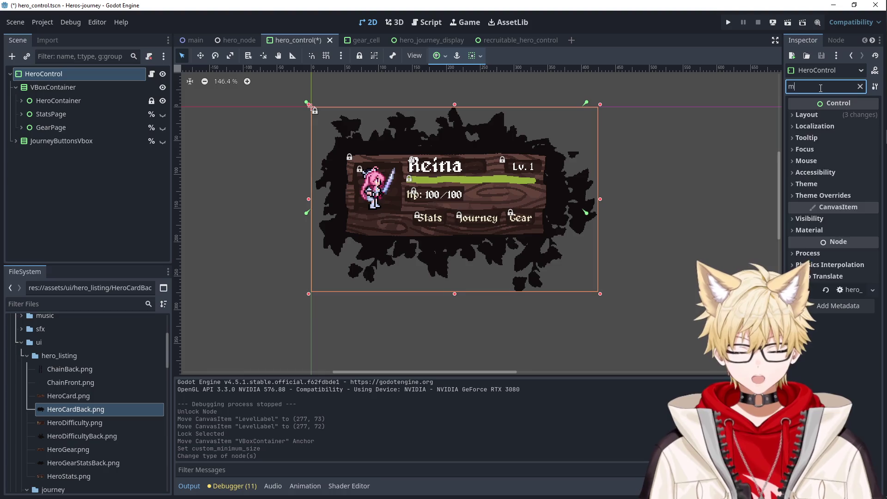
{"action": "type", "text": "argin"}
{"action": "left_click", "coordinate": [803, 117]}
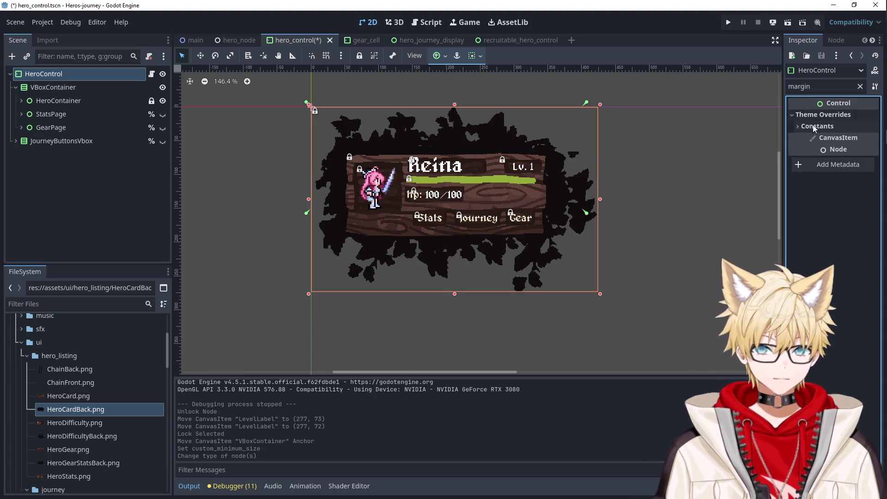
{"action": "left_click", "coordinate": [814, 125]}
{"action": "left_click", "coordinate": [669, 163]}
Test-run the game, recruiting Reina and Myriil in the Tavern, then close it.
{"action": "left_click", "coordinate": [729, 24]}
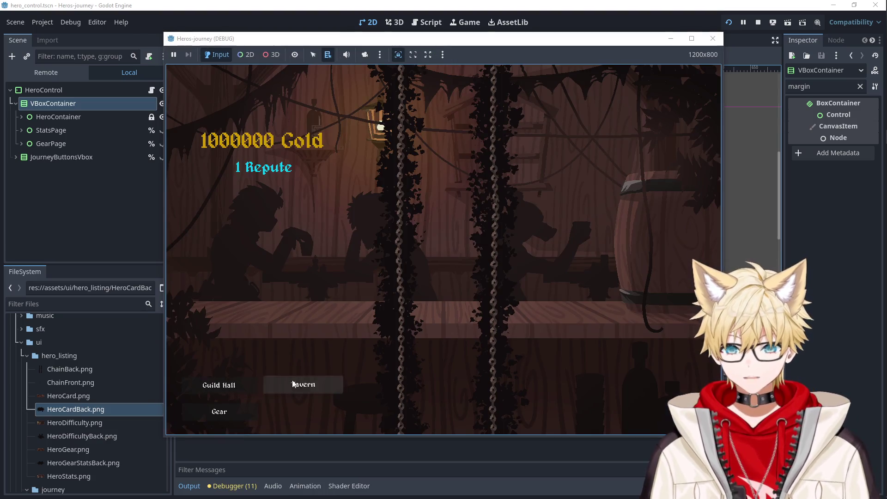
{"action": "left_click", "coordinate": [303, 384]}
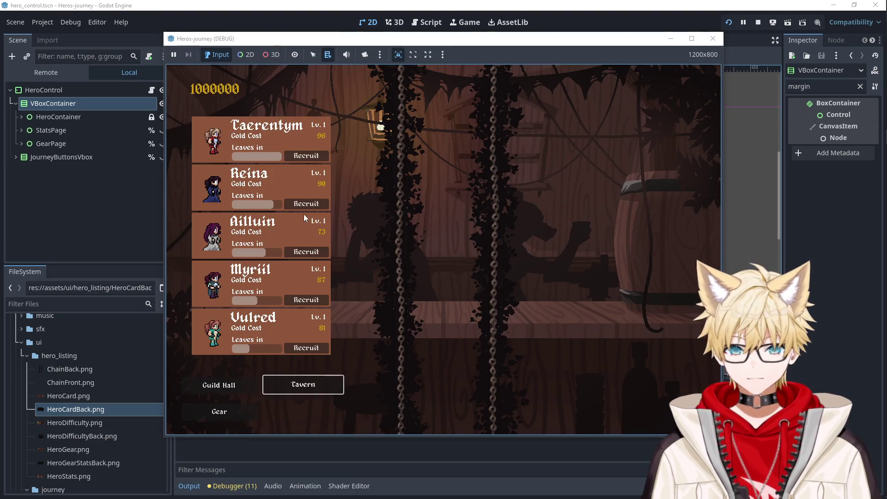
{"action": "left_click", "coordinate": [307, 204]}
{"action": "left_click", "coordinate": [304, 253]}
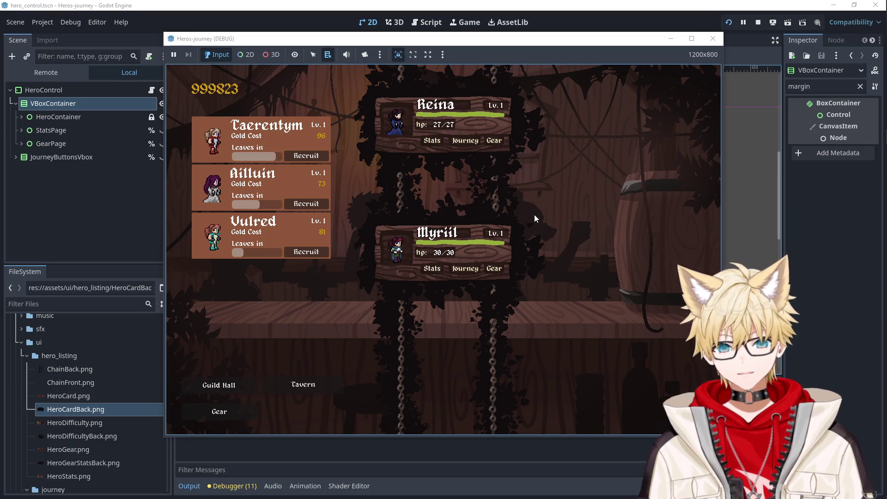
{"action": "left_click", "coordinate": [711, 43]}
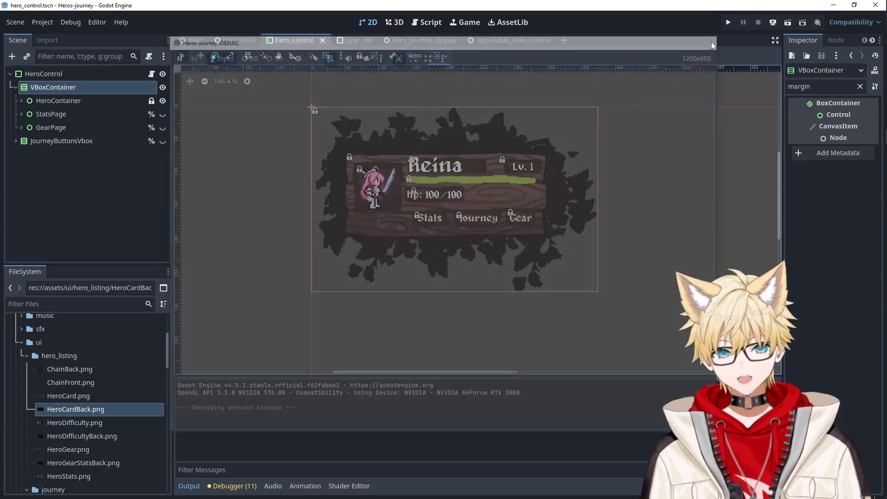
{"action": "left_click", "coordinate": [82, 76]}
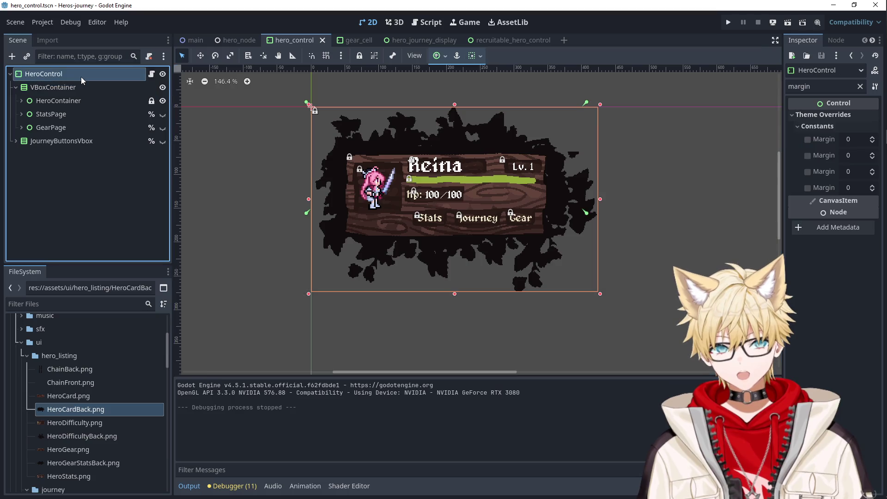
Undo the MarginContainer change so HeroControl is a plain Control, and clear the Inspector filter.
{"action": "right_click", "coordinate": [82, 76]}
{"action": "left_click", "coordinate": [38, 226]}
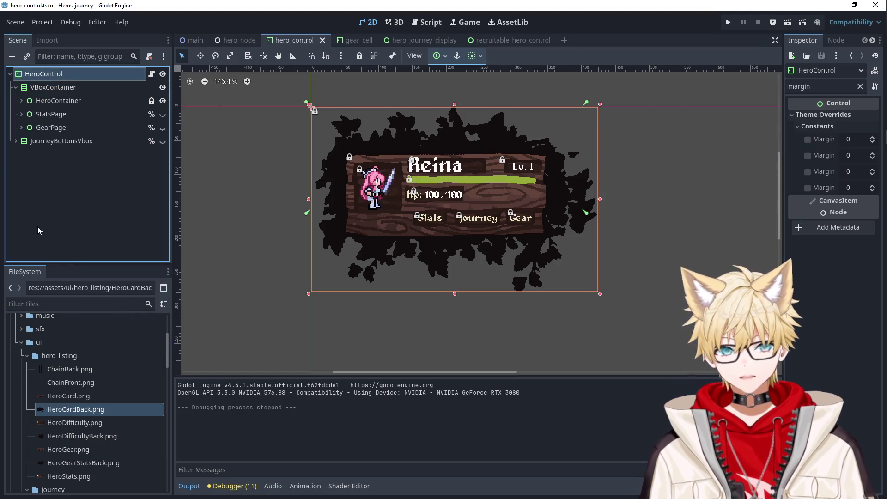
{"action": "key", "text": "ctrl+z"}
{"action": "left_click", "coordinate": [111, 86]}
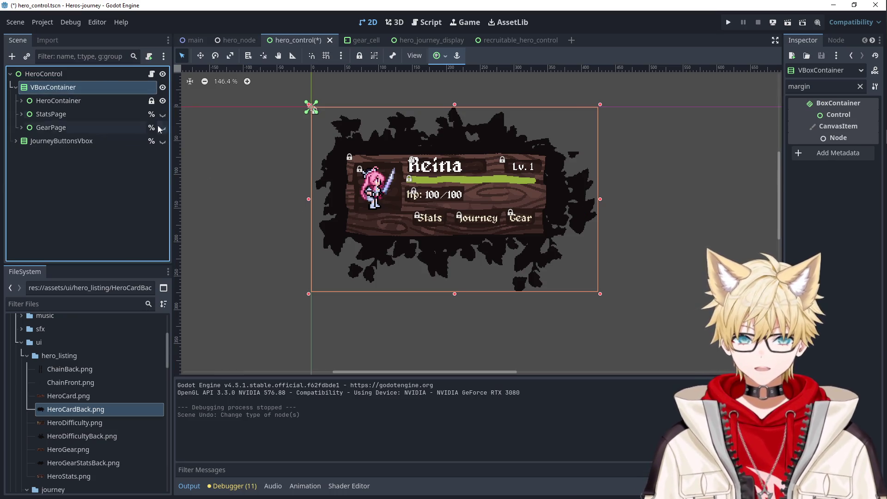
{"action": "scroll", "coordinate": [430, 188], "scroll_direction": "up", "scroll_amount": 2}
{"action": "scroll", "coordinate": [430, 190], "scroll_direction": "up", "scroll_amount": 1}
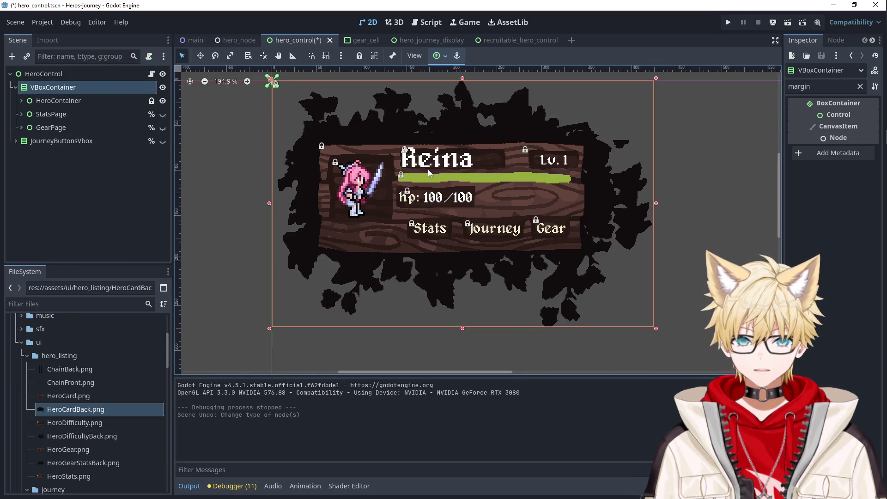
{"action": "left_click", "coordinate": [44, 73]}
{"action": "left_click", "coordinate": [860, 87]}
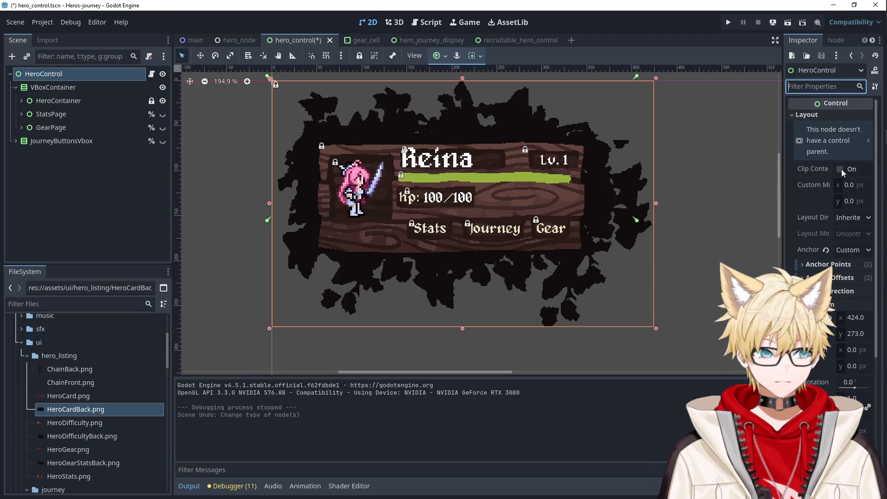
Inspect VBoxContainer, HeroContainer and HeroCardBackground2's texture properties in the Scene dock.
{"action": "left_click", "coordinate": [52, 99]}
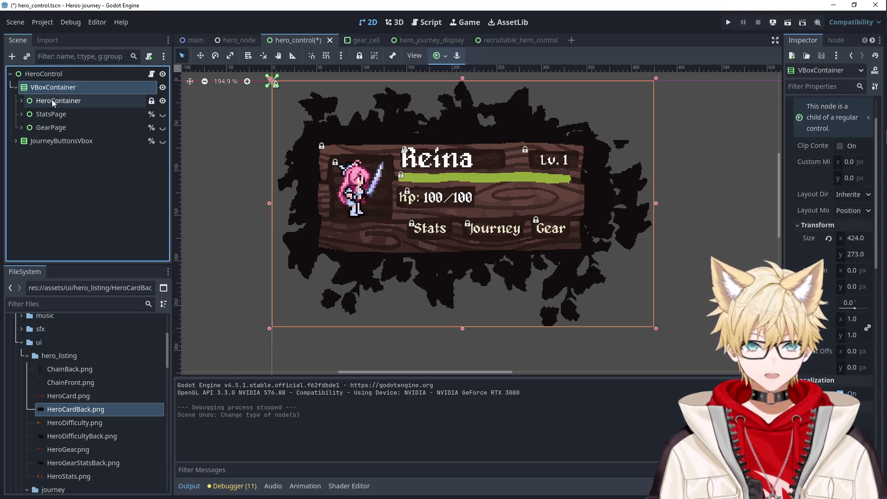
{"action": "left_click", "coordinate": [57, 88]}
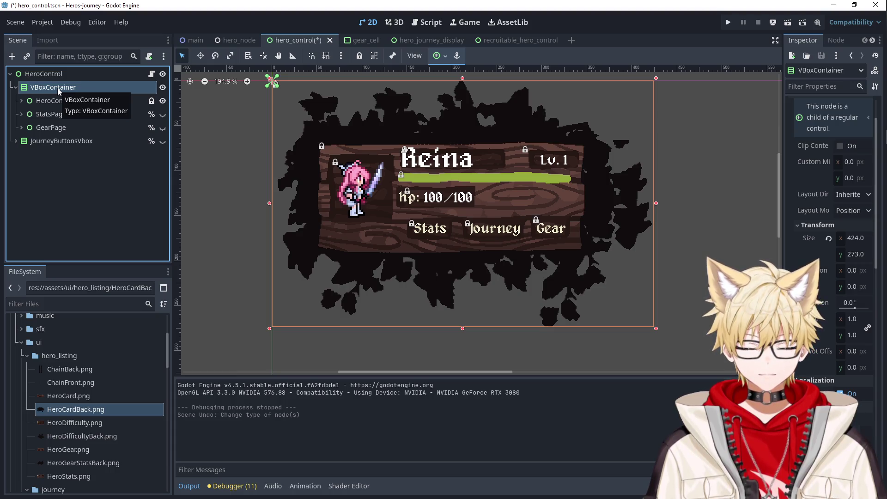
{"action": "left_click", "coordinate": [48, 101]}
{"action": "left_click", "coordinate": [21, 100]}
{"action": "left_click", "coordinate": [43, 114]}
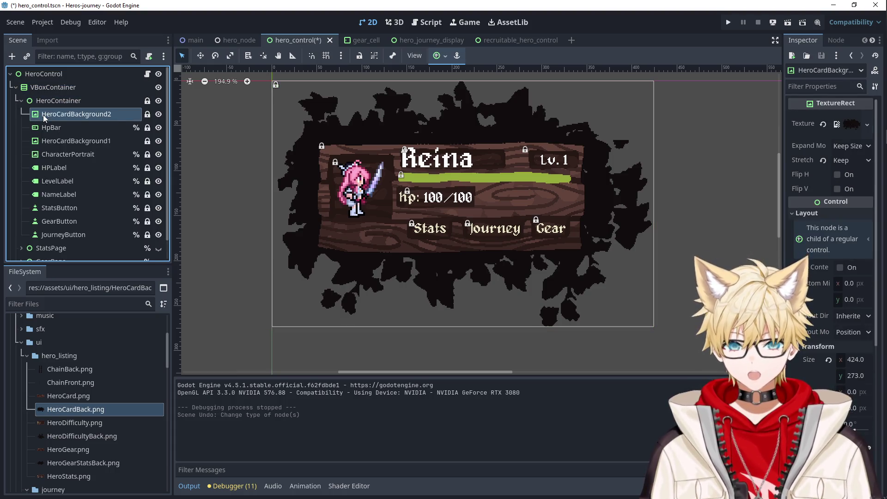
{"action": "left_click", "coordinate": [43, 114]}
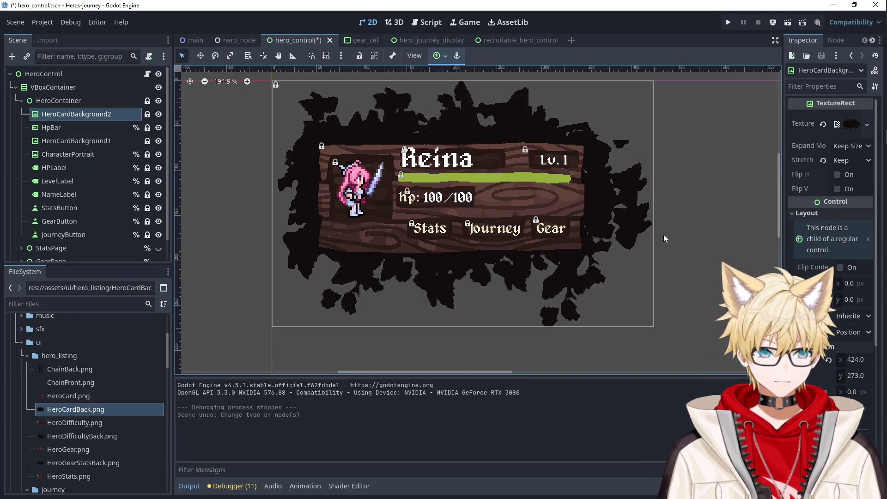
{"action": "scroll", "coordinate": [676, 220], "scroll_direction": "down", "scroll_amount": 3}
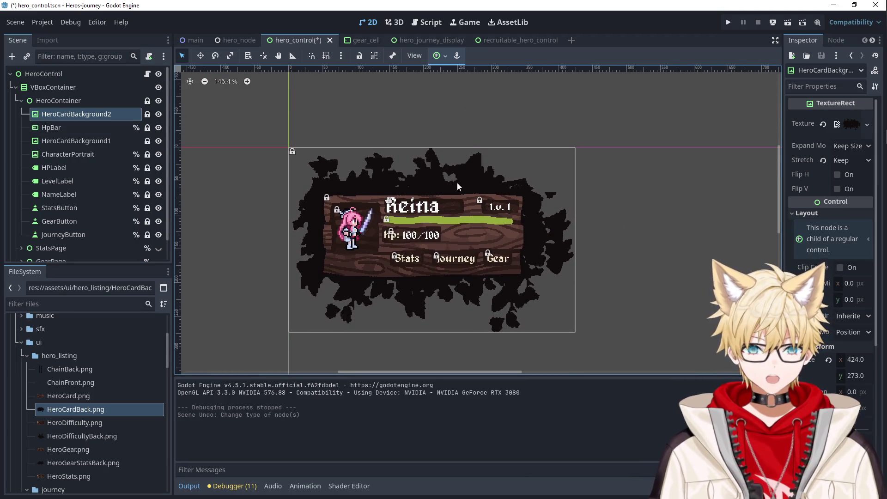
{"action": "left_click", "coordinate": [88, 98]}
{"action": "left_click", "coordinate": [82, 88]}
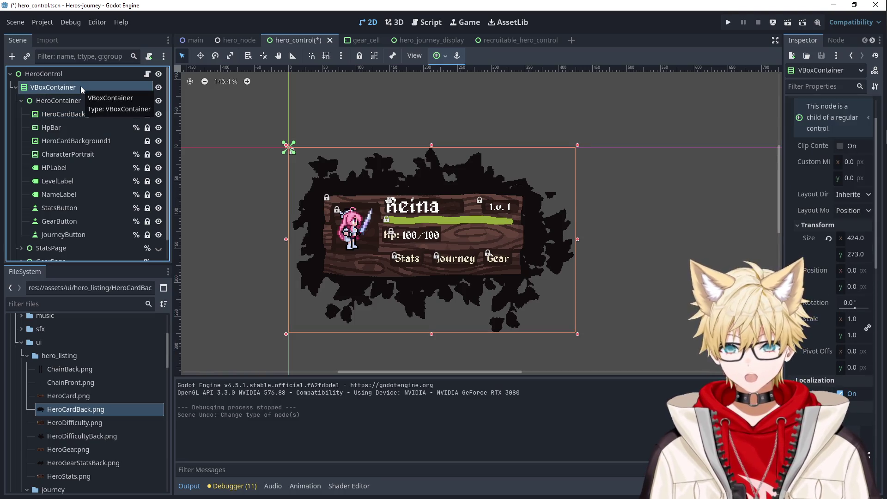
{"action": "left_click", "coordinate": [51, 100]}
{"action": "left_click", "coordinate": [21, 100]}
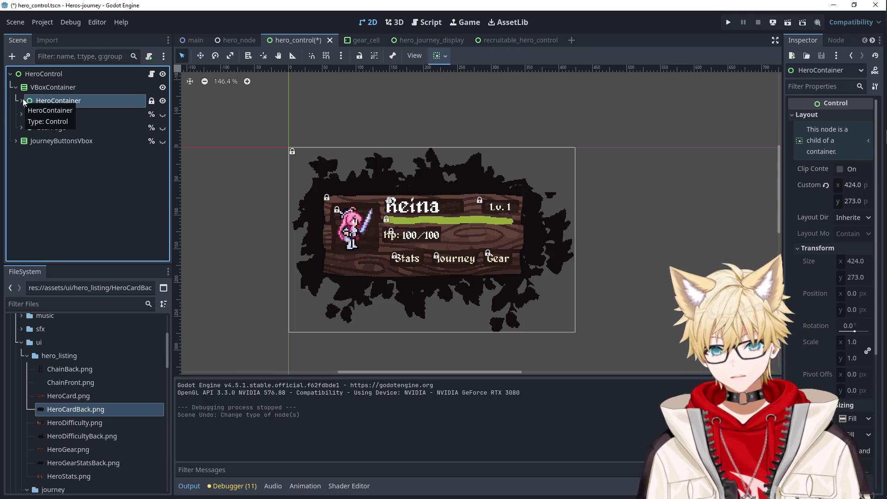
{"action": "left_click", "coordinate": [817, 87]}
{"action": "right_click", "coordinate": [97, 73]}
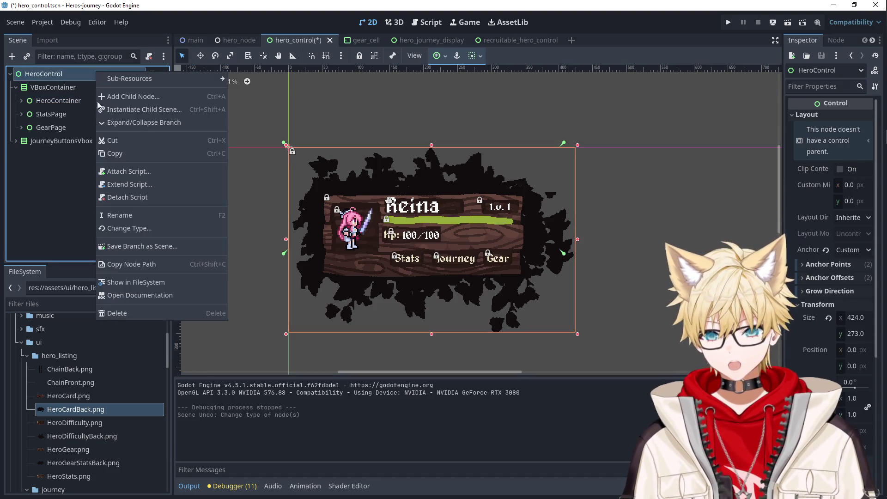
Change HeroControl's type to MarginContainer again and save the scene.
{"action": "left_click", "coordinate": [123, 228]}
{"action": "type", "text": "margin"}
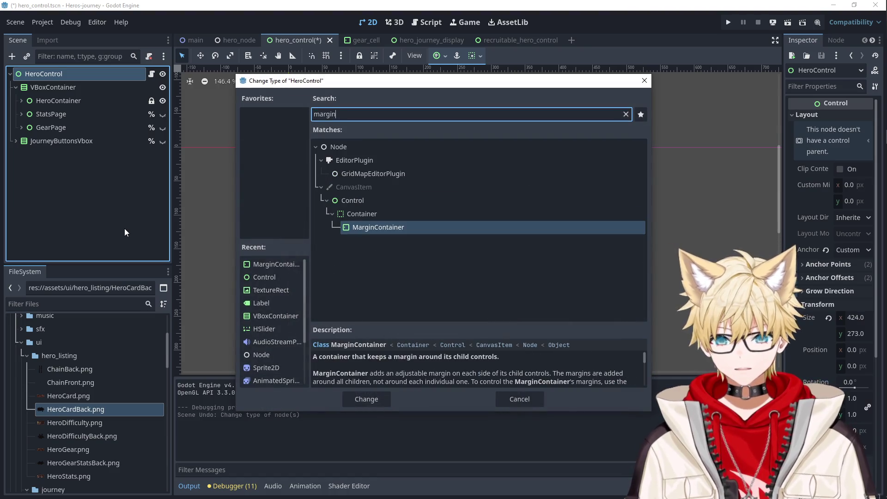
{"action": "key", "text": "Return"}
{"action": "key", "text": "ctrl+s"}
Try a -30 left margin override on HeroControl, then revert it to 0.
{"action": "left_click", "coordinate": [830, 86]}
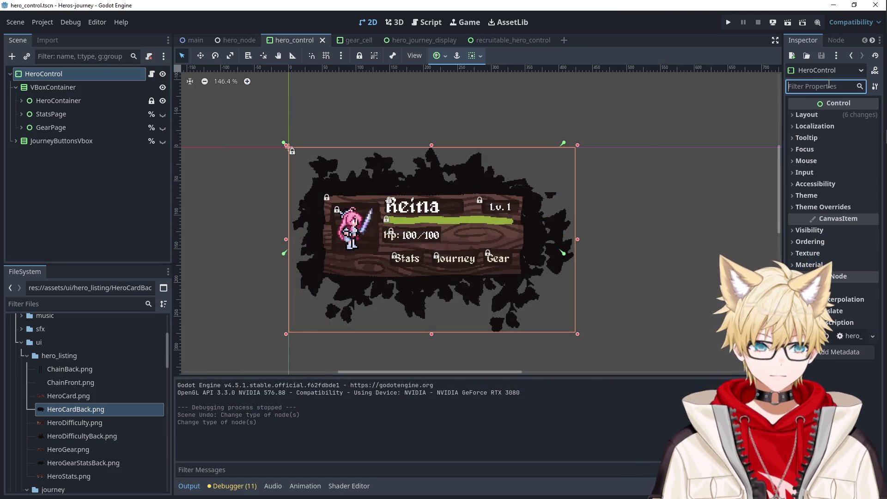
{"action": "type", "text": "margin"}
{"action": "left_click", "coordinate": [824, 115]}
{"action": "left_click", "coordinate": [822, 127]}
{"action": "left_click", "coordinate": [807, 139]}
{"action": "left_click", "coordinate": [851, 140]}
{"action": "type", "text": "-3"}
{"action": "key", "text": "BackSpace"}
{"action": "type", "text": "12"}
{"action": "type", "text": "-30"}
{"action": "key", "text": "Return"}
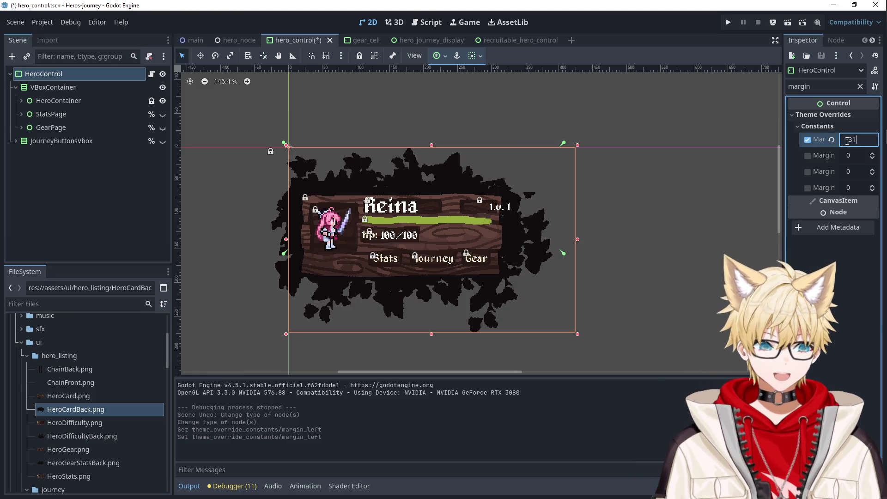
{"action": "left_click", "coordinate": [831, 140]}
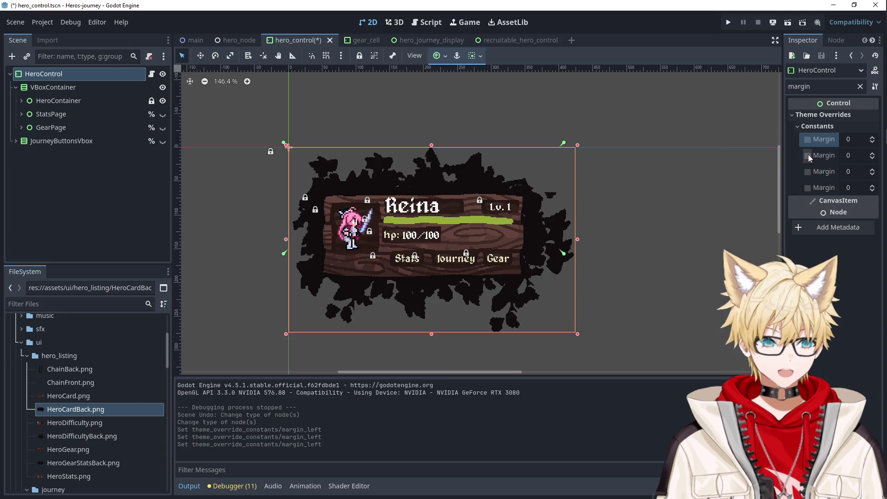
Set HeroControl's top and bottom margin overrides to -20.
{"action": "left_click_drag", "start_coordinate": [854, 156], "coordinate": [838, 156]}
{"action": "key", "text": "Down"}
{"action": "key", "text": "Down"}
{"action": "key", "text": "Down"}
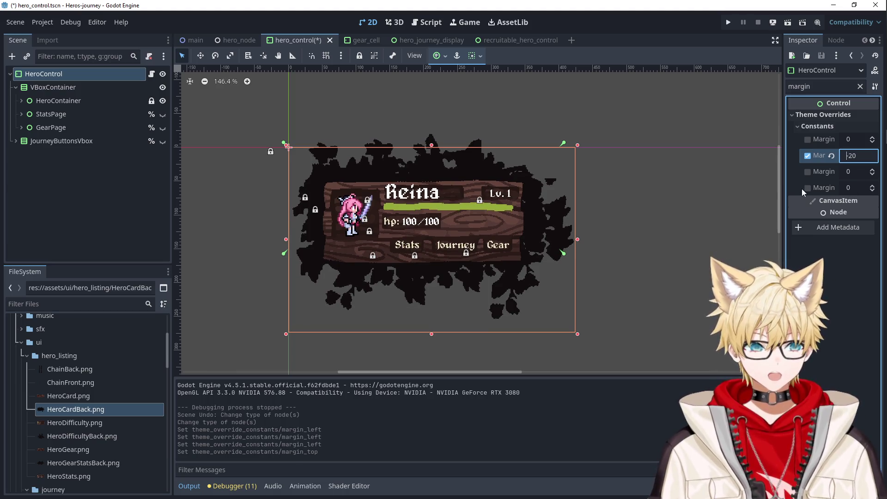
{"action": "left_click", "coordinate": [807, 188]}
{"action": "left_click", "coordinate": [854, 188]}
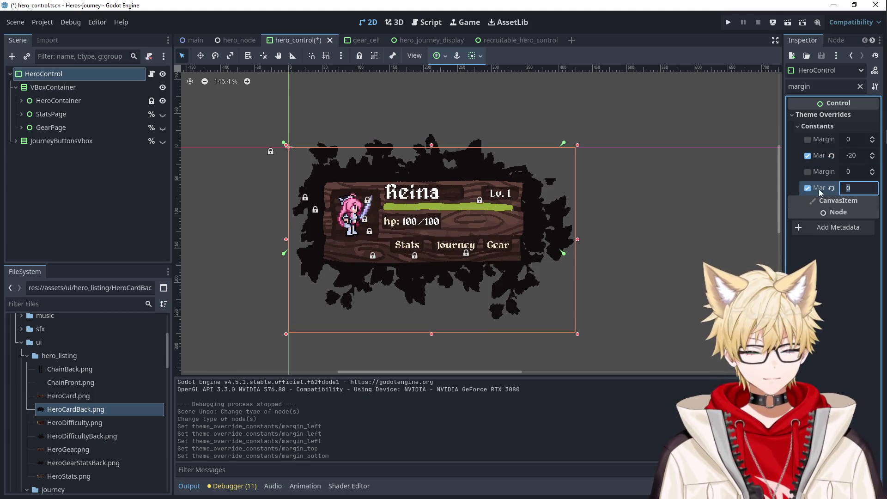
{"action": "key", "text": "Down"}
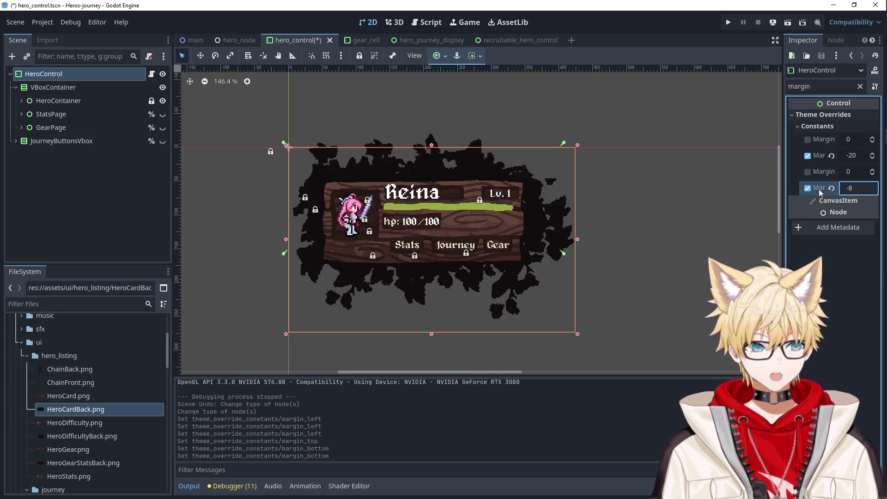
{"action": "left_click", "coordinate": [550, 222]}
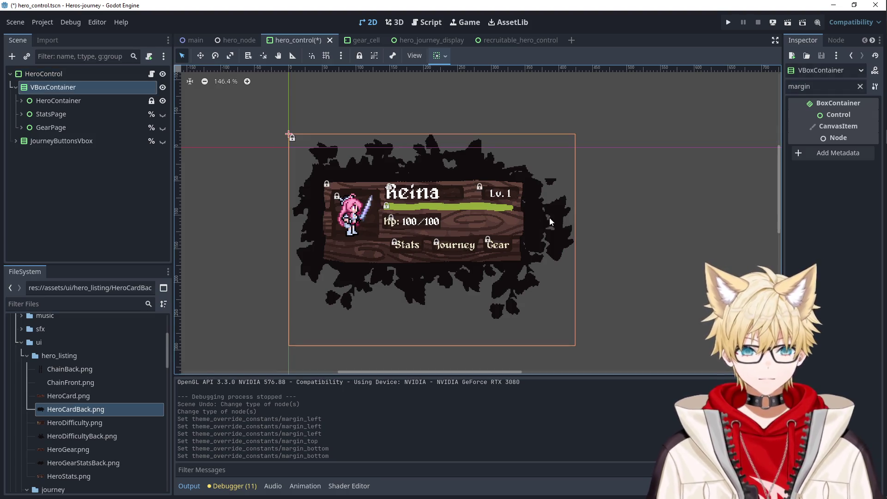
{"action": "left_click", "coordinate": [43, 73]}
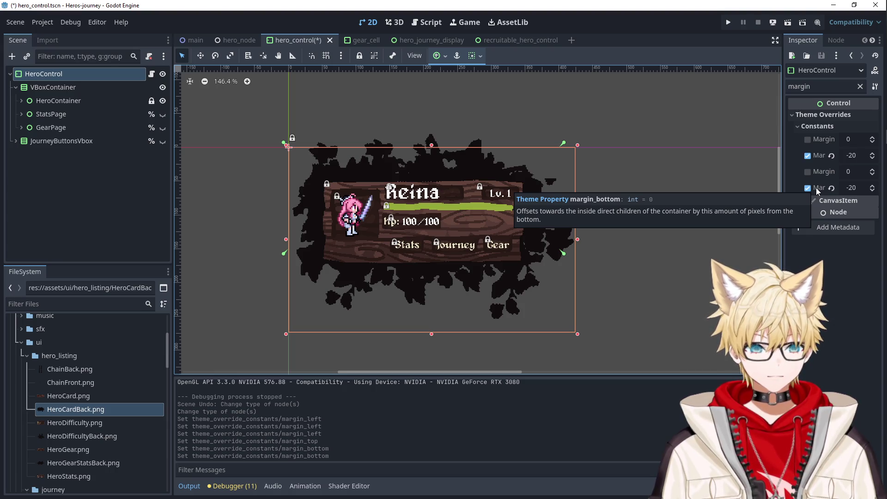
{"action": "left_click", "coordinate": [859, 186]}
{"action": "key", "text": "Up"}
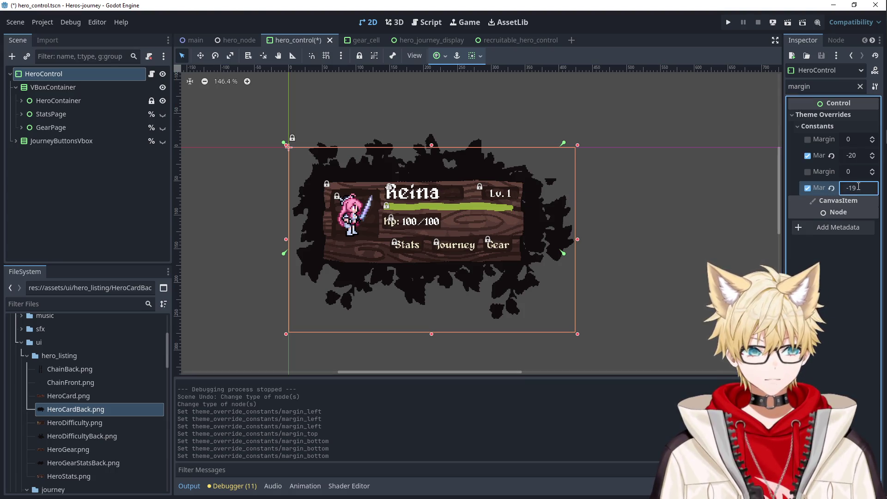
{"action": "scroll", "coordinate": [859, 186], "scroll_direction": "up", "scroll_amount": 5}
{"action": "type", "text": "-20"}
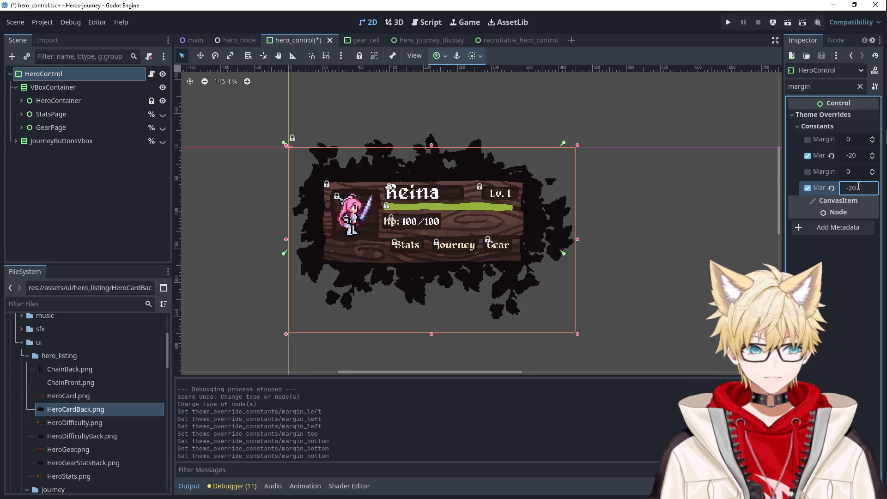
Compare against VBoxContainer's bounds, shrink HeroControl to 424 × 233, and run the game.
{"action": "left_click", "coordinate": [687, 193]}
{"action": "left_click", "coordinate": [568, 199]}
{"action": "left_click", "coordinate": [93, 76]}
{"action": "left_click", "coordinate": [89, 93]}
{"action": "left_click", "coordinate": [88, 77]}
{"action": "left_click", "coordinate": [91, 87]}
{"action": "left_click", "coordinate": [88, 76]}
{"action": "left_click_drag", "start_coordinate": [423, 331], "coordinate": [436, 285]}
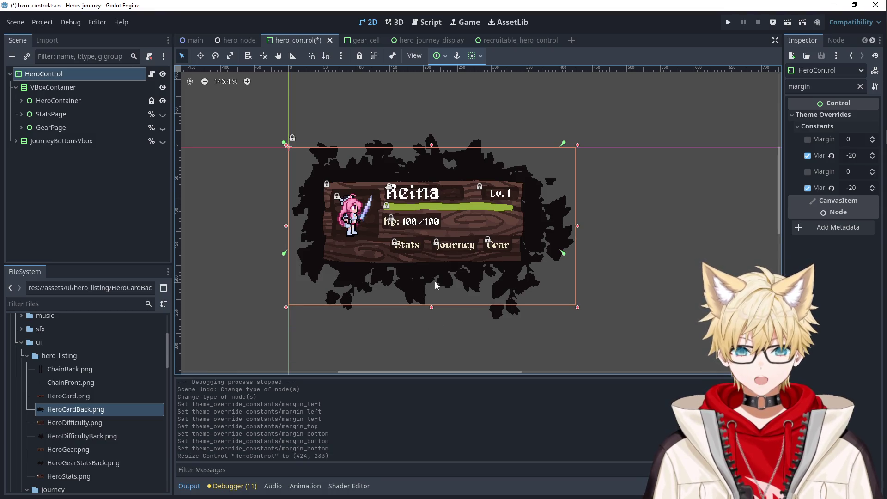
{"action": "left_click", "coordinate": [97, 88]}
{"action": "left_click", "coordinate": [94, 74]}
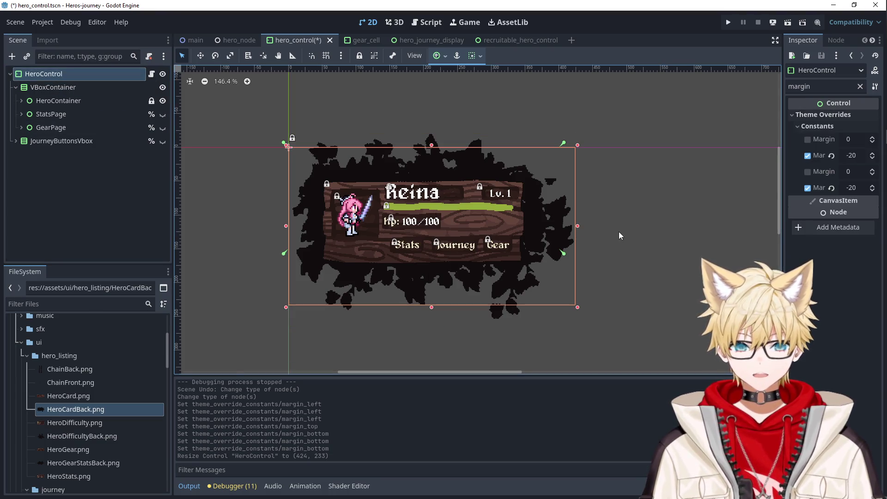
{"action": "left_click", "coordinate": [729, 22]}
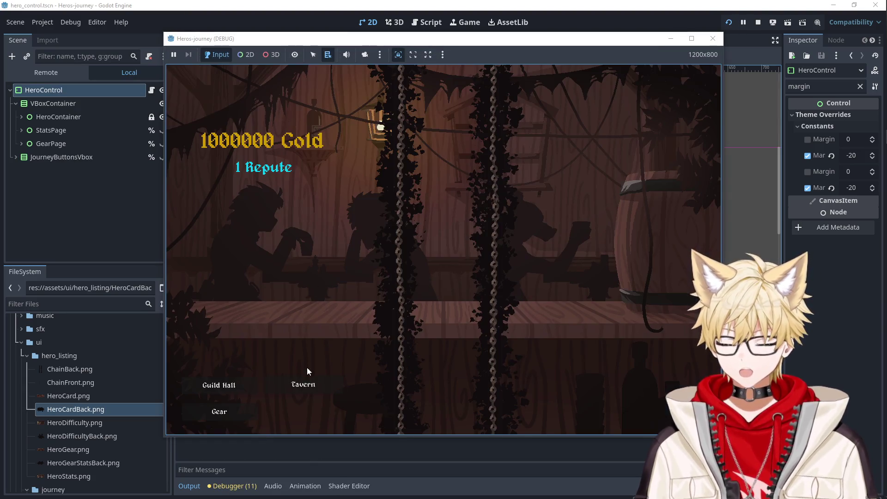
Recruit Toross and Lyari in the Tavern, then close the game.
{"action": "left_click", "coordinate": [305, 380]}
{"action": "left_click", "coordinate": [305, 202]}
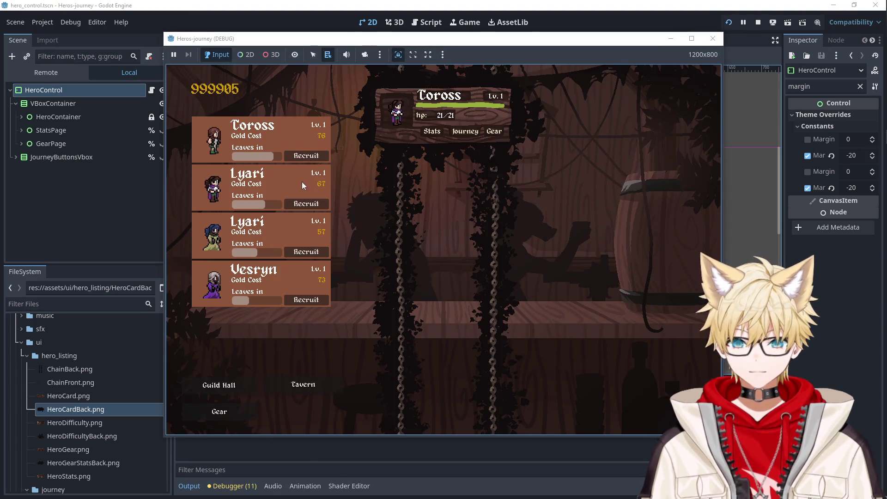
{"action": "left_click", "coordinate": [307, 203]}
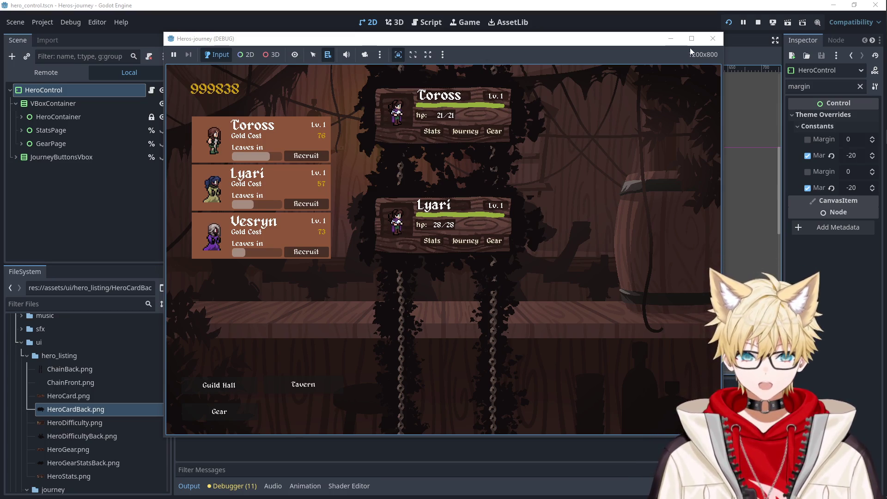
{"action": "left_click", "coordinate": [707, 45]}
Set the top and bottom margin overrides to -30 and shrink HeroControl to fit.
{"action": "left_click_drag", "start_coordinate": [848, 160], "coordinate": [849, 159]}
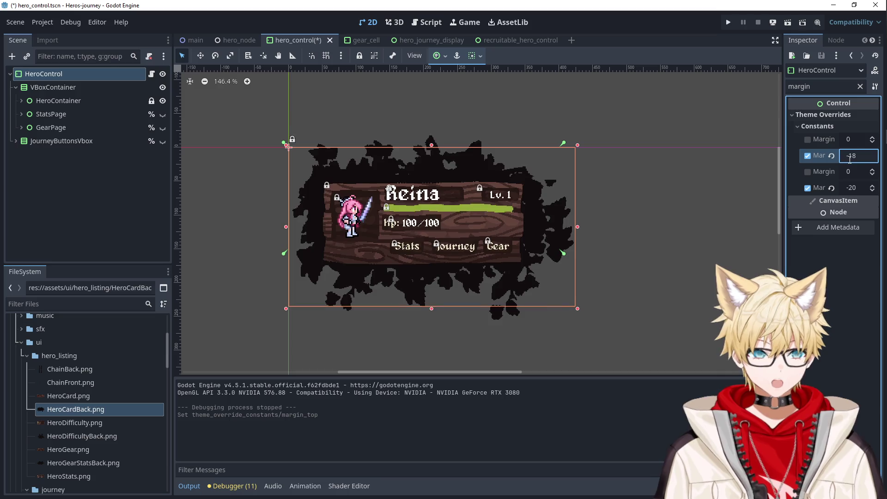
{"action": "key", "text": "Down"}
{"action": "key", "text": "Down"}
{"action": "key", "text": "Down"}
{"action": "key", "text": "Tab"}
{"action": "key", "text": "Tab"}
{"action": "key", "text": "Down"}
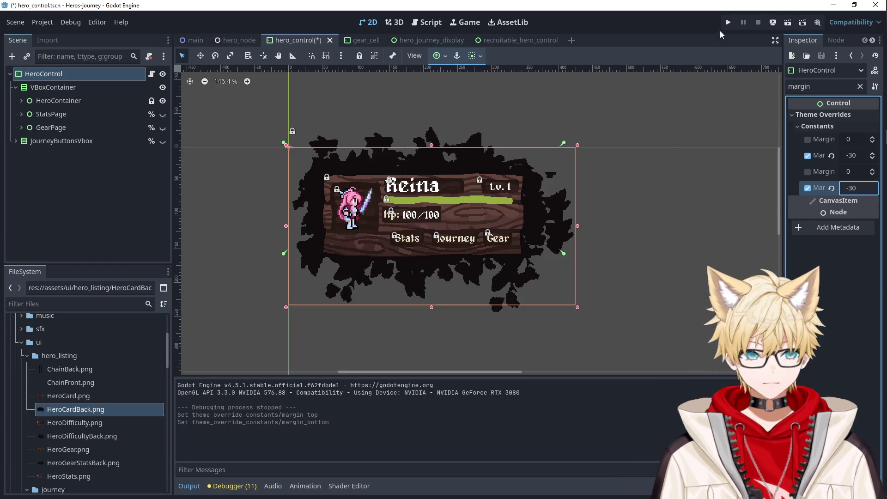
{"action": "left_click", "coordinate": [453, 165]}
Save and run the game, recruit Ailluin and Reina, then close it.
{"action": "left_click", "coordinate": [729, 22]}
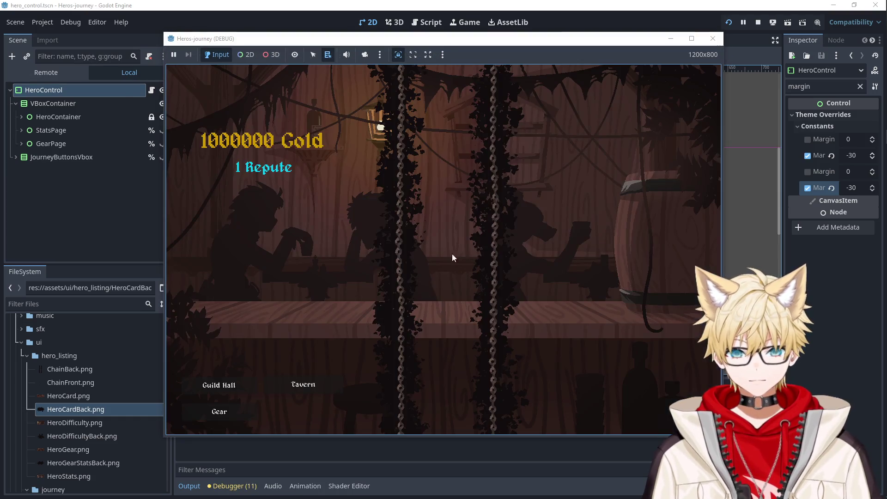
{"action": "left_click", "coordinate": [303, 384]}
{"action": "left_click", "coordinate": [303, 155]}
{"action": "left_click", "coordinate": [306, 204]}
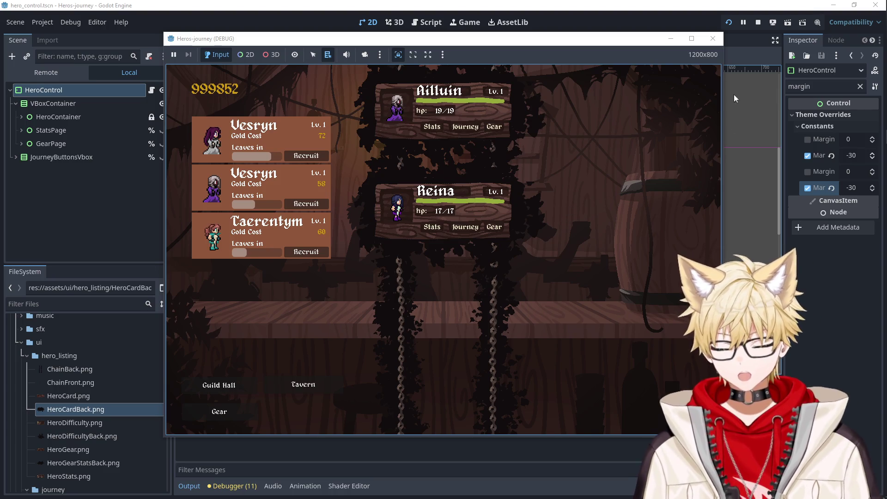
{"action": "left_click", "coordinate": [712, 39]}
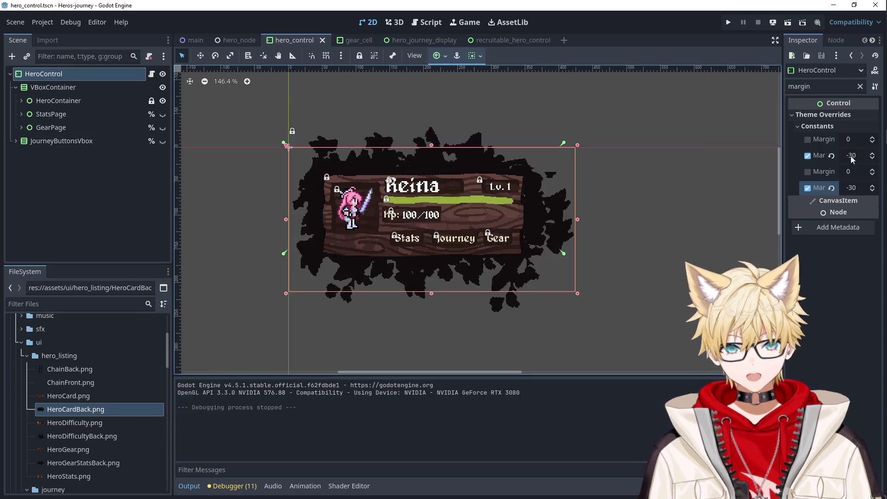
Change the top and bottom margin overrides to -40 and check VBoxContainer's bounds.
{"action": "left_click", "coordinate": [852, 159]}
{"action": "scroll", "coordinate": [853, 155], "scroll_direction": "down", "scroll_amount": 10}
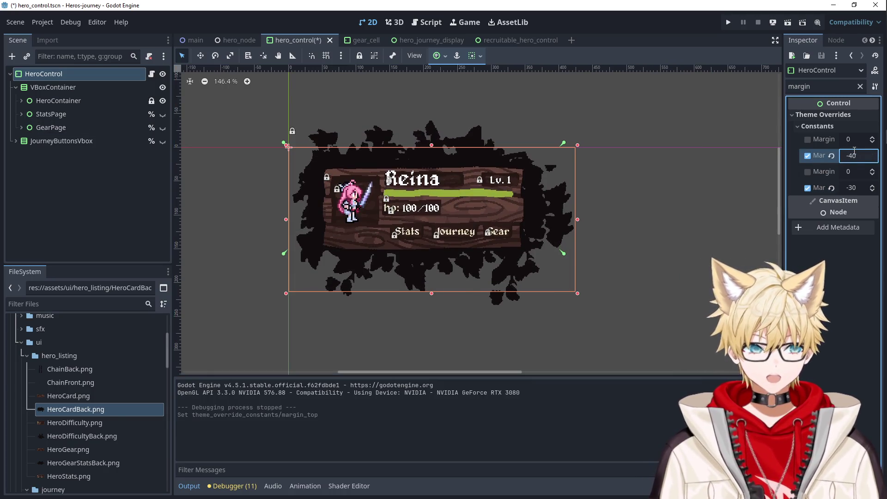
{"action": "key", "text": "Tab"}
{"action": "key", "text": "Tab"}
{"action": "key", "text": "Down"}
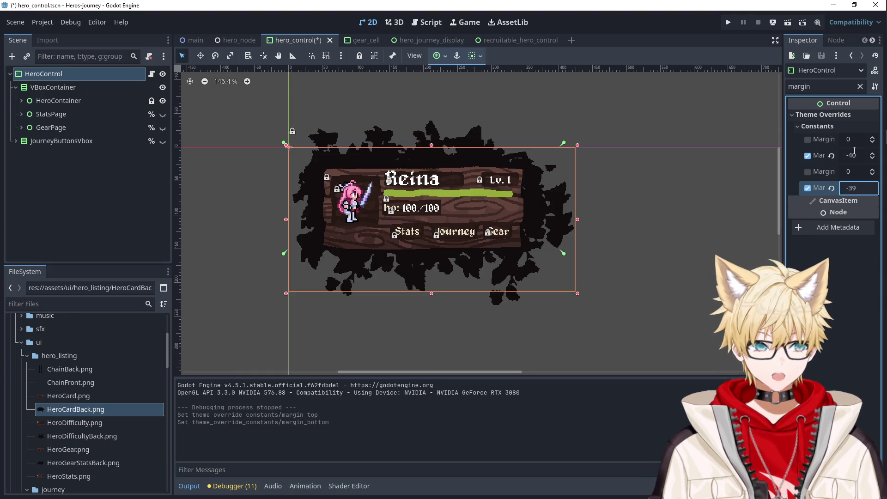
{"action": "key", "text": "Return"}
{"action": "left_click", "coordinate": [467, 289]}
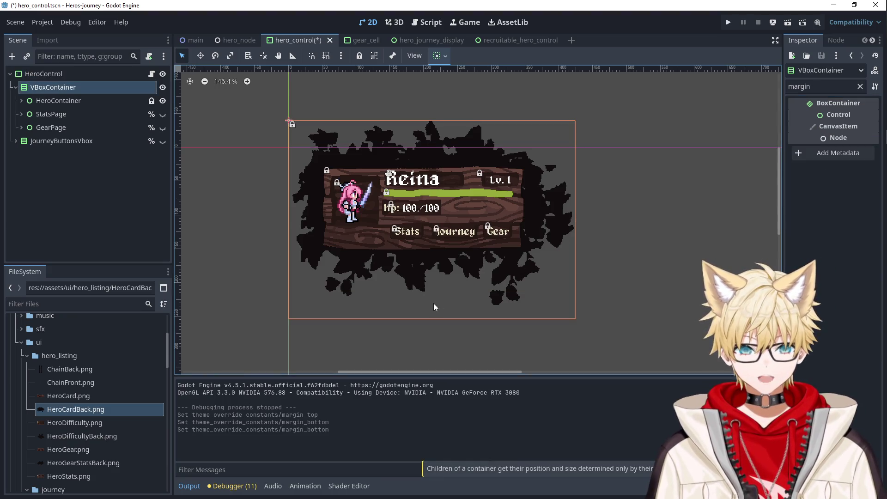
{"action": "left_click", "coordinate": [44, 74]}
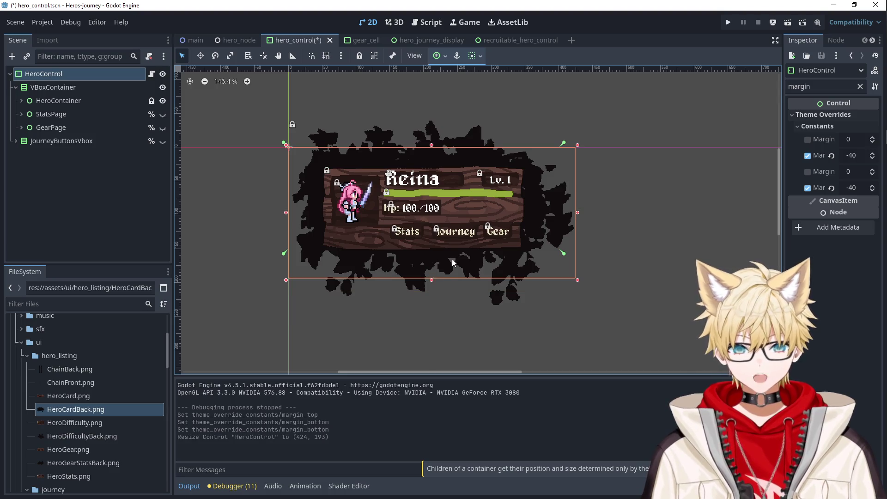
Save and run again, recruit Taerentym and Lyari, then close the game.
{"action": "left_click", "coordinate": [728, 23]}
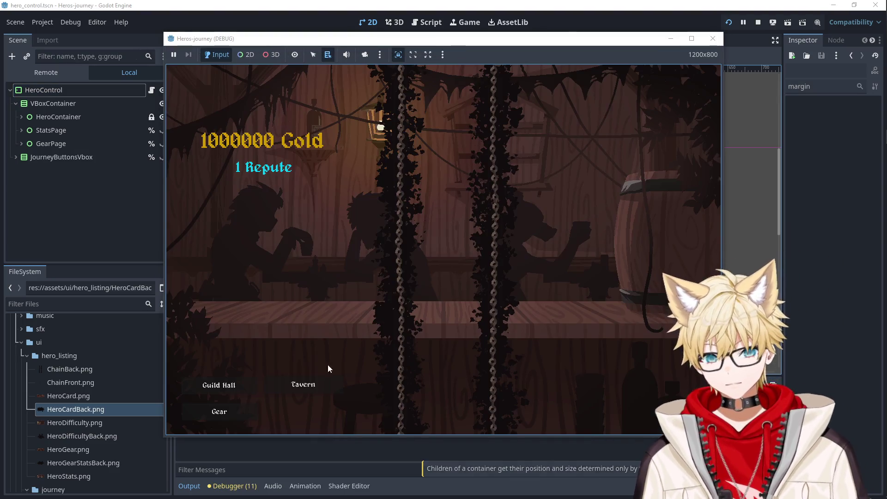
{"action": "left_click", "coordinate": [303, 384]}
{"action": "left_click", "coordinate": [308, 205]}
{"action": "left_click", "coordinate": [310, 205]}
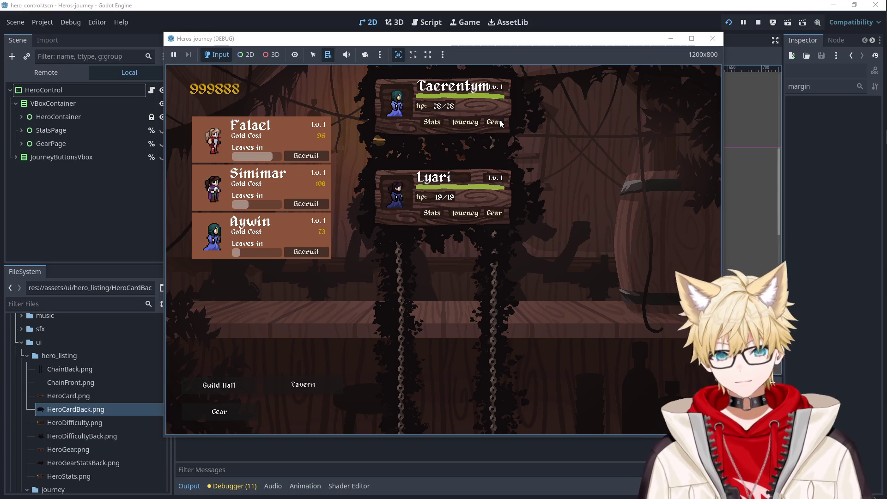
{"action": "left_click", "coordinate": [713, 39]}
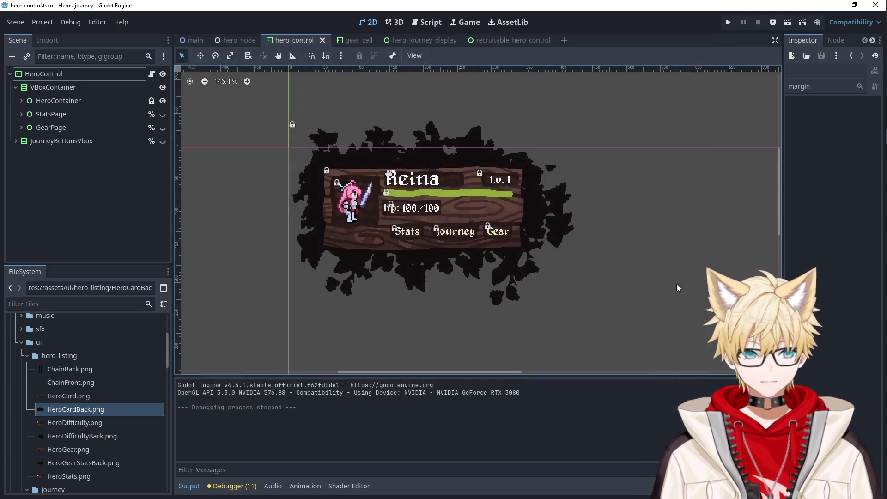
Make the StatsPage node visible below the hero card and expand its children.
{"action": "left_click", "coordinate": [95, 74]}
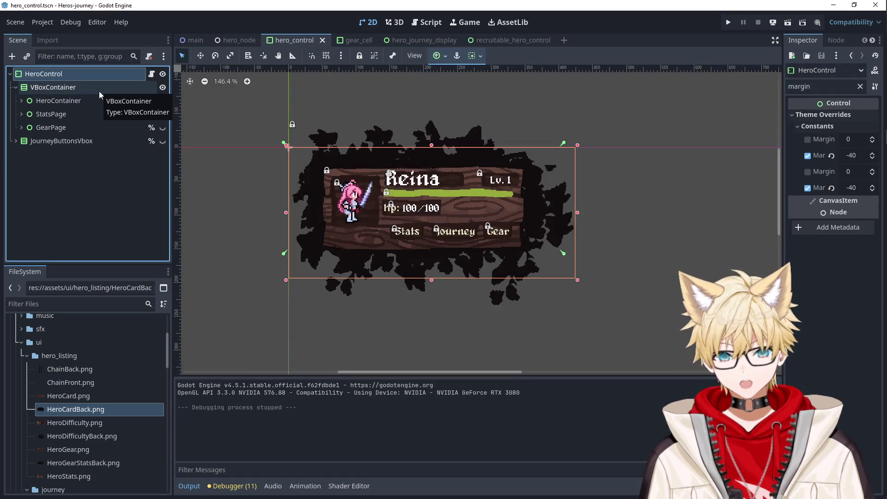
{"action": "left_click", "coordinate": [74, 109]}
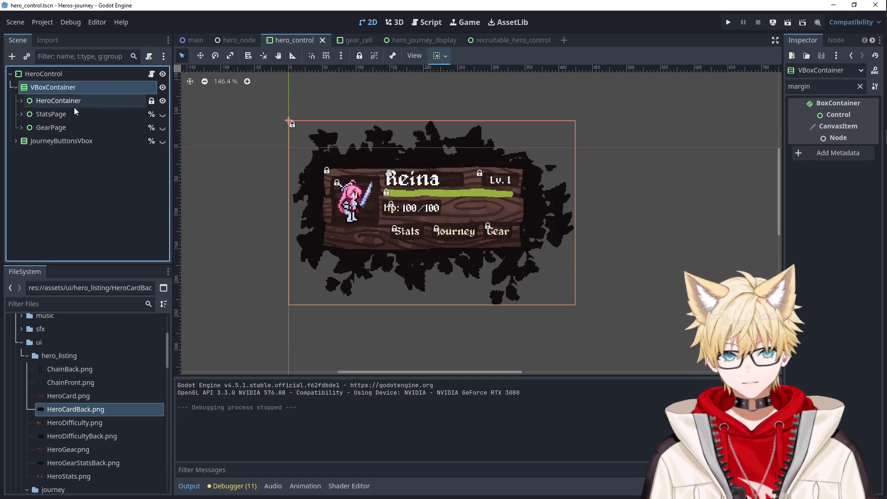
{"action": "left_click", "coordinate": [159, 115]}
{"action": "left_click", "coordinate": [159, 115]}
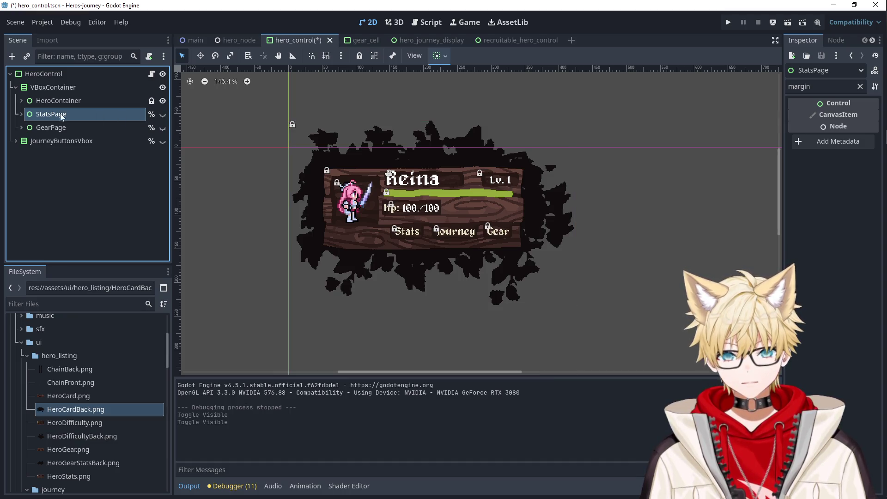
{"action": "left_click", "coordinate": [21, 115]}
{"action": "left_click", "coordinate": [163, 114]}
{"action": "scroll", "coordinate": [254, 232], "scroll_direction": "down", "scroll_amount": 2}
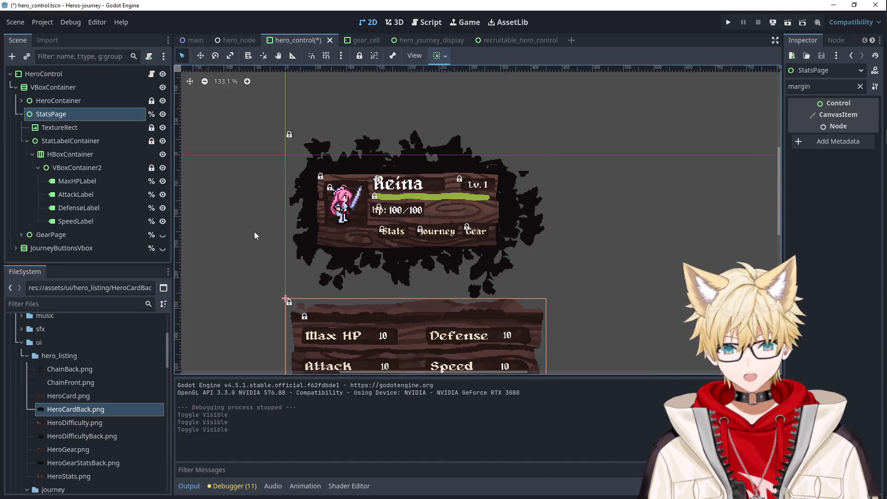
{"action": "scroll", "coordinate": [251, 243], "scroll_direction": "down", "scroll_amount": 2}
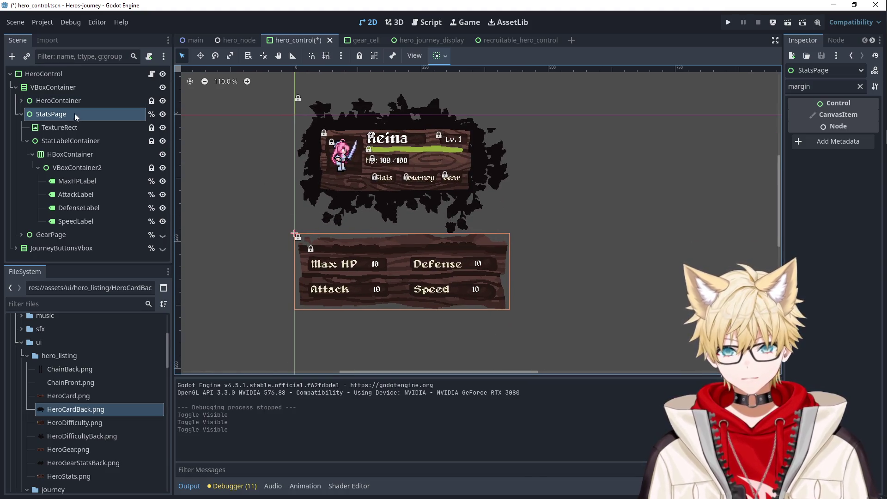
{"action": "left_click", "coordinate": [44, 89]}
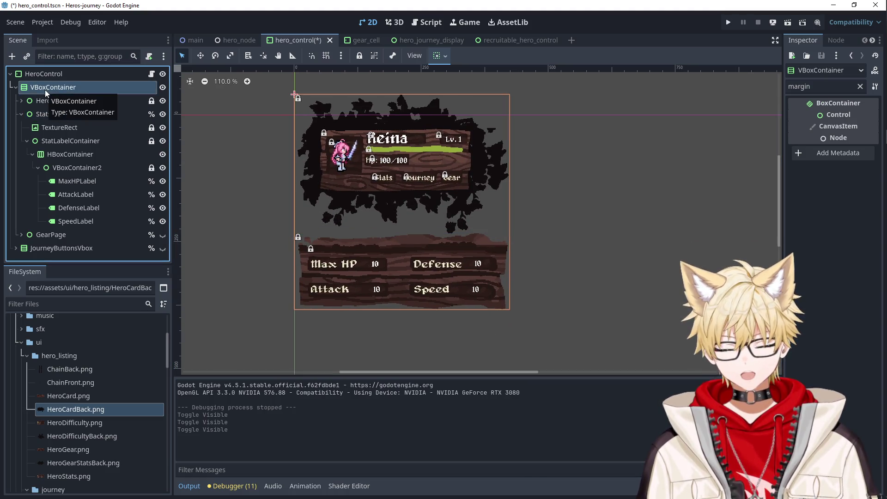
{"action": "left_click", "coordinate": [40, 117]}
{"action": "left_click", "coordinate": [49, 90]}
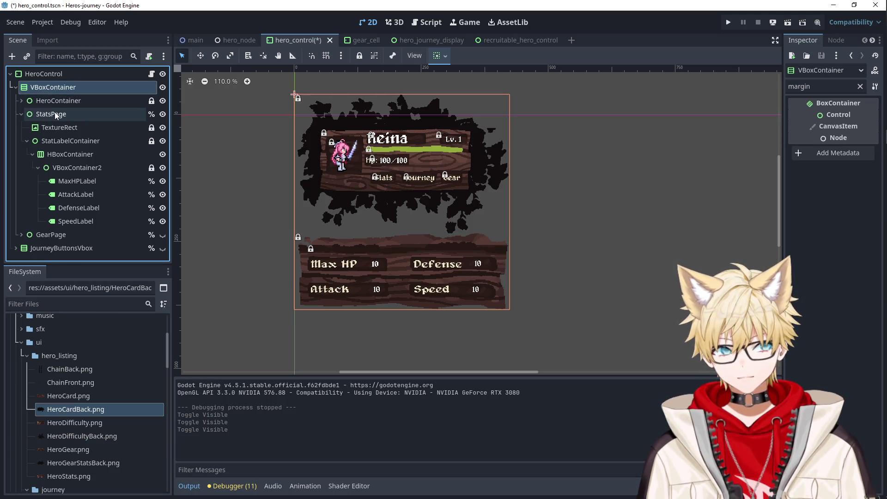
Move HeroCardBackground2 out of HeroContainer to sit under HeroControl, above VBoxContainer.
{"action": "left_click_drag", "start_coordinate": [56, 129], "coordinate": [49, 79]}
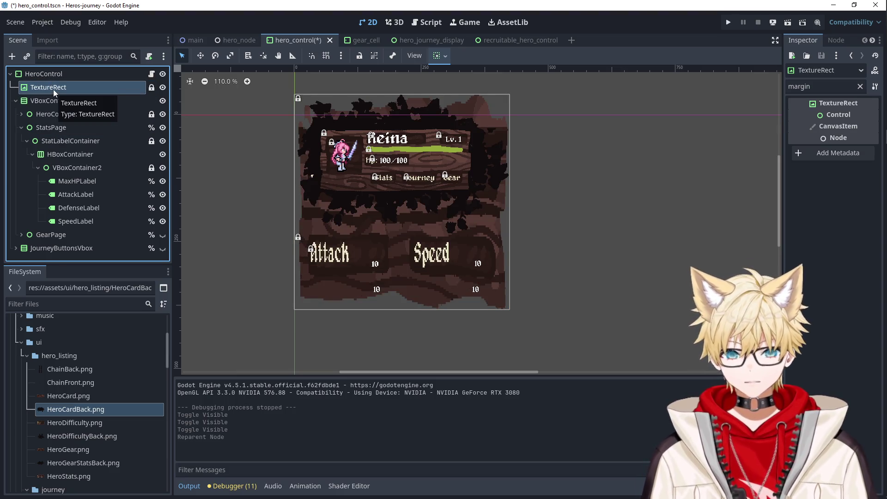
{"action": "key", "text": "ctrl+z"}
{"action": "left_click", "coordinate": [20, 115]}
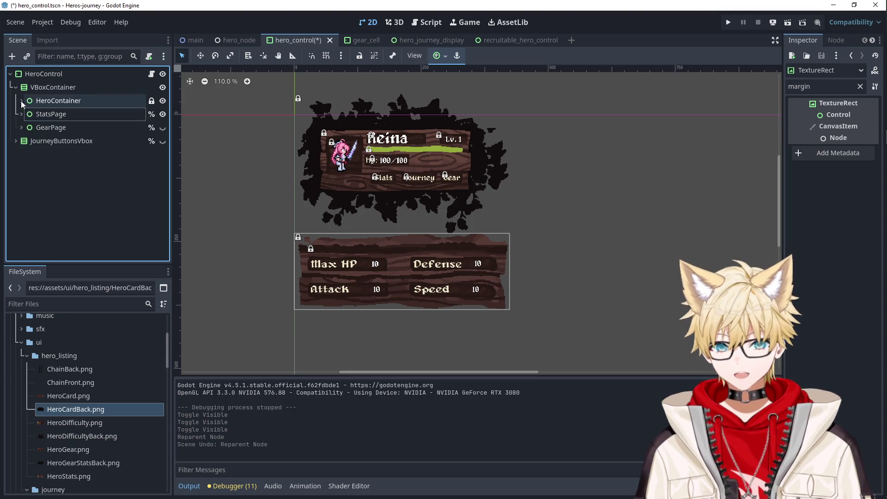
{"action": "left_click", "coordinate": [21, 101]}
{"action": "left_click", "coordinate": [54, 116]}
{"action": "left_click_drag", "start_coordinate": [63, 117], "coordinate": [56, 82]}
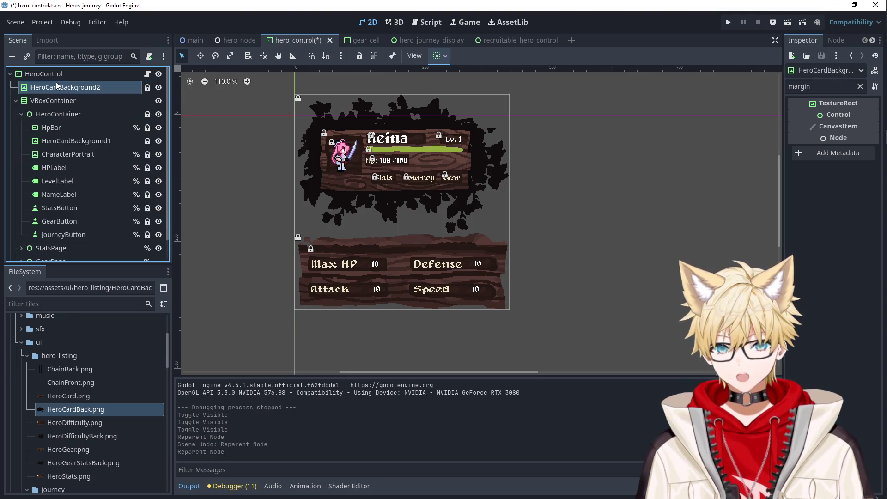
{"action": "left_click", "coordinate": [63, 102]}
{"action": "left_click", "coordinate": [64, 124]}
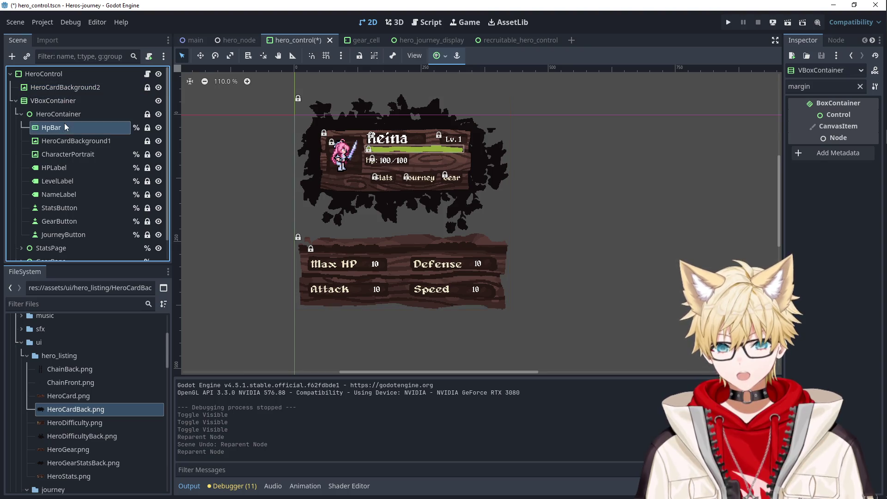
{"action": "left_click", "coordinate": [62, 115]}
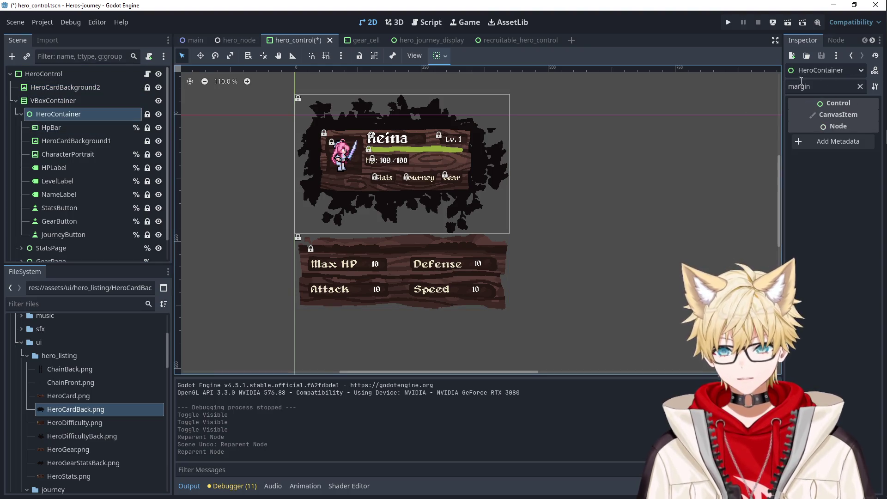
Reset HeroContainer's Custom Minimum Size and set its height to 193.
{"action": "left_click", "coordinate": [860, 87]}
{"action": "left_click", "coordinate": [826, 185]}
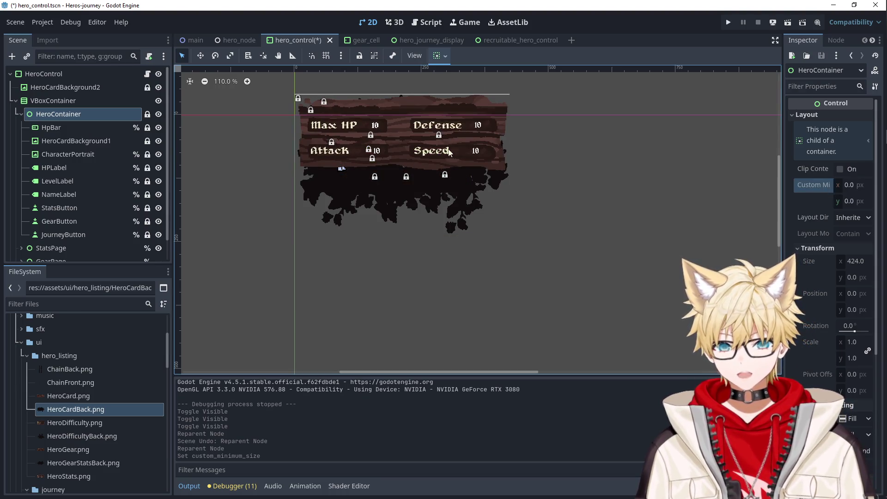
{"action": "left_click", "coordinate": [851, 202]}
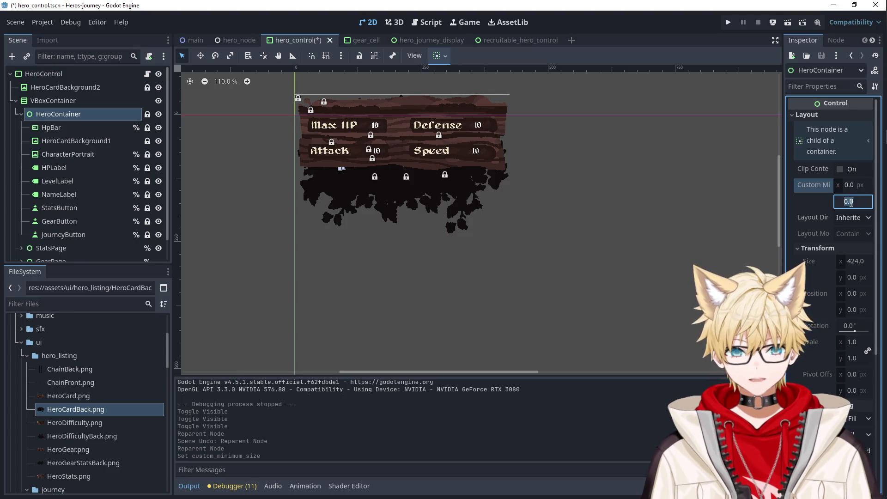
{"action": "key", "text": "Up"}
{"action": "key", "text": "Up"}
{"action": "key", "text": "Up"}
{"action": "key", "text": "Up"}
{"action": "key", "text": "Up"}
{"action": "key", "text": "Up"}
{"action": "key", "text": "Up"}
{"action": "key", "text": "Up"}
{"action": "key", "text": "Up"}
{"action": "key", "text": "Up"}
{"action": "key", "text": "Up"}
{"action": "key", "text": "Up"}
{"action": "key", "text": "Down"}
{"action": "key", "text": "Down"}
{"action": "key", "text": "Down"}
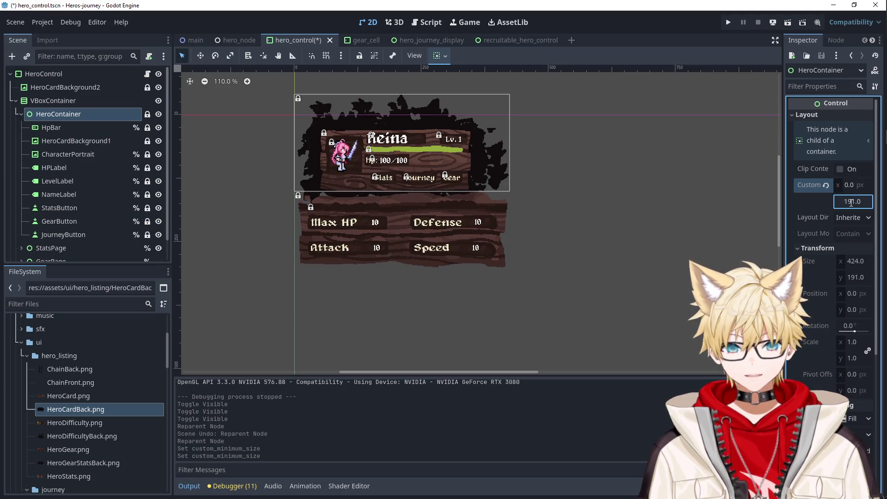
{"action": "key", "text": "Up"}
{"action": "key", "text": "Up"}
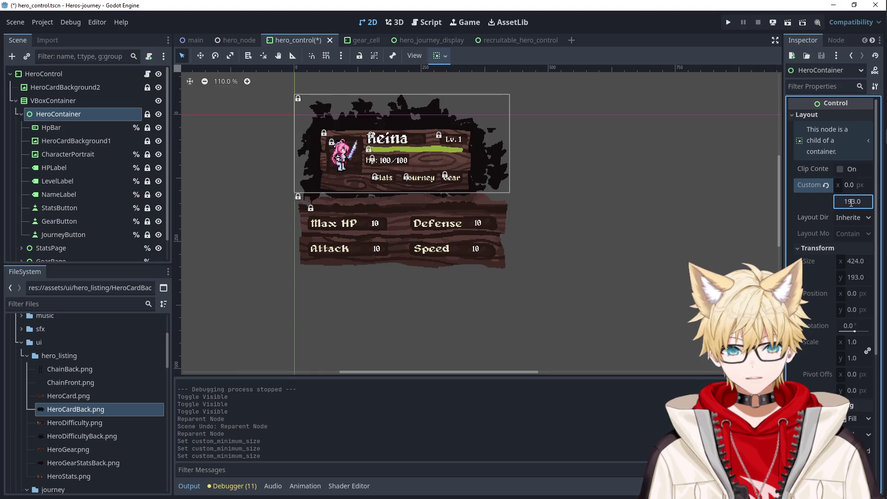
{"action": "left_click", "coordinate": [560, 198]}
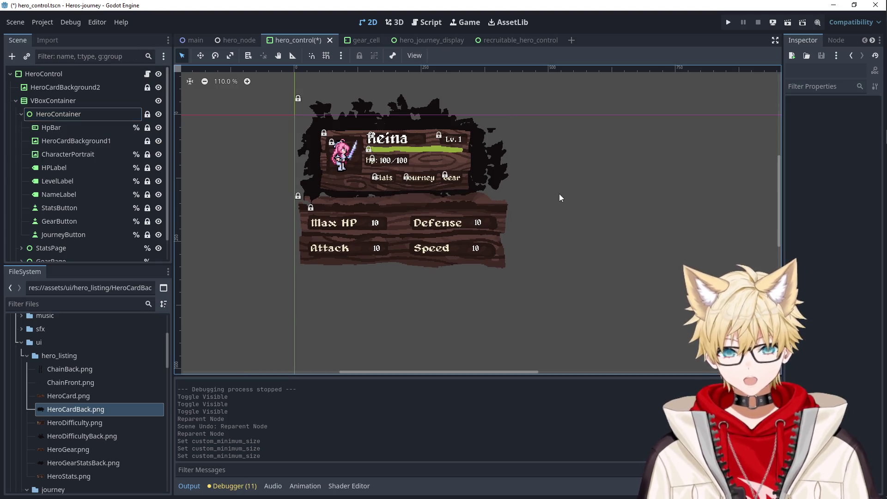
Select the StatsPage node and expand its children in the Scene dock.
{"action": "left_click", "coordinate": [411, 211]}
{"action": "scroll", "coordinate": [60, 215], "scroll_direction": "down", "scroll_amount": 1}
{"action": "left_click", "coordinate": [21, 226]}
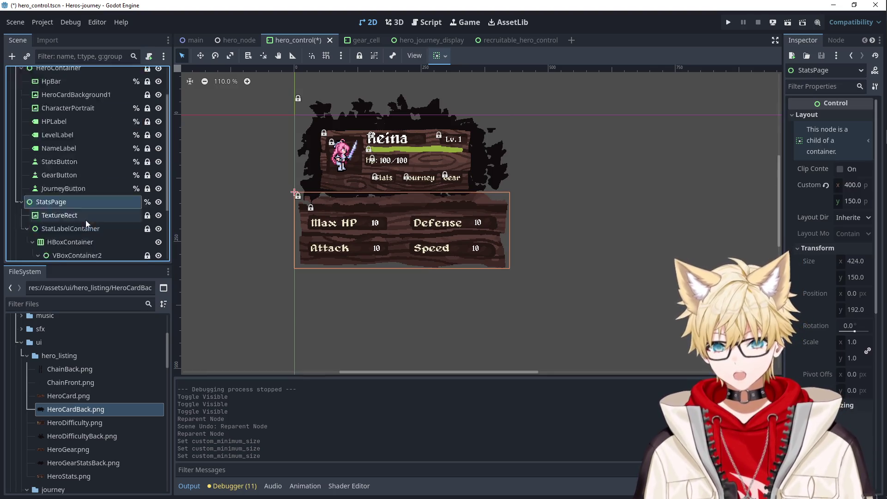
Set the stats background TextureRect to Expand Keep Size, Stretch Keep, anchored Center Top.
{"action": "scroll", "coordinate": [88, 218], "scroll_direction": "down", "scroll_amount": 2}
{"action": "left_click", "coordinate": [70, 168]}
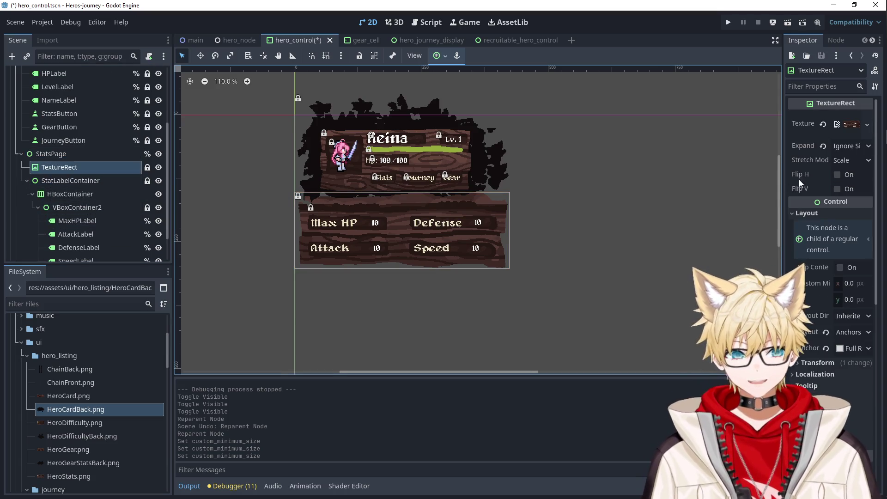
{"action": "left_click", "coordinate": [840, 148]}
{"action": "left_click", "coordinate": [835, 160]}
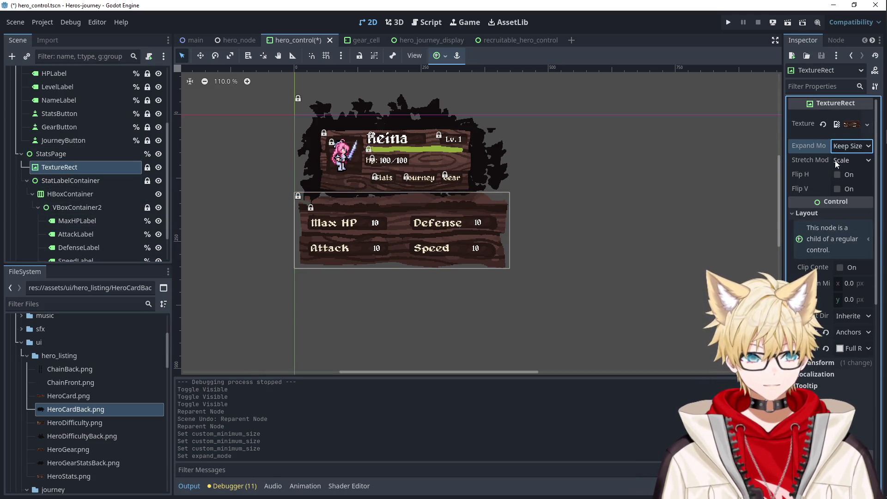
{"action": "left_click", "coordinate": [835, 160]}
{"action": "left_click", "coordinate": [832, 203]}
{"action": "scroll", "coordinate": [511, 185], "scroll_direction": "up", "scroll_amount": 2}
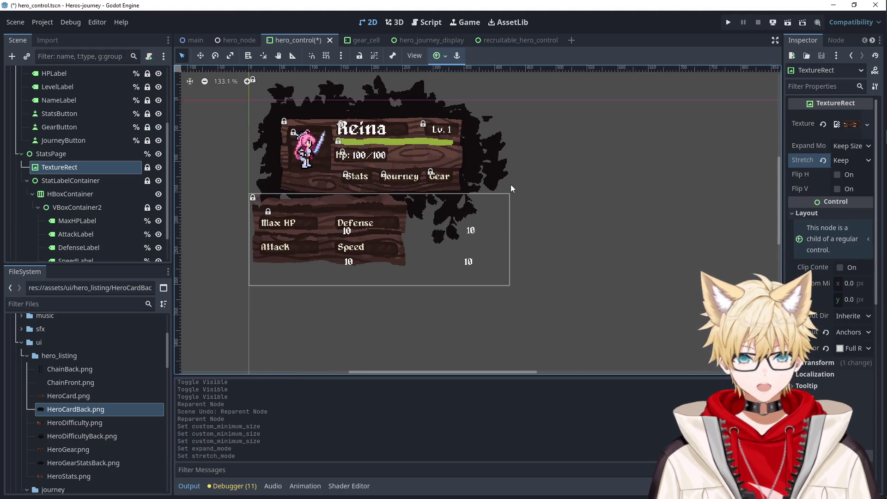
{"action": "scroll", "coordinate": [461, 168], "scroll_direction": "up", "scroll_amount": 1}
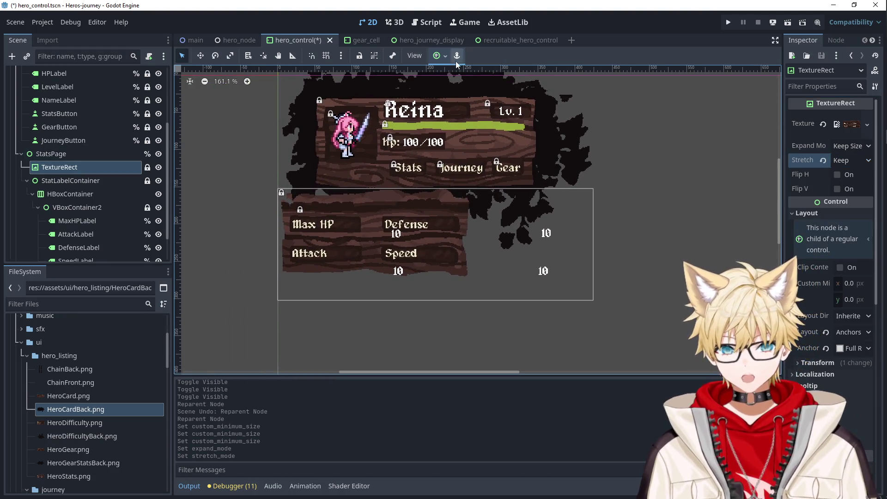
{"action": "left_click", "coordinate": [439, 55]}
{"action": "left_click", "coordinate": [459, 91]}
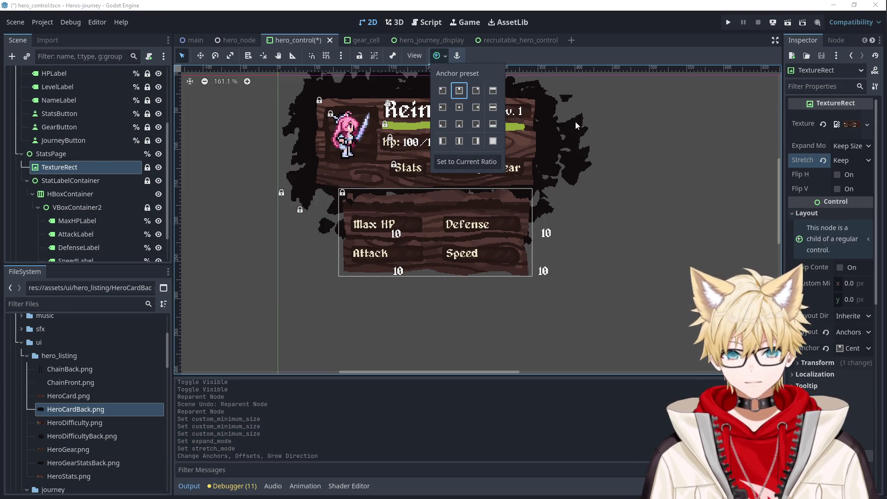
{"action": "left_click", "coordinate": [601, 165]}
Move the four stat labels directly under StatsPage and delete the emptied label containers.
{"action": "left_click", "coordinate": [79, 181]}
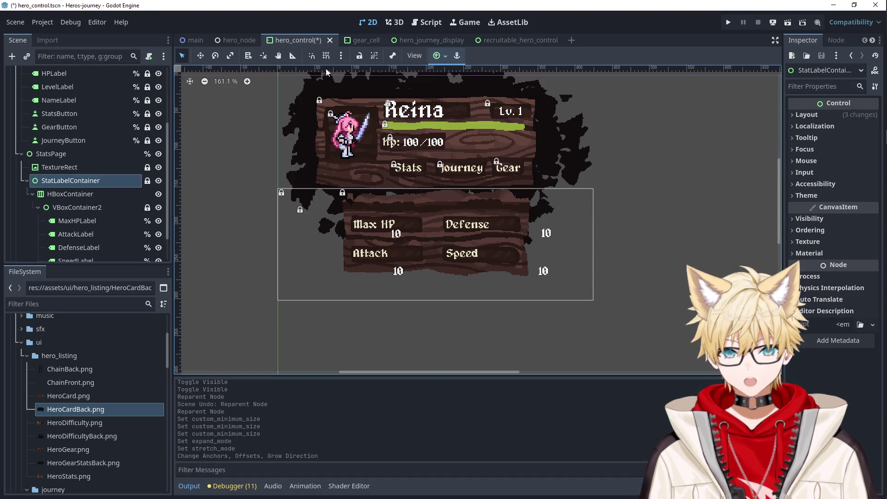
{"action": "left_click", "coordinate": [360, 56]}
{"action": "mouse_move", "coordinate": [594, 301]}
{"action": "left_mouse_down"}
{"action": "mouse_move", "coordinate": [420, 251]}
{"action": "mouse_move", "coordinate": [391, 273]}
{"action": "mouse_move", "coordinate": [422, 288]}
{"action": "mouse_move", "coordinate": [557, 303]}
{"action": "left_mouse_up"}
{"action": "left_click", "coordinate": [95, 195]}
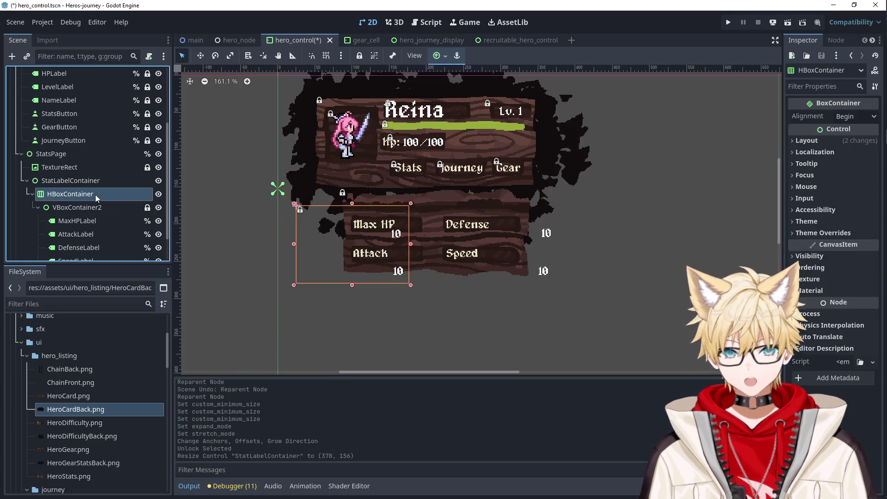
{"action": "scroll", "coordinate": [91, 195], "scroll_direction": "down", "scroll_amount": 1}
{"action": "left_click", "coordinate": [87, 198]}
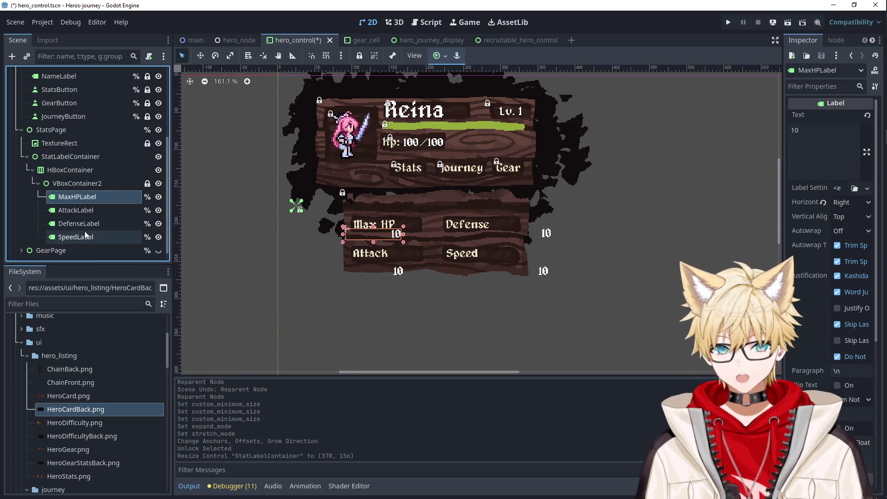
{"action": "left_click", "coordinate": [86, 235], "text": "shift"}
{"action": "mouse_move", "coordinate": [81, 196]}
{"action": "left_mouse_down"}
{"action": "mouse_move", "coordinate": [74, 134]}
{"action": "mouse_move", "coordinate": [72, 156]}
{"action": "left_mouse_up"}
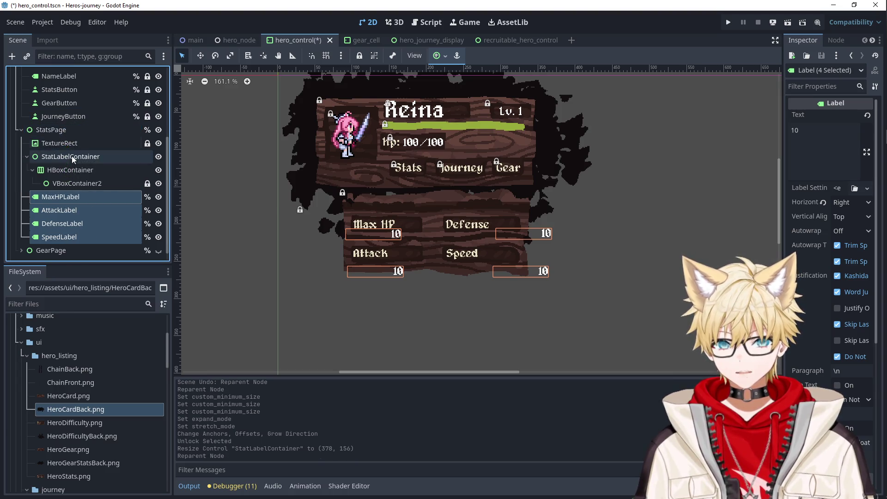
{"action": "left_click", "coordinate": [67, 161]}
{"action": "key", "text": "Delete"}
{"action": "left_click", "coordinate": [408, 258]}
Place each 10 value label beside Max HP, Attack, Defense and Speed.
{"action": "left_click", "coordinate": [60, 186]}
{"action": "scroll", "coordinate": [402, 239], "scroll_direction": "up", "scroll_amount": 5}
{"action": "left_click_drag", "start_coordinate": [370, 235], "coordinate": [398, 220]}
{"action": "left_click_drag", "start_coordinate": [394, 290], "coordinate": [419, 262]}
{"action": "left_click", "coordinate": [633, 230]}
{"action": "left_click_drag", "start_coordinate": [633, 230], "coordinate": [578, 214]}
{"action": "left_click_drag", "start_coordinate": [628, 290], "coordinate": [572, 264]}
{"action": "left_click", "coordinate": [638, 265]}
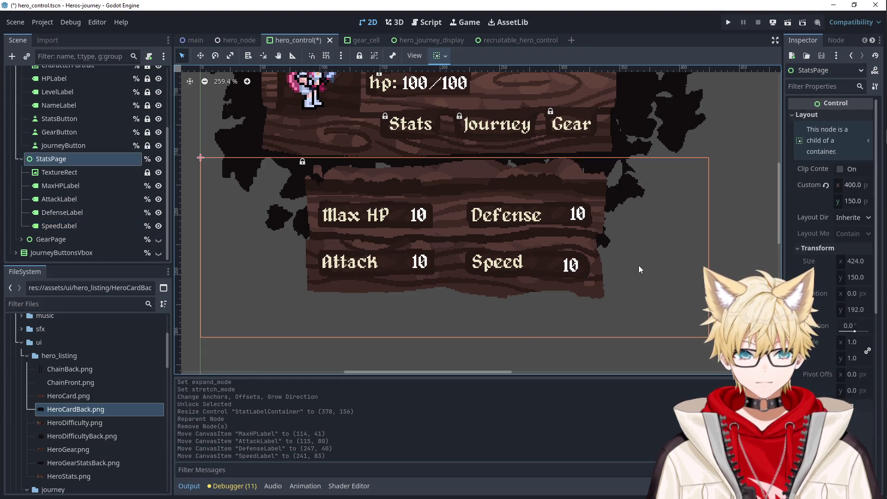
Reset StatsPage's Custom Minimum Size to zero in the Inspector.
{"action": "scroll", "coordinate": [594, 273], "scroll_direction": "up", "scroll_amount": 3}
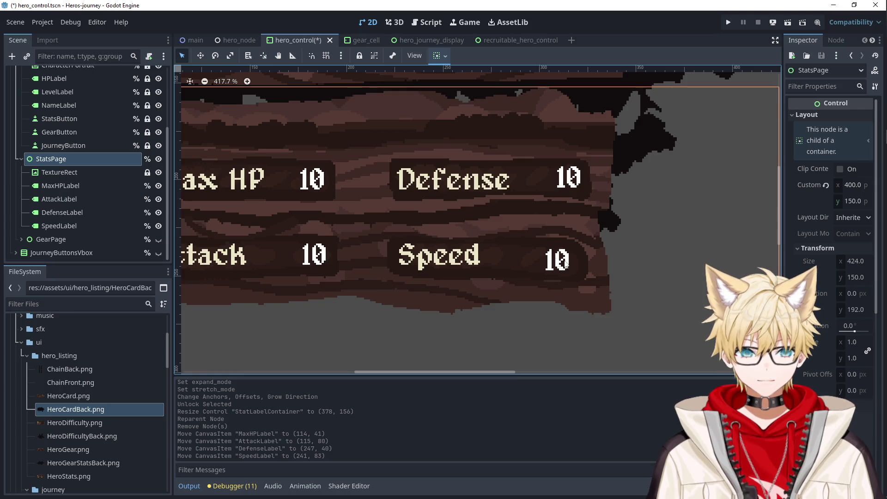
{"action": "scroll", "coordinate": [525, 244], "scroll_direction": "up", "scroll_amount": 3}
{"action": "scroll", "coordinate": [567, 281], "scroll_direction": "down", "scroll_amount": 6}
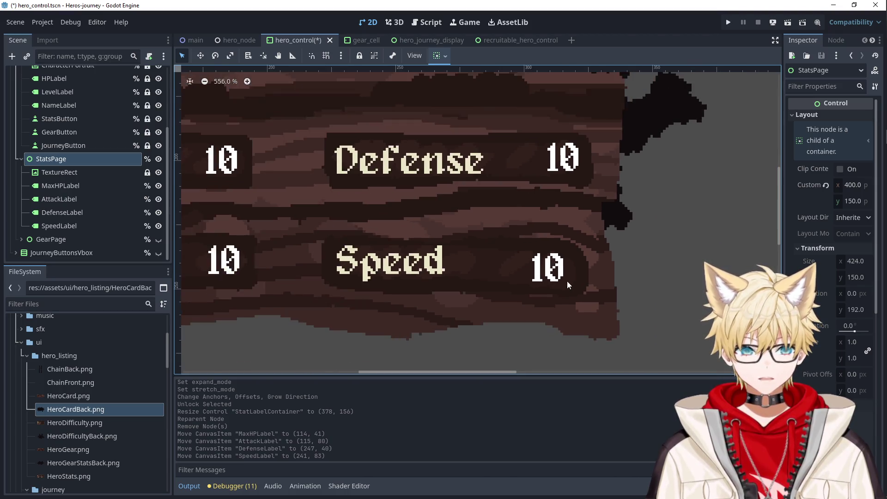
{"action": "left_click", "coordinate": [706, 242]}
{"action": "left_click", "coordinate": [654, 250]}
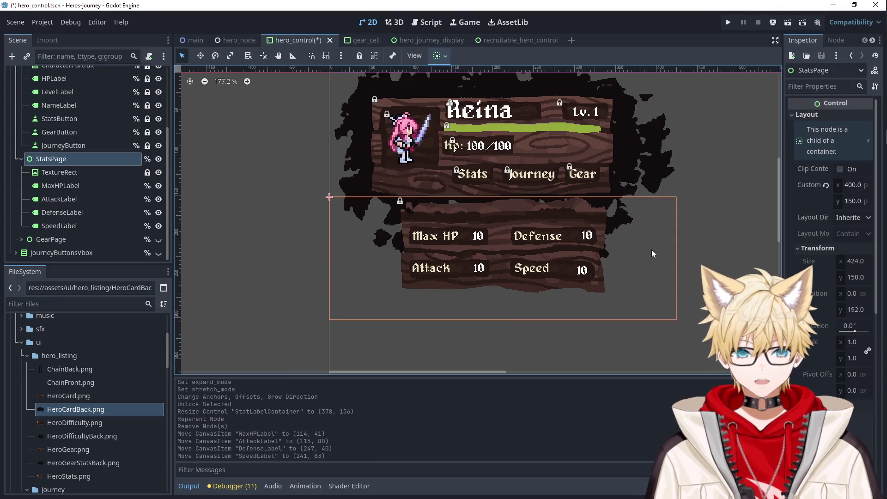
{"action": "scroll", "coordinate": [664, 243], "scroll_direction": "down", "scroll_amount": 2}
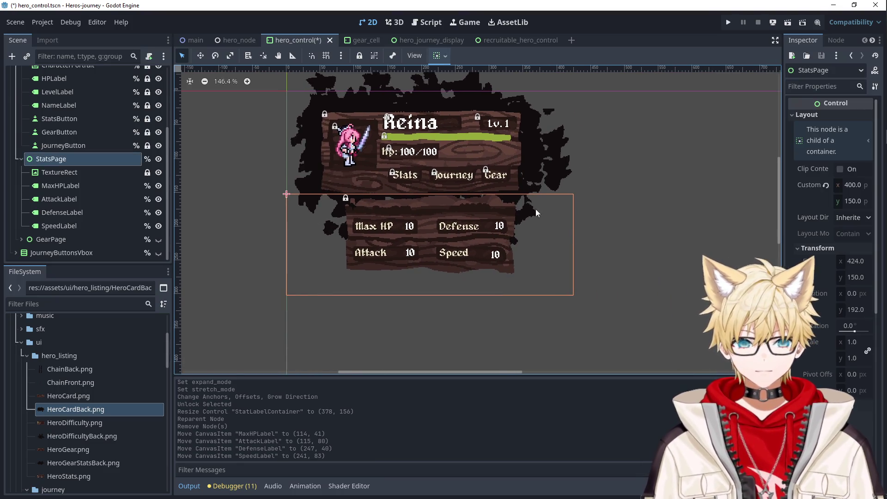
{"action": "left_click", "coordinate": [67, 169]}
{"action": "left_click", "coordinate": [67, 159]}
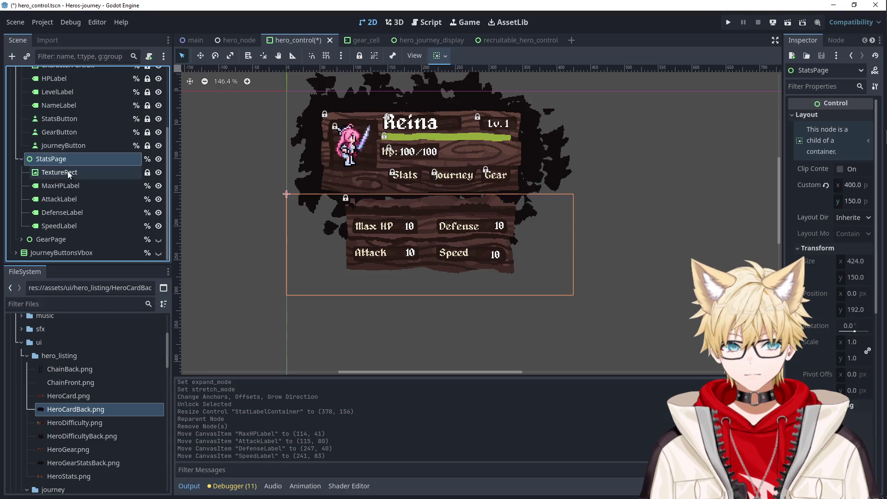
{"action": "left_click", "coordinate": [825, 186]}
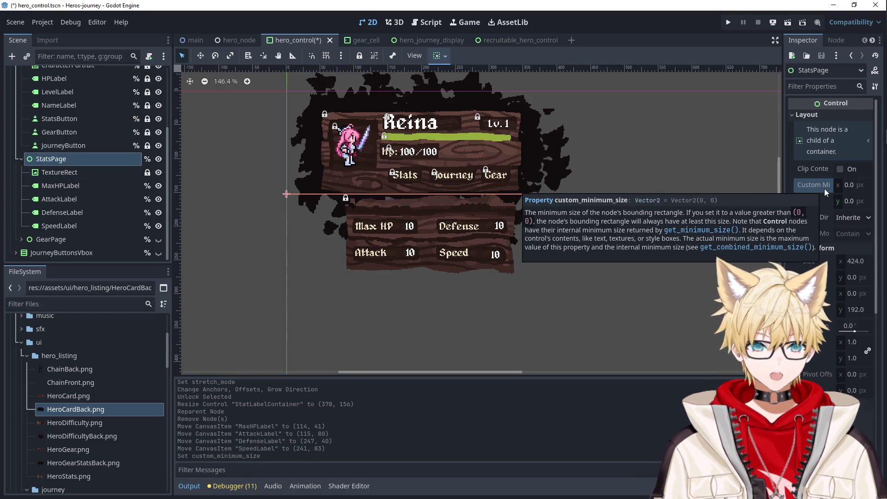
Set StatsPage's custom minimum height to 123.
{"action": "left_click", "coordinate": [69, 171]}
{"action": "left_click", "coordinate": [76, 158]}
{"action": "left_click", "coordinate": [850, 201]}
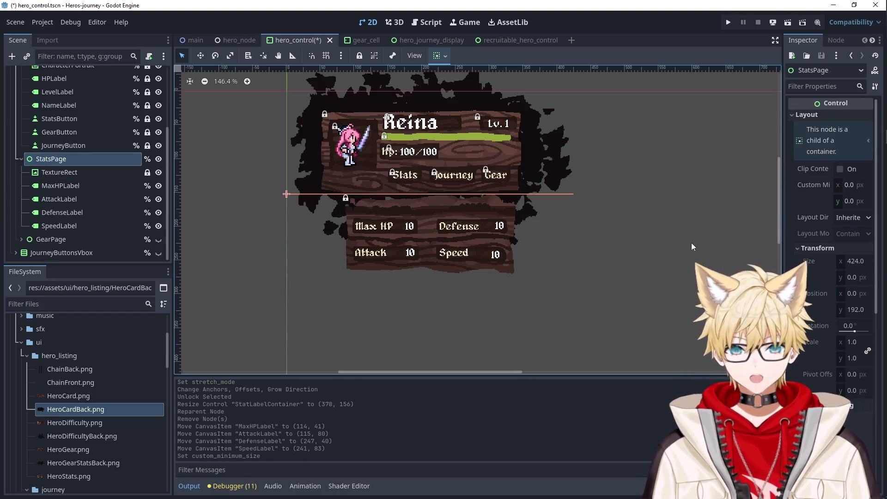
{"action": "type", "text": "8"}
{"action": "key", "text": "Return"}
{"action": "key", "text": "Up"}
{"action": "key", "text": "Up"}
{"action": "key", "text": "Up"}
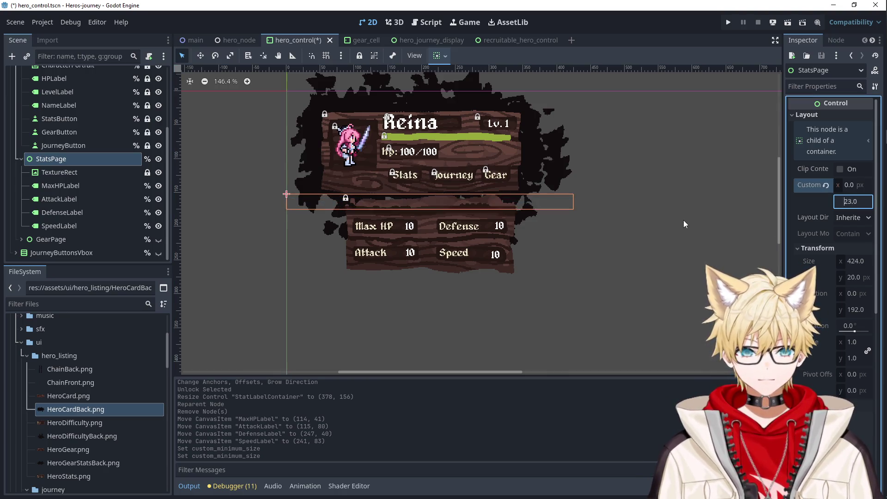
{"action": "key", "text": "Up"}
{"action": "key", "text": "Up"}
{"action": "key", "text": "Up"}
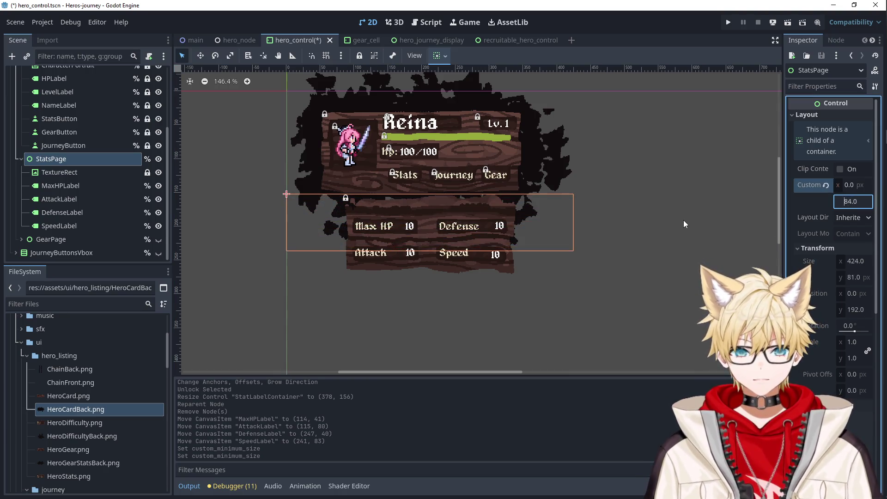
{"action": "left_click", "coordinate": [684, 220]}
{"action": "left_click", "coordinate": [536, 231]}
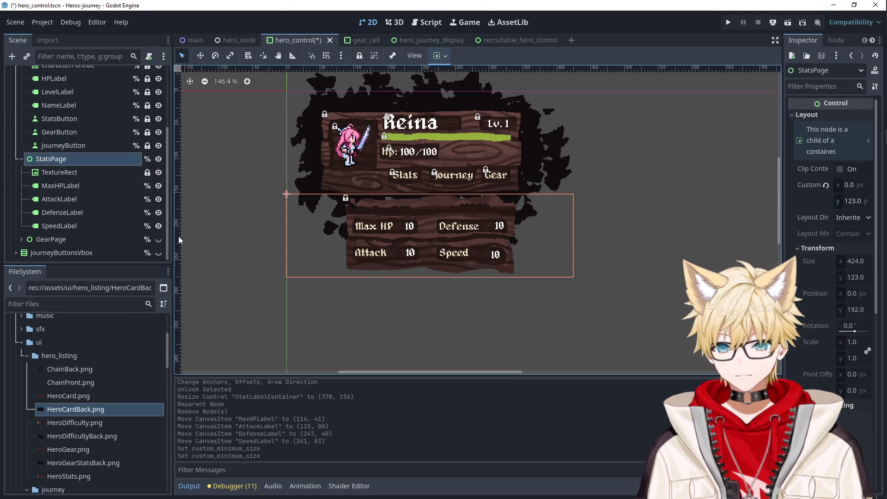
Check StatsPage's fit on the canvas, then hide StatsPage.
{"action": "mouse_move", "coordinate": [885, 106]}
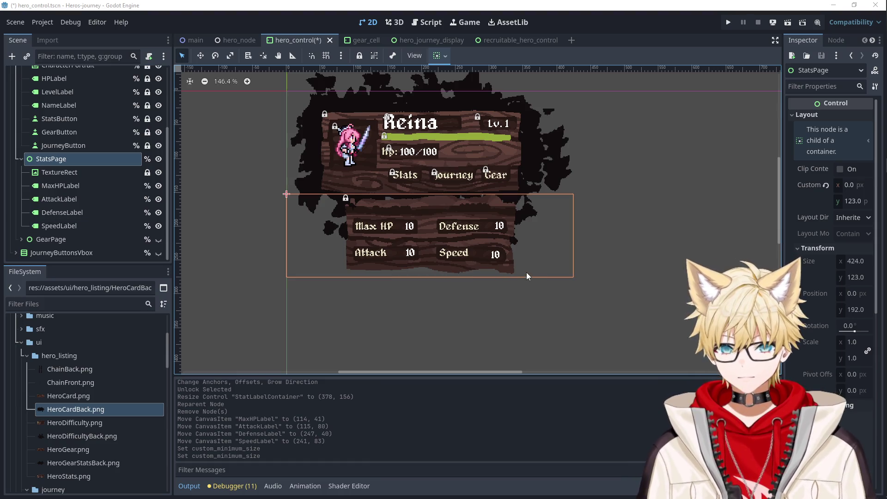
{"action": "left_click", "coordinate": [656, 296]}
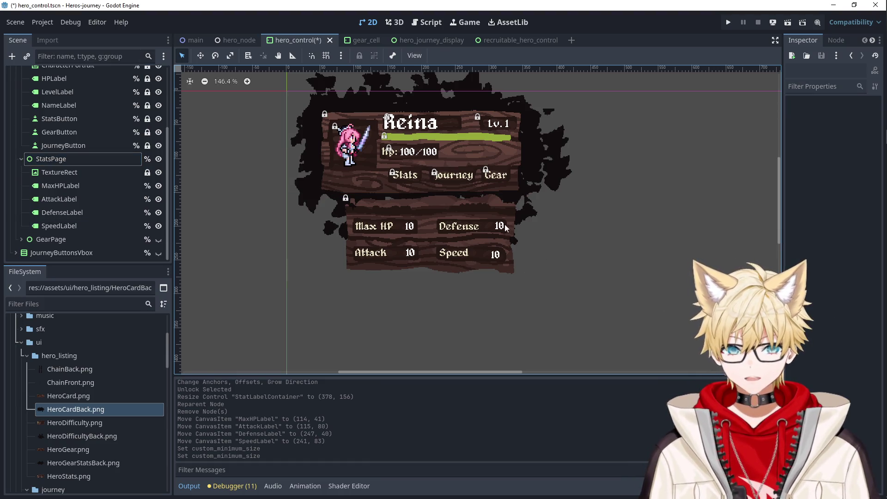
{"action": "left_click", "coordinate": [476, 203]}
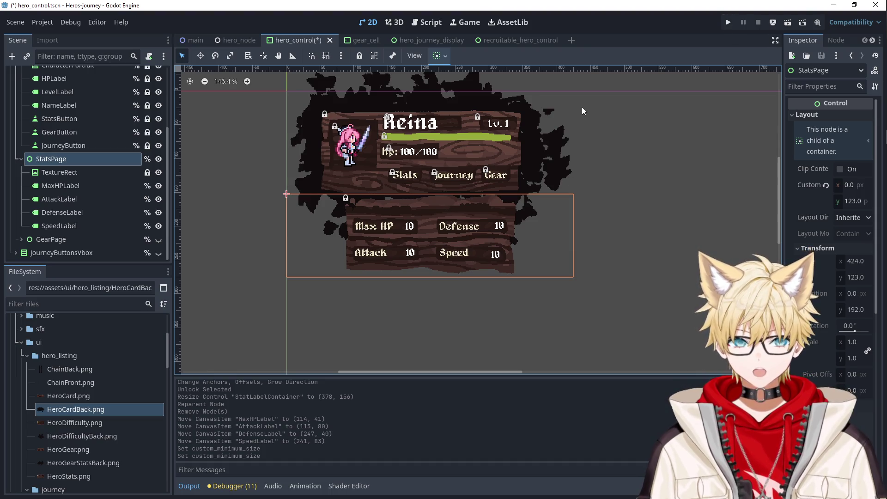
{"action": "left_click", "coordinate": [158, 159]}
Run the game, recruit Lyari in the Tavern and toggle her stats page.
{"action": "left_click", "coordinate": [728, 22]}
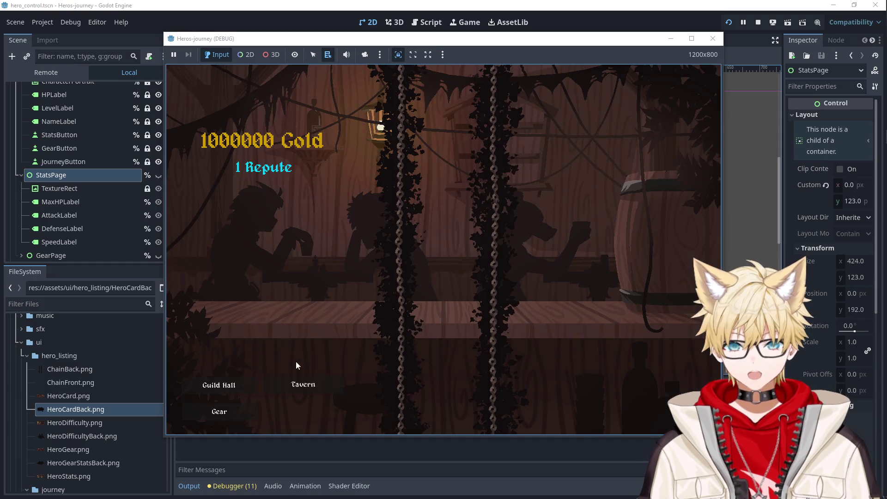
{"action": "left_click", "coordinate": [302, 384]}
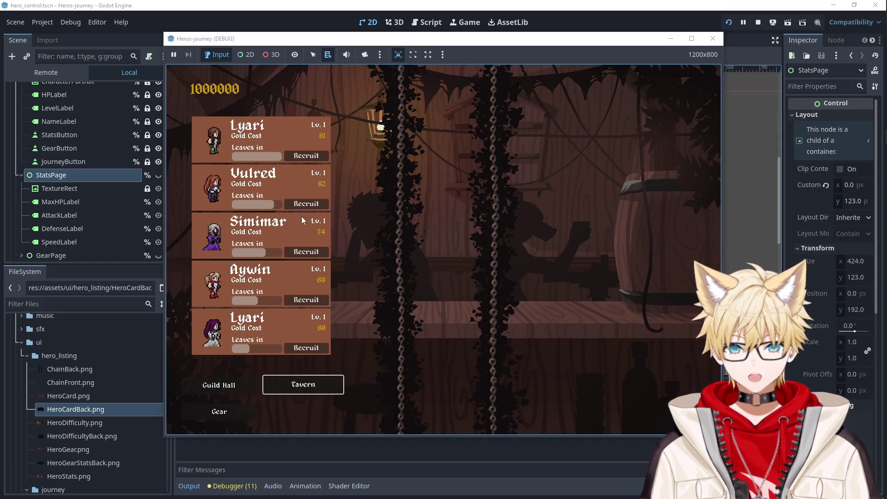
{"action": "left_click", "coordinate": [301, 157]}
{"action": "left_click", "coordinate": [434, 122]}
{"action": "left_click", "coordinate": [432, 123]}
{"action": "left_click", "coordinate": [432, 122]}
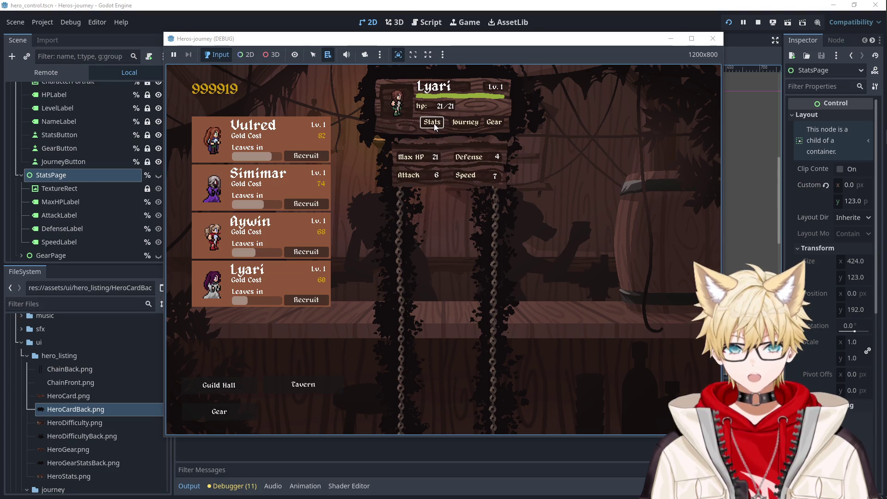
{"action": "left_click", "coordinate": [432, 123]}
{"action": "left_click", "coordinate": [432, 122]}
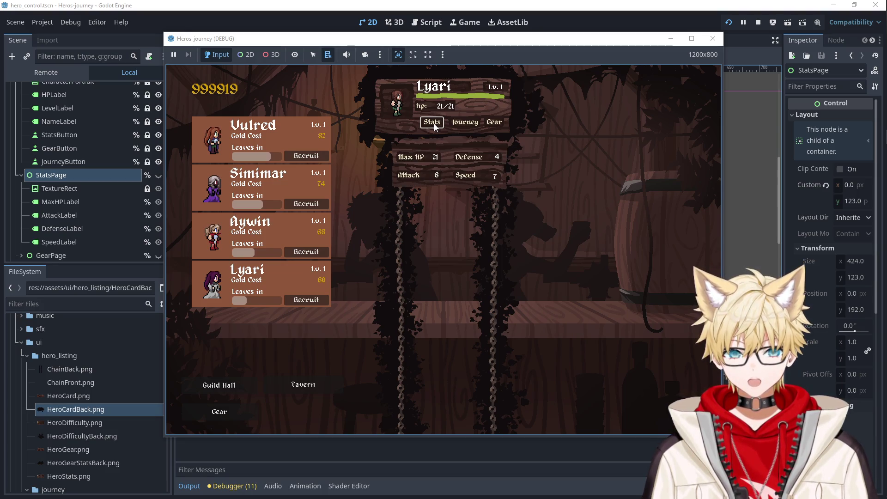
{"action": "left_click", "coordinate": [433, 123]}
{"action": "left_click", "coordinate": [434, 123]}
{"action": "left_click", "coordinate": [434, 123]}
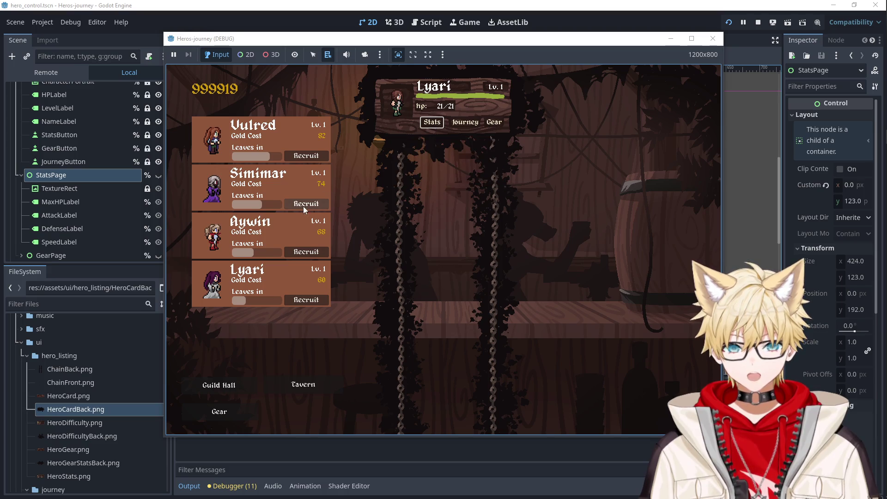
Recruit Simimar, test both heroes' stats pages and Lyari's gear page, then close the game.
{"action": "left_click", "coordinate": [306, 204]}
{"action": "left_click", "coordinate": [438, 126]}
{"action": "left_click", "coordinate": [438, 126]}
{"action": "left_click", "coordinate": [438, 127]}
{"action": "left_click", "coordinate": [438, 126]}
{"action": "left_click", "coordinate": [438, 126]}
{"action": "left_click", "coordinate": [438, 126]}
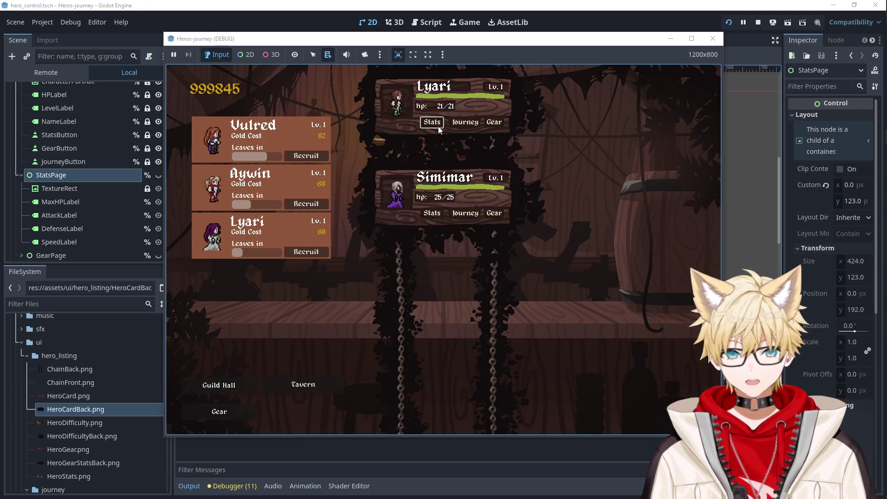
{"action": "left_click", "coordinate": [438, 126]}
{"action": "left_click", "coordinate": [439, 263]}
{"action": "left_click", "coordinate": [439, 263]}
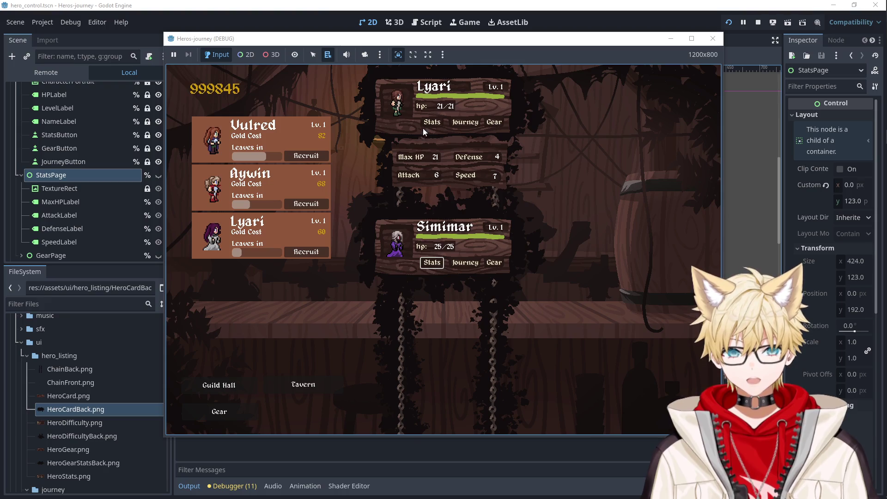
{"action": "left_click", "coordinate": [494, 122]}
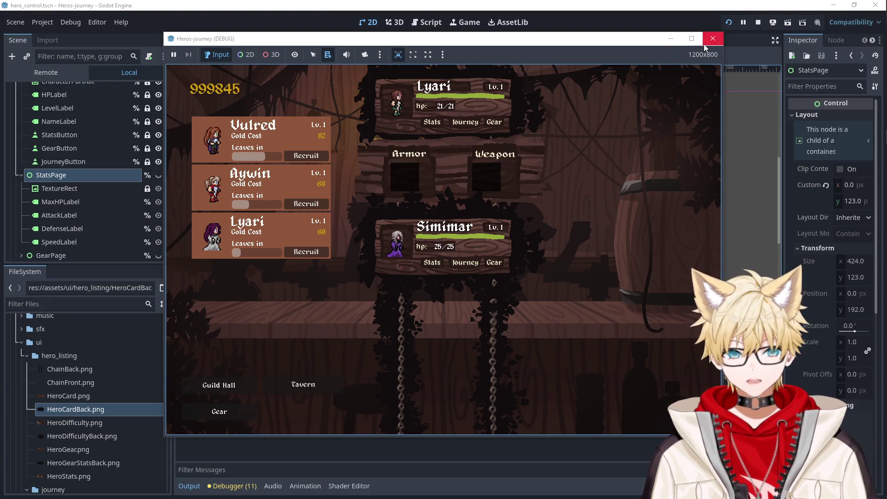
{"action": "left_click", "coordinate": [713, 38]}
{"action": "left_click", "coordinate": [121, 175]}
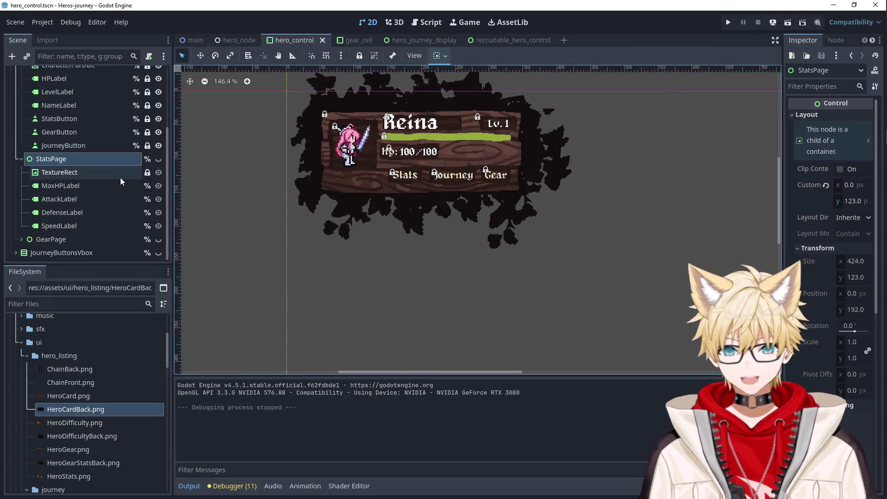
Toggle StatsPage's visibility to check it, leaving it hidden.
{"action": "left_click", "coordinate": [157, 161]}
{"action": "left_click", "coordinate": [157, 160]}
{"action": "left_click", "coordinate": [157, 160]}
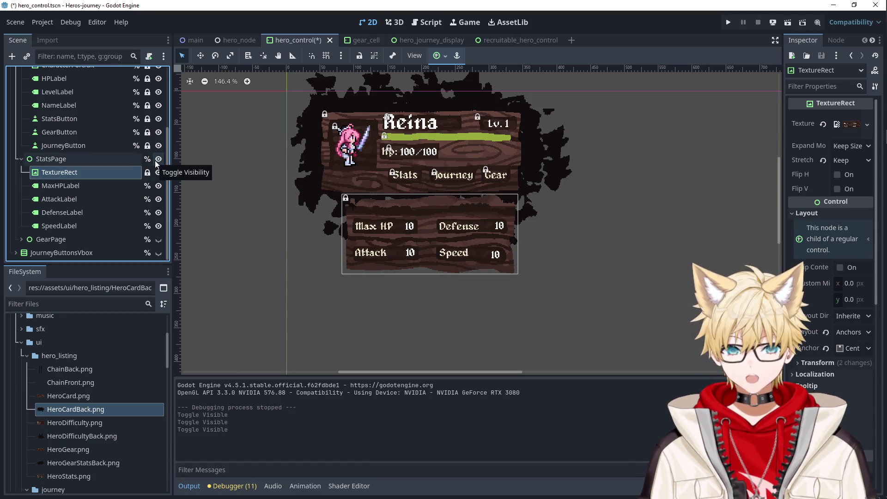
{"action": "left_click", "coordinate": [157, 160]}
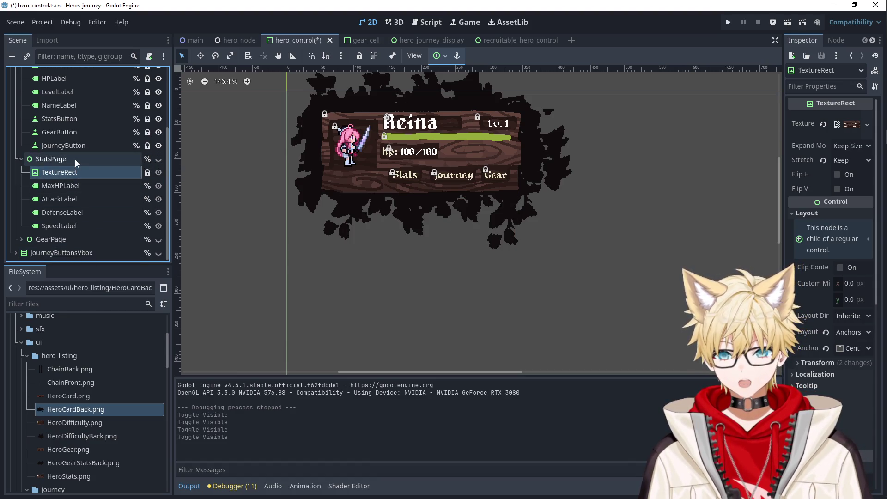
Add a TextureRect child to StatsPage and place it right after the first TextureRect.
{"action": "right_click", "coordinate": [74, 159]}
{"action": "left_click", "coordinate": [157, 167]}
{"action": "type", "text": "text"}
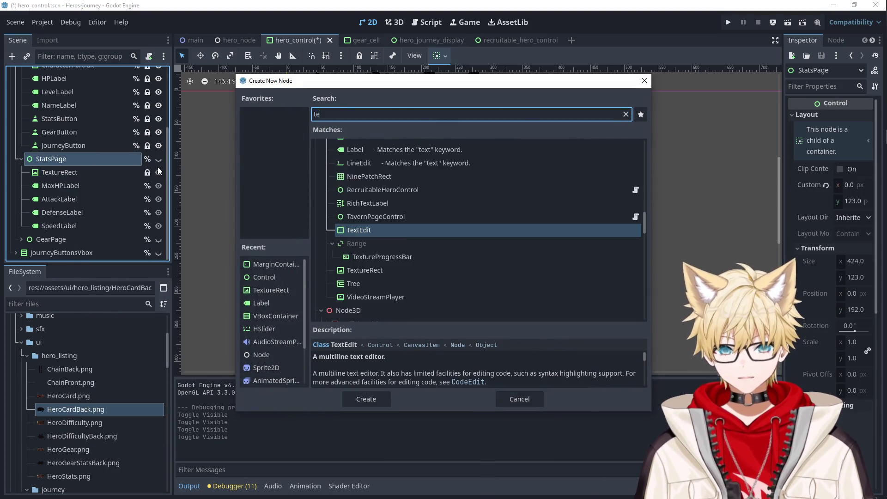
{"action": "key", "text": "Down"}
{"action": "key", "text": "Down"}
{"action": "key", "text": "Down"}
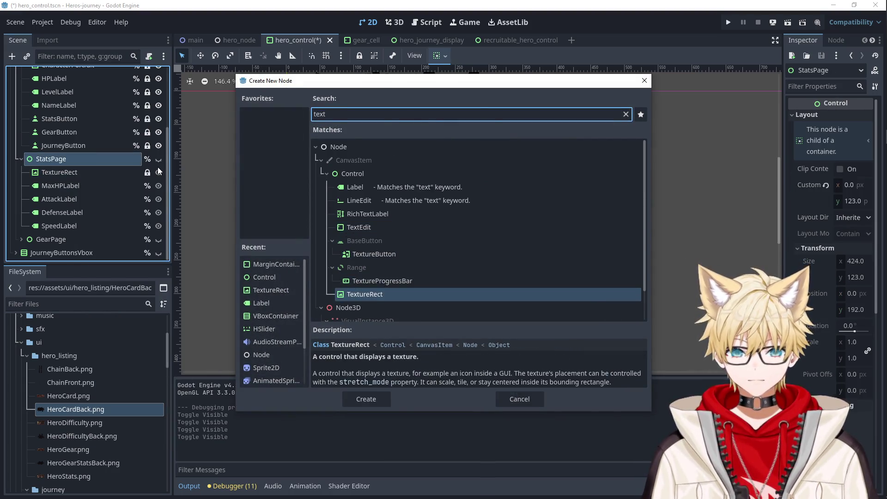
{"action": "key", "text": "Return"}
{"action": "left_click_drag", "start_coordinate": [74, 243], "coordinate": [68, 176]}
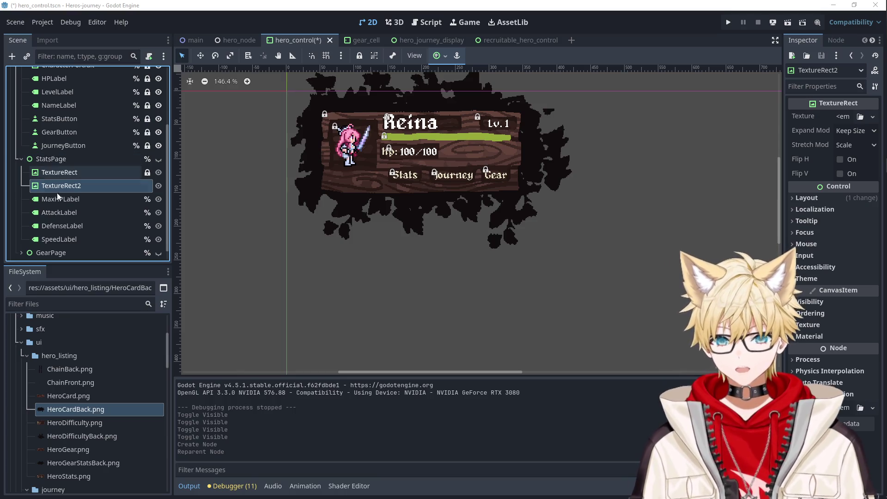
{"action": "double_click", "coordinate": [79, 178]}
Rename the textures to StatsPageBackground and StatsPageBackground2.
{"action": "type", "text": "StatsPageBackg"}
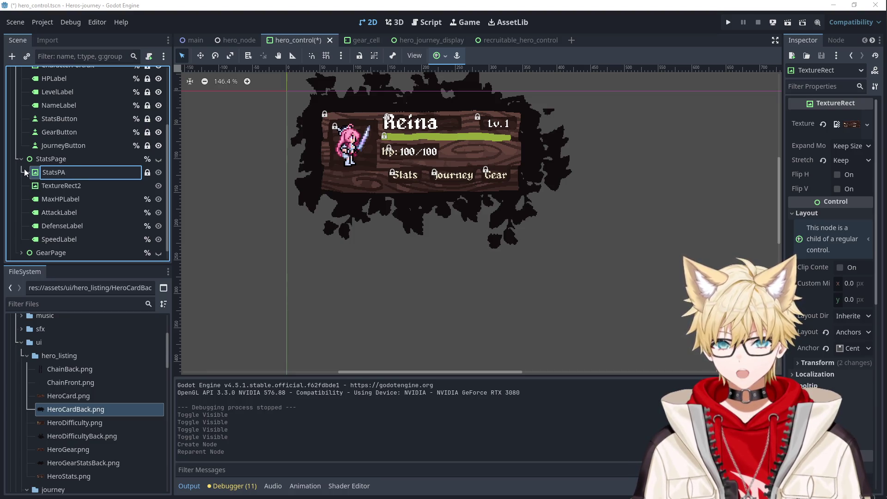
{"action": "type", "text": "round"}
{"action": "key", "text": "Return"}
{"action": "double_click", "coordinate": [92, 185]}
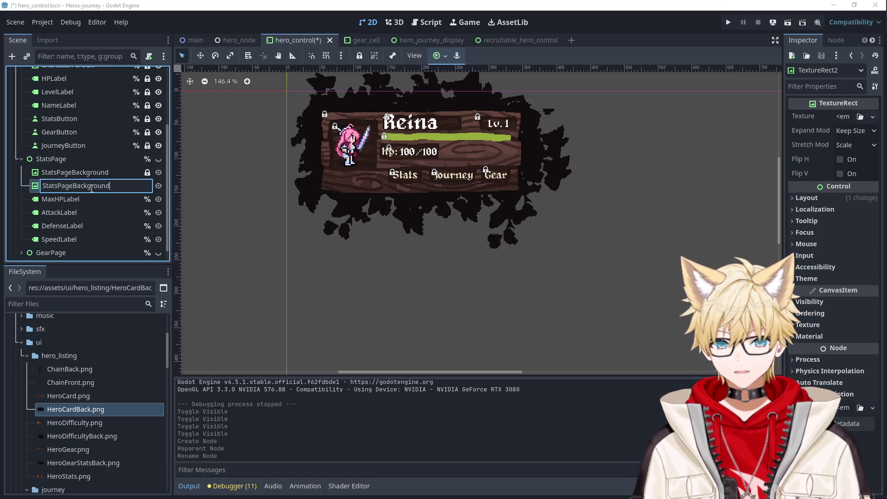
{"action": "key", "text": "Return"}
{"action": "double_click", "coordinate": [131, 191]}
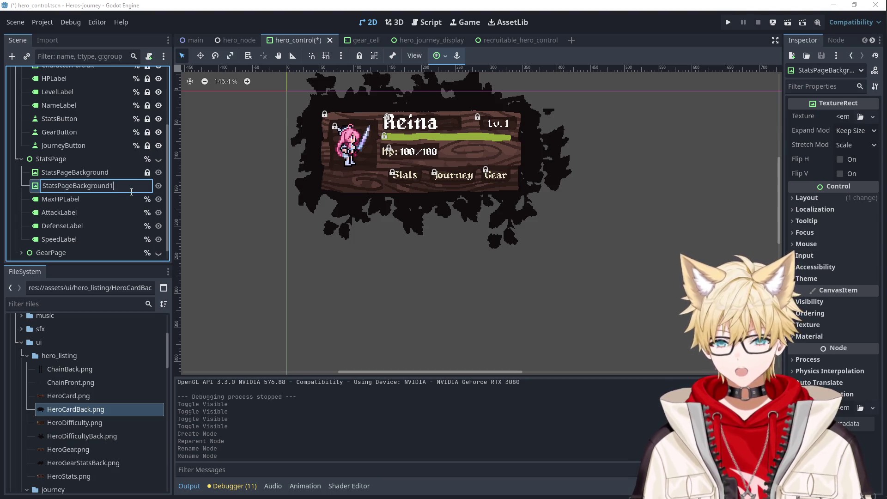
{"action": "key", "text": "BackSpace"}
{"action": "type", "text": "2"}
{"action": "key", "text": "Return"}
Move StatsPageBackground2 above StatsPageBackground and give it the HeroGearStatsBack.png texture.
{"action": "scroll", "coordinate": [106, 176], "scroll_direction": "up", "scroll_amount": 3}
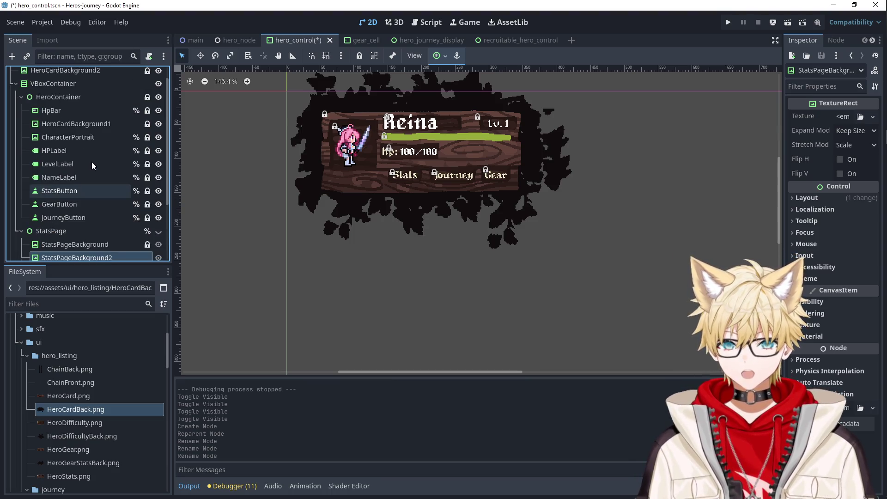
{"action": "scroll", "coordinate": [69, 135], "scroll_direction": "down", "scroll_amount": 3}
{"action": "scroll", "coordinate": [69, 135], "scroll_direction": "up", "scroll_amount": 3}
{"action": "scroll", "coordinate": [69, 134], "scroll_direction": "down", "scroll_amount": 4}
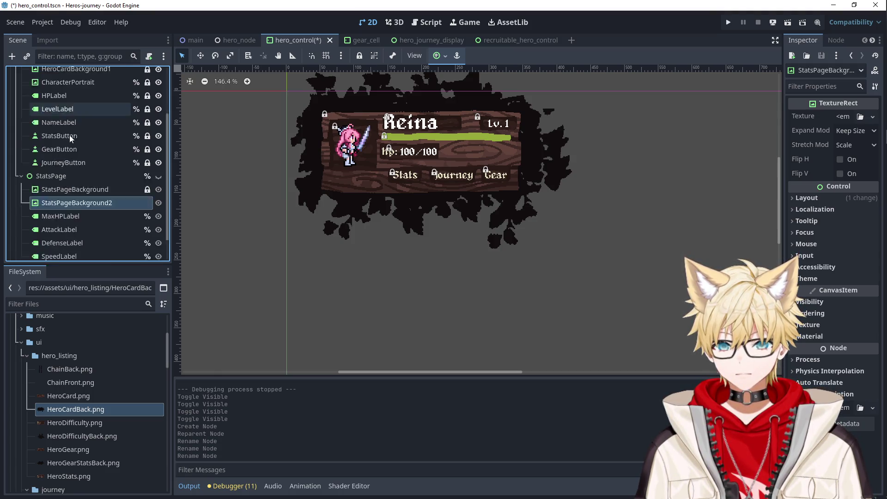
{"action": "scroll", "coordinate": [69, 138], "scroll_direction": "down", "scroll_amount": 2}
{"action": "left_click_drag", "start_coordinate": [69, 172], "coordinate": [69, 154]}
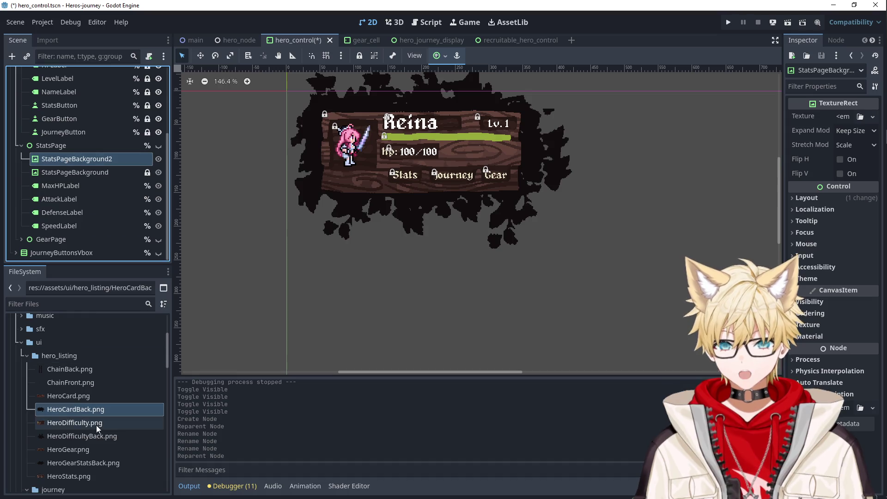
{"action": "mouse_move", "coordinate": [76, 464]}
{"action": "left_mouse_down"}
{"action": "mouse_move", "coordinate": [94, 175]}
{"action": "mouse_move", "coordinate": [85, 159]}
{"action": "left_mouse_up"}
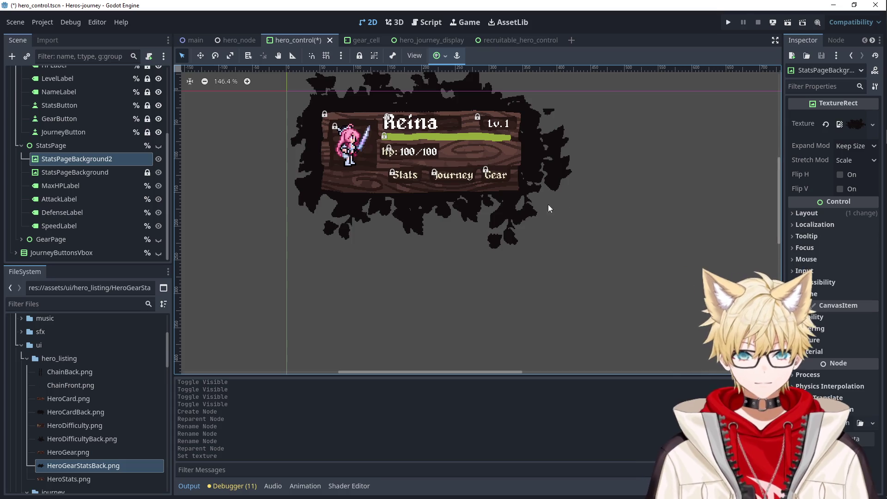
Give StatsPageBackground2 Expand Keep Size and Stretch Mode Keep.
{"action": "scroll", "coordinate": [548, 205], "scroll_direction": "down", "scroll_amount": 3}
{"action": "left_click", "coordinate": [101, 151]}
{"action": "left_click", "coordinate": [398, 193]}
{"action": "scroll", "coordinate": [515, 217], "scroll_direction": "down", "scroll_amount": 3}
{"action": "scroll", "coordinate": [514, 217], "scroll_direction": "up", "scroll_amount": 3}
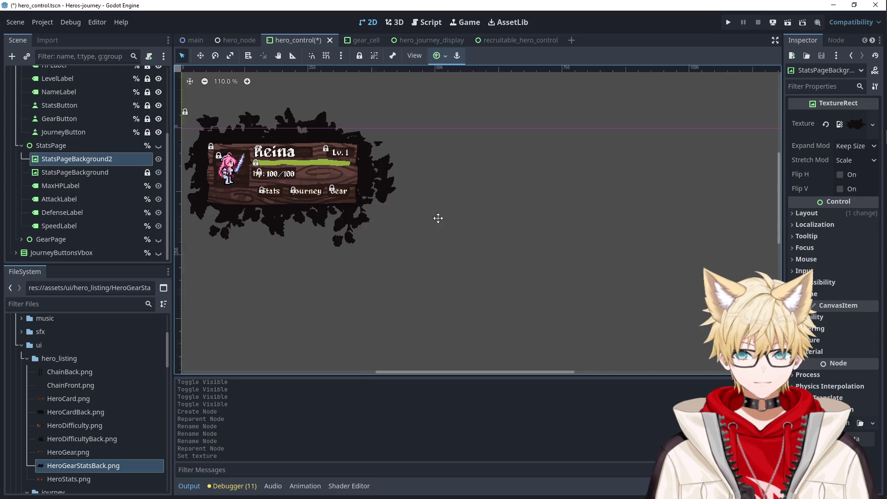
{"action": "left_click", "coordinate": [850, 146]}
{"action": "left_click", "coordinate": [852, 159]}
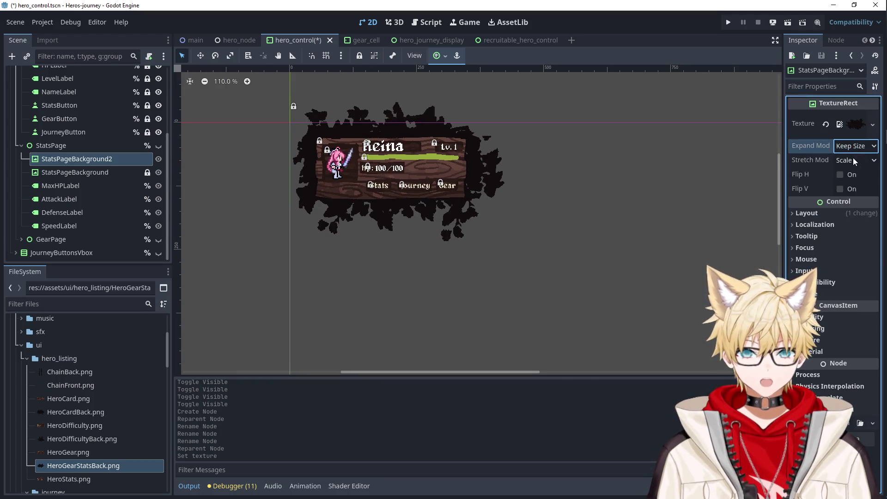
{"action": "left_click", "coordinate": [853, 160]}
{"action": "left_click", "coordinate": [829, 203]}
{"action": "scroll", "coordinate": [439, 208], "scroll_direction": "up", "scroll_amount": 2}
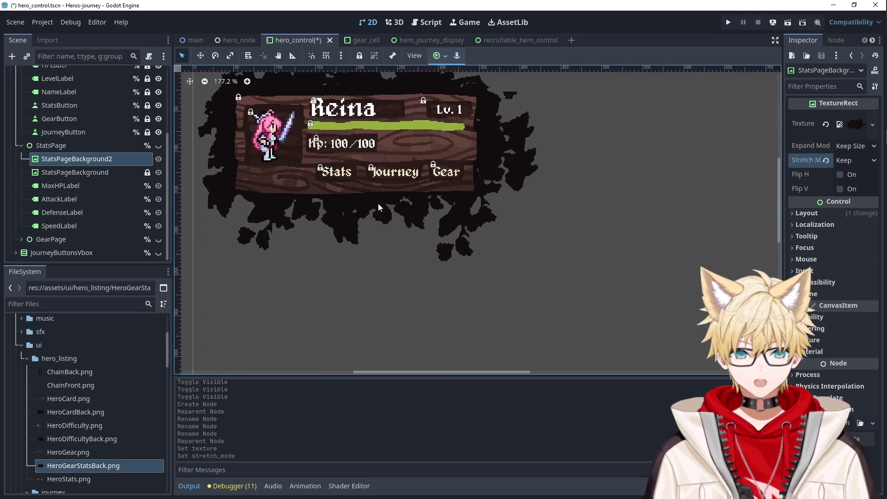
Toggle StatsPageBackground2's visibility and make StatsPage visible again.
{"action": "left_click", "coordinate": [159, 158]}
{"action": "left_click", "coordinate": [158, 159]}
{"action": "left_click", "coordinate": [87, 176]}
{"action": "left_click", "coordinate": [88, 162]}
{"action": "left_click", "coordinate": [87, 174]}
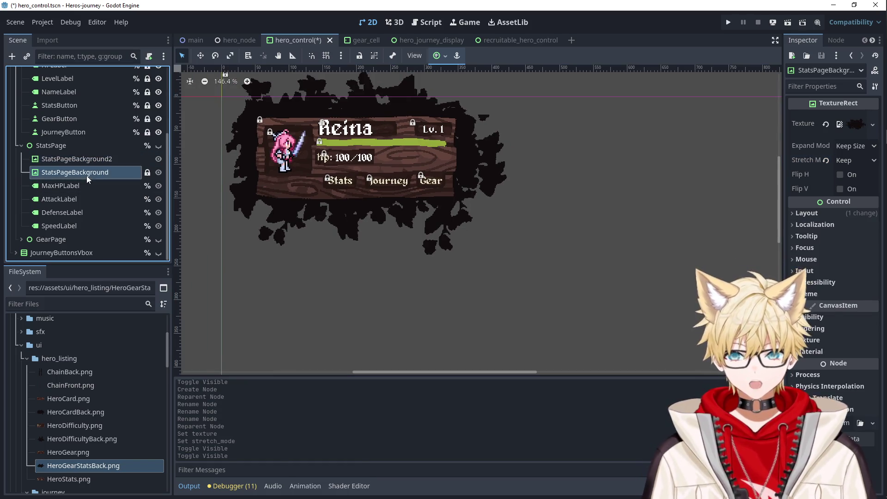
{"action": "left_click", "coordinate": [86, 171]}
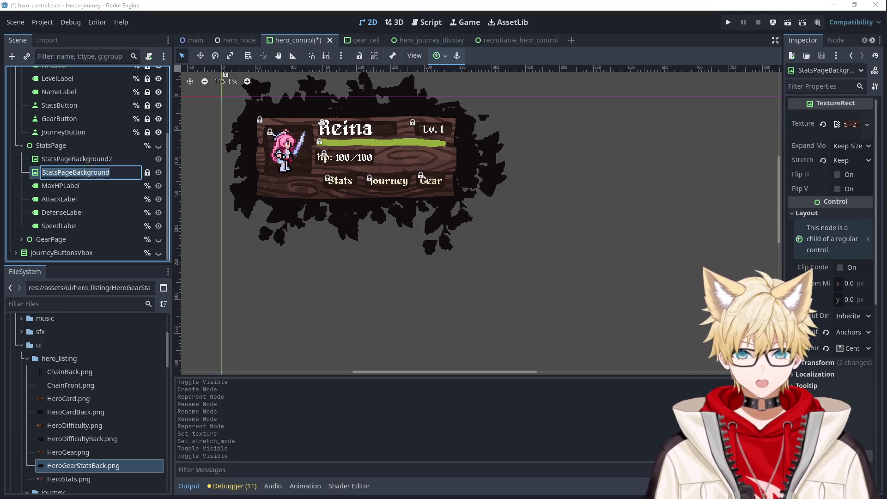
{"action": "left_click", "coordinate": [158, 148]}
{"action": "left_click", "coordinate": [158, 147]}
{"action": "left_click", "coordinate": [97, 162]}
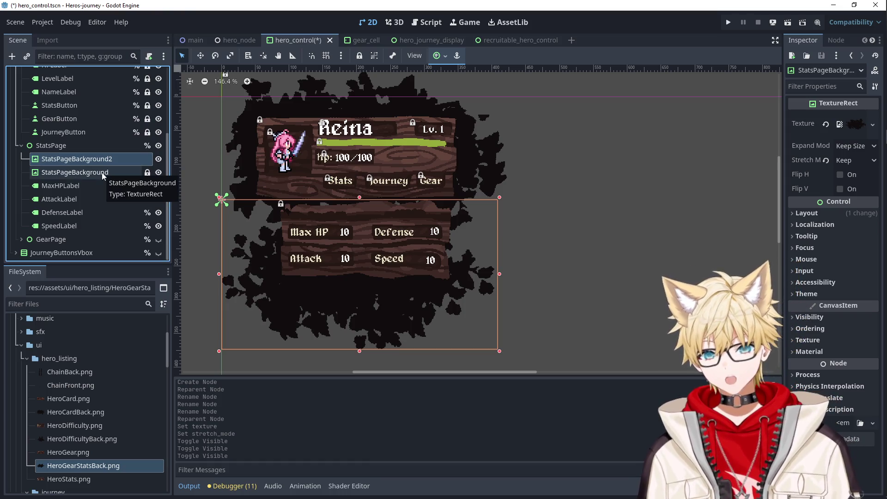
{"action": "left_click", "coordinate": [85, 148]}
{"action": "left_click", "coordinate": [87, 163]}
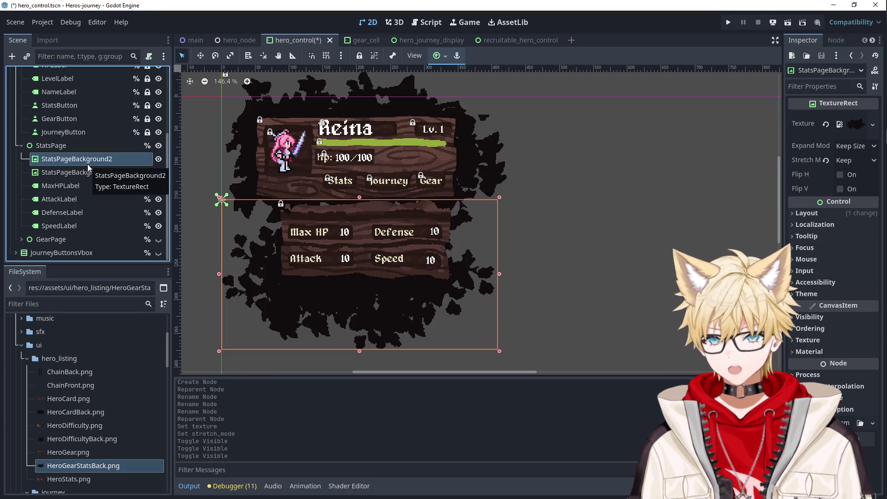
{"action": "right_click", "coordinate": [117, 146]}
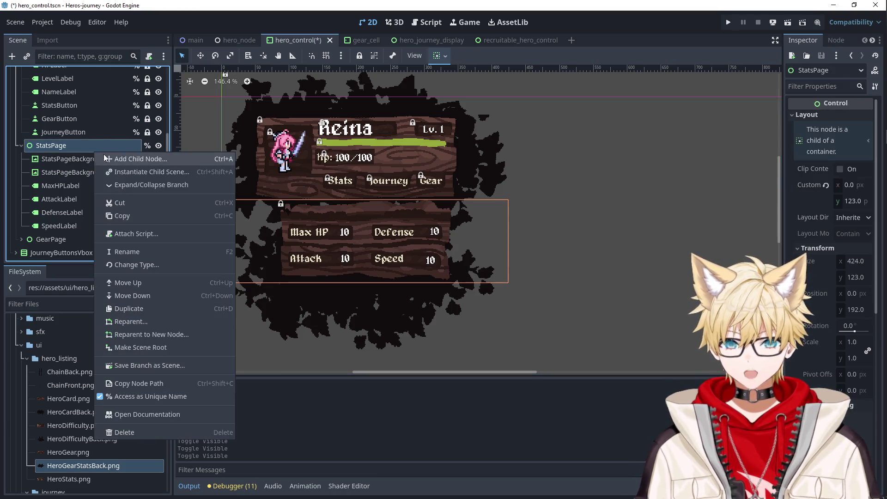
Add a MarginContainer under StatsPage, move it to the top and size it 408 by 221.
{"action": "left_click", "coordinate": [135, 157]}
{"action": "type", "text": "margin"}
{"action": "key", "text": "Return"}
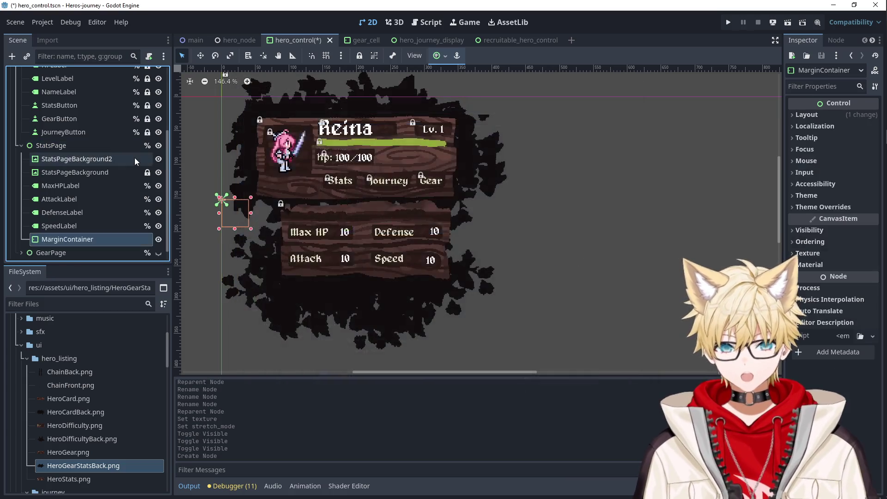
{"action": "left_click_drag", "start_coordinate": [86, 238], "coordinate": [82, 160]}
{"action": "left_click", "coordinate": [82, 159]}
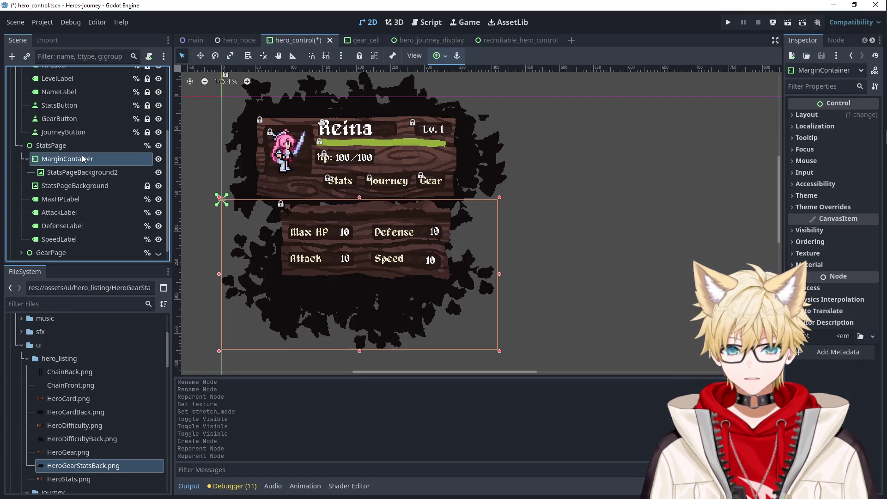
{"action": "left_click_drag", "start_coordinate": [358, 322], "coordinate": [358, 323]}
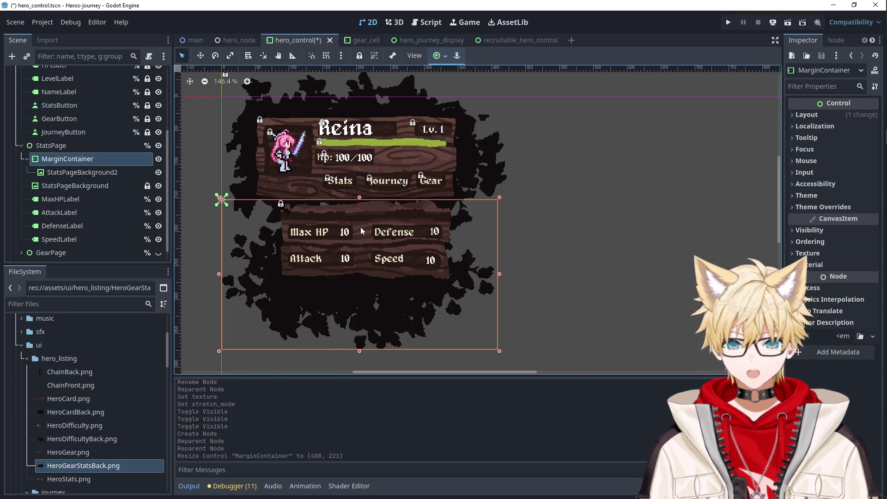
Enable the MarginContainer's top margin theme override and set it to -55.
{"action": "left_click", "coordinate": [837, 87]}
{"action": "type", "text": "margin"}
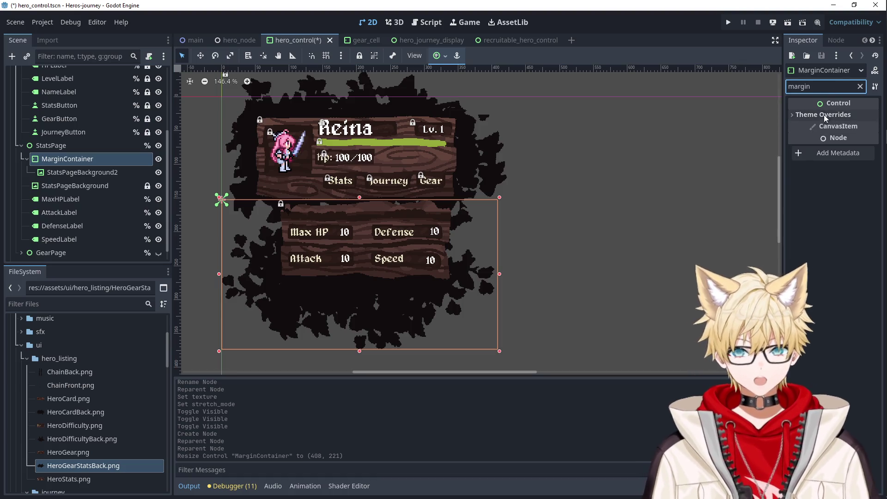
{"action": "left_click", "coordinate": [823, 114]}
{"action": "left_click", "coordinate": [817, 126]}
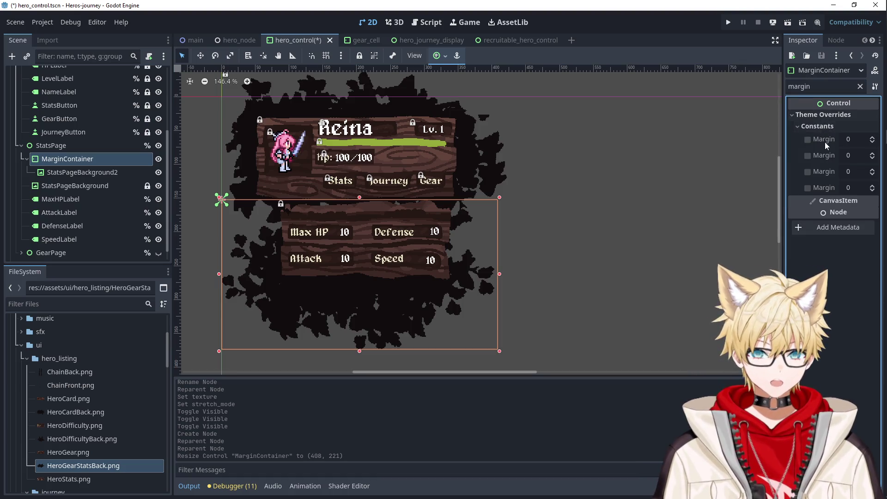
{"action": "left_click", "coordinate": [808, 156]}
{"action": "left_click", "coordinate": [859, 156]}
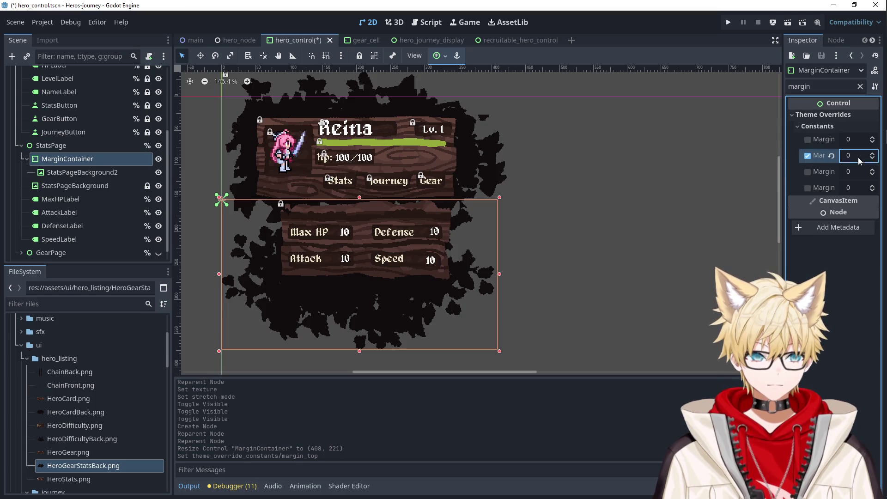
{"action": "type", "text": "137"}
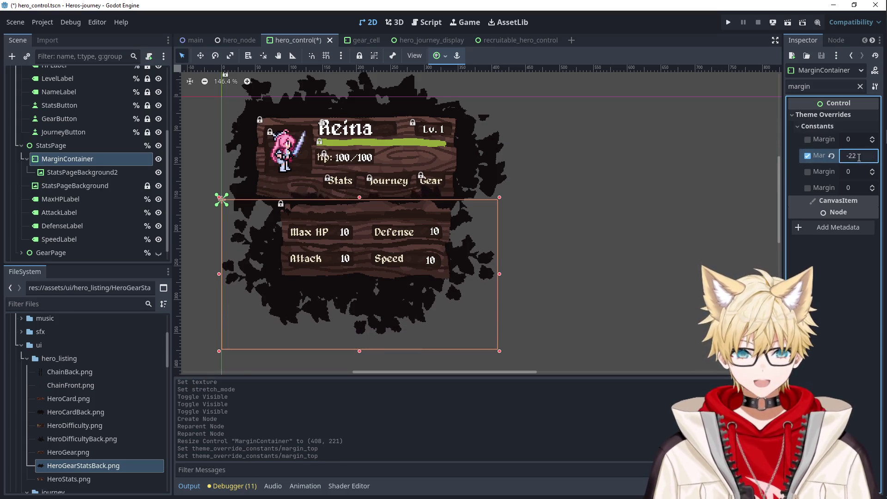
{"action": "scroll", "coordinate": [859, 157], "scroll_direction": "up", "scroll_amount": 14}
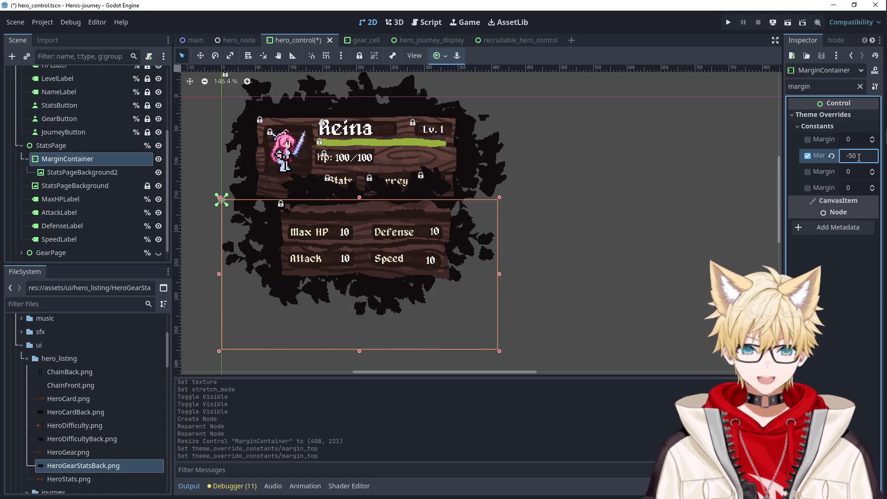
{"action": "scroll", "coordinate": [859, 157], "scroll_direction": "up", "scroll_amount": 6}
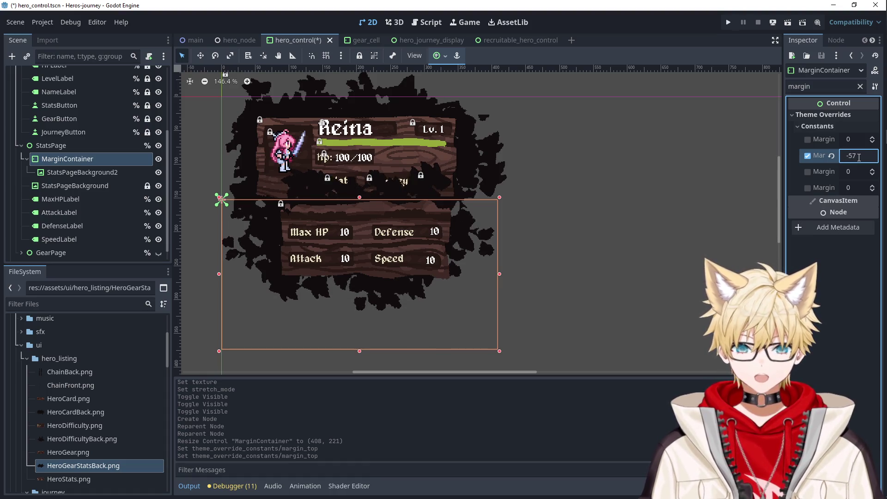
{"action": "right_click", "coordinate": [859, 157]}
{"action": "type", "text": "-"}
{"action": "scroll", "coordinate": [859, 155], "scroll_direction": "down", "scroll_amount": 1}
{"action": "scroll", "coordinate": [859, 155], "scroll_direction": "up", "scroll_amount": 4}
{"action": "scroll", "coordinate": [859, 155], "scroll_direction": "up", "scroll_amount": 1}
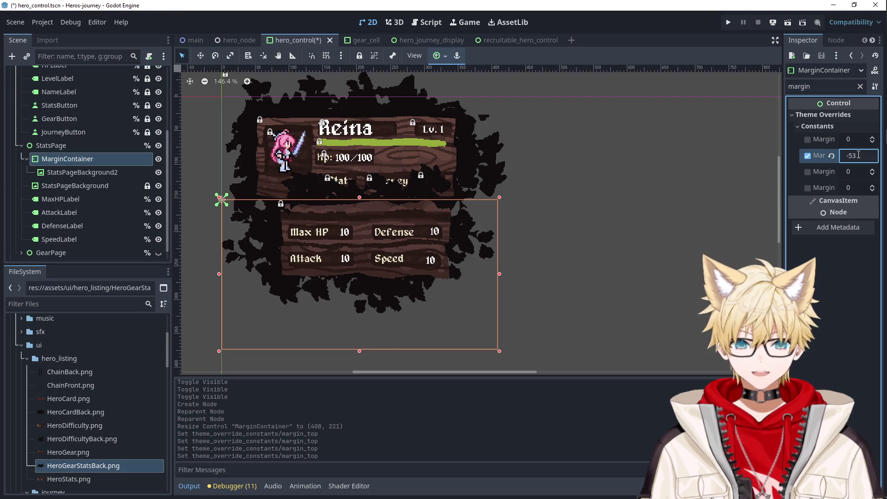
{"action": "scroll", "coordinate": [859, 155], "scroll_direction": "down", "scroll_amount": 2}
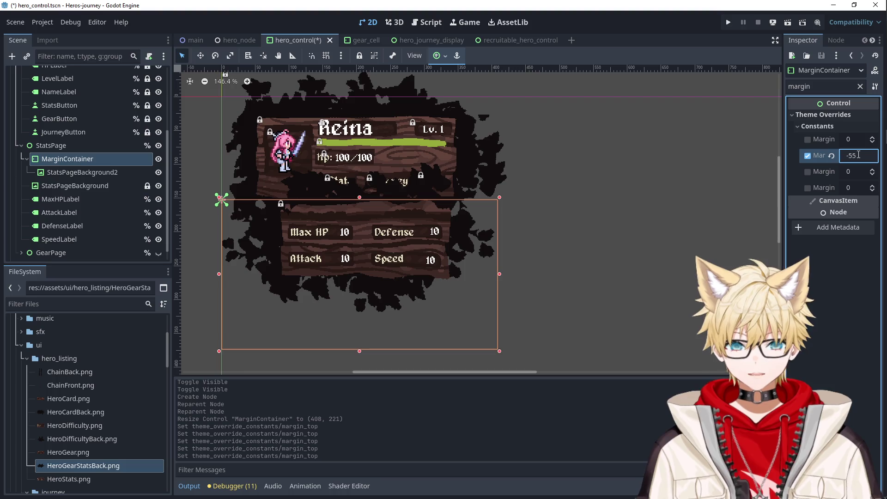
Give StatsPageBackground2 a Z Index of -1 so it draws behind the buttons.
{"action": "left_click", "coordinate": [627, 202]}
{"action": "left_click", "coordinate": [317, 198]}
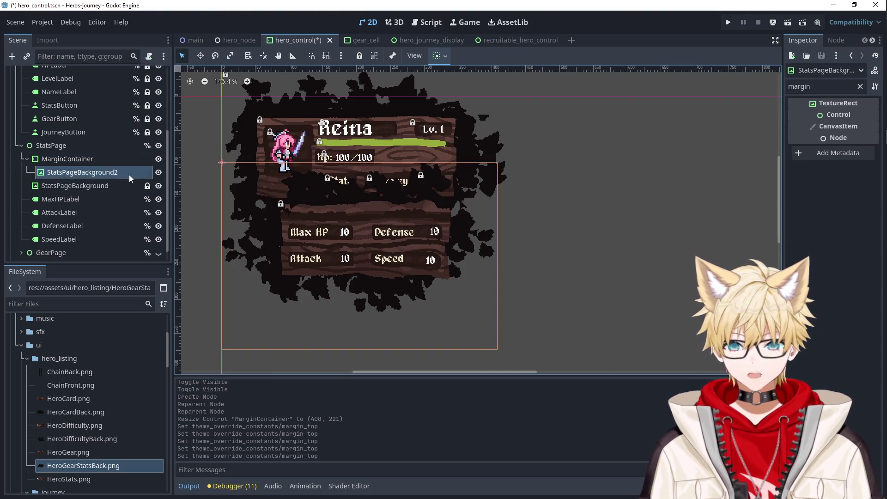
{"action": "scroll", "coordinate": [46, 147], "scroll_direction": "up", "scroll_amount": 3}
{"action": "scroll", "coordinate": [46, 147], "scroll_direction": "up", "scroll_amount": 2}
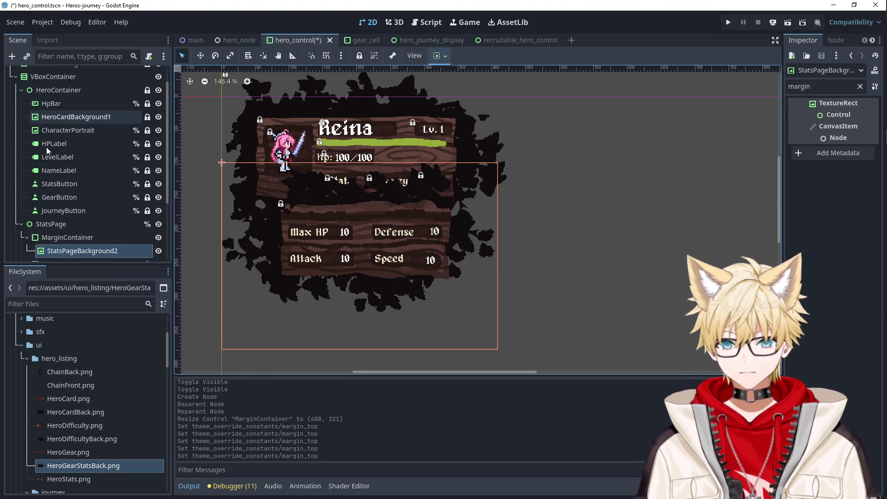
{"action": "scroll", "coordinate": [48, 246], "scroll_direction": "down", "scroll_amount": 2}
{"action": "double_click", "coordinate": [804, 87]}
{"action": "type", "text": "z"}
{"action": "left_click", "coordinate": [809, 160]}
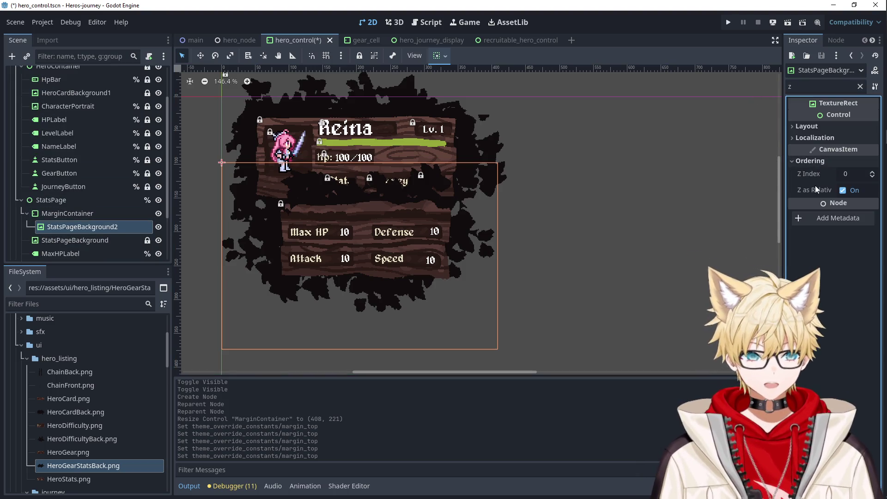
{"action": "type", "text": "-1"}
{"action": "key", "text": "Return"}
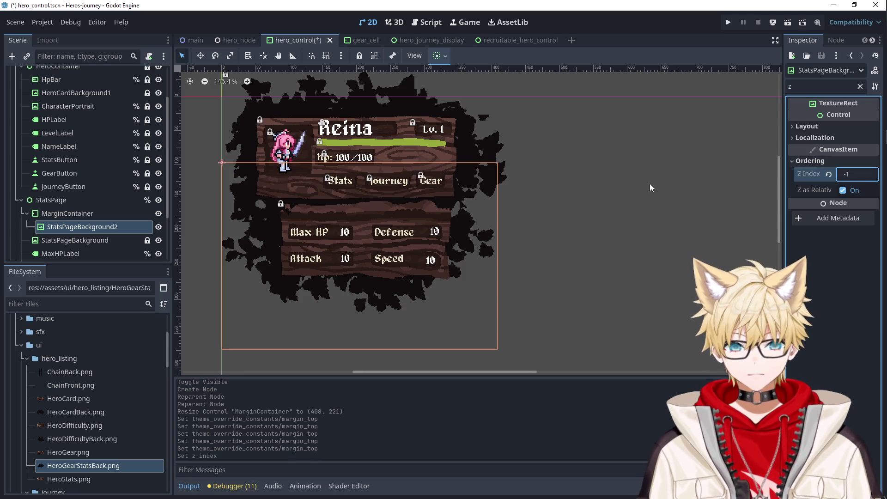
{"action": "left_click", "coordinate": [555, 214]}
{"action": "left_click", "coordinate": [385, 212]}
{"action": "scroll", "coordinate": [384, 212], "scroll_direction": "up", "scroll_amount": 2}
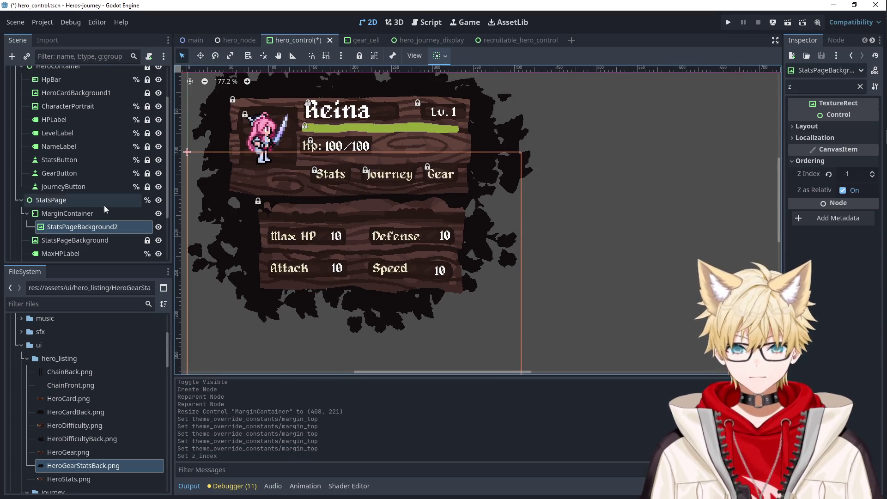
Browse the hero card's nodes and settle on HeroCardBackground1.
{"action": "left_click", "coordinate": [75, 240]}
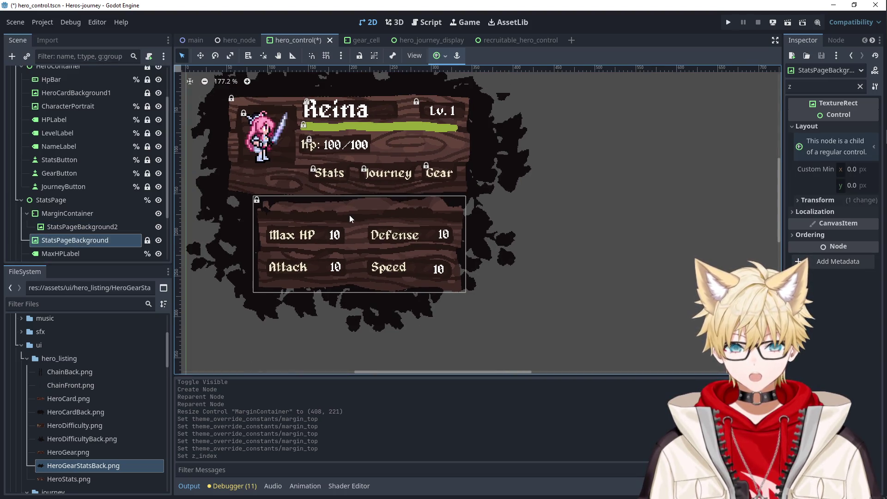
{"action": "left_click", "coordinate": [345, 117]}
{"action": "scroll", "coordinate": [353, 151], "scroll_direction": "down", "scroll_amount": 3}
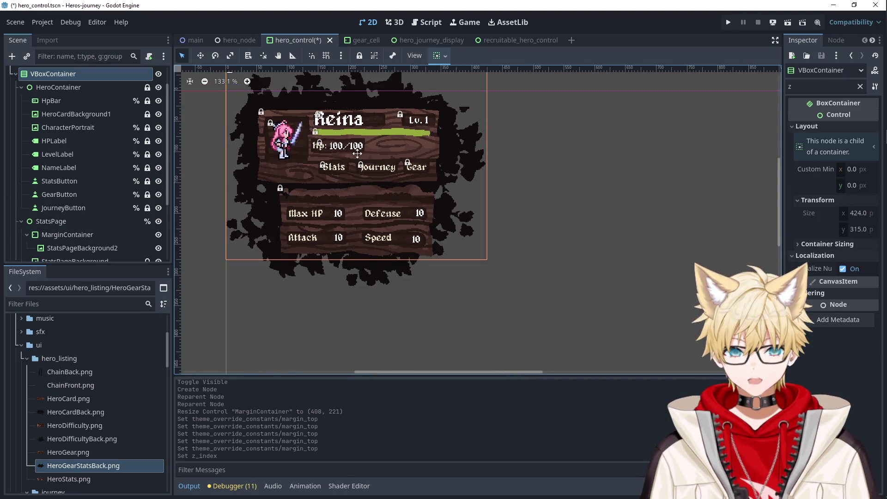
{"action": "left_click", "coordinate": [73, 89]}
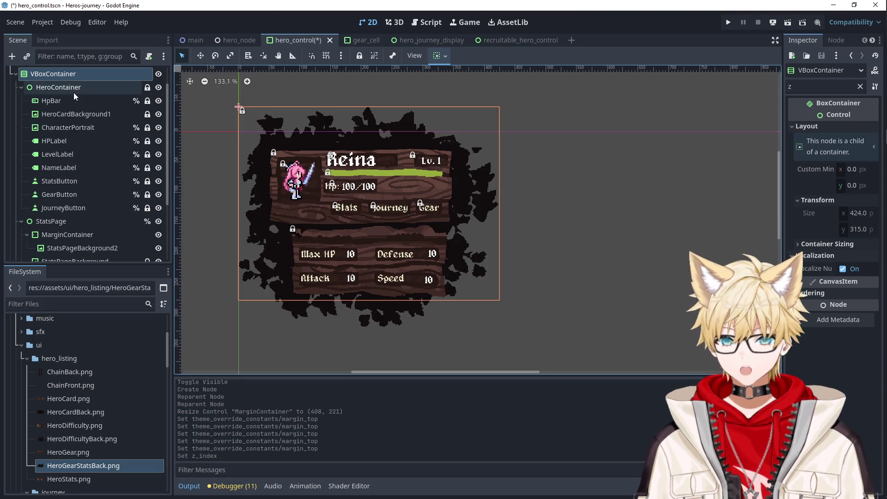
{"action": "left_click", "coordinate": [75, 98]}
{"action": "left_click", "coordinate": [66, 115]}
{"action": "left_click", "coordinate": [67, 128]}
{"action": "left_click", "coordinate": [73, 115]}
{"action": "left_click", "coordinate": [72, 112]}
{"action": "left_click", "coordinate": [70, 101]}
{"action": "left_click", "coordinate": [71, 115]}
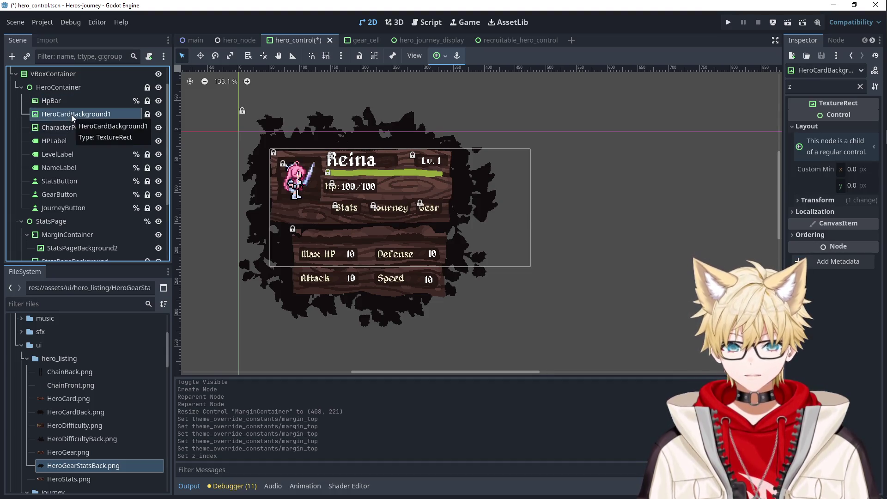
Apply the Center Bottom anchor preset to HeroCardBackground1.
{"action": "left_click", "coordinate": [437, 56]}
{"action": "left_click", "coordinate": [460, 107]}
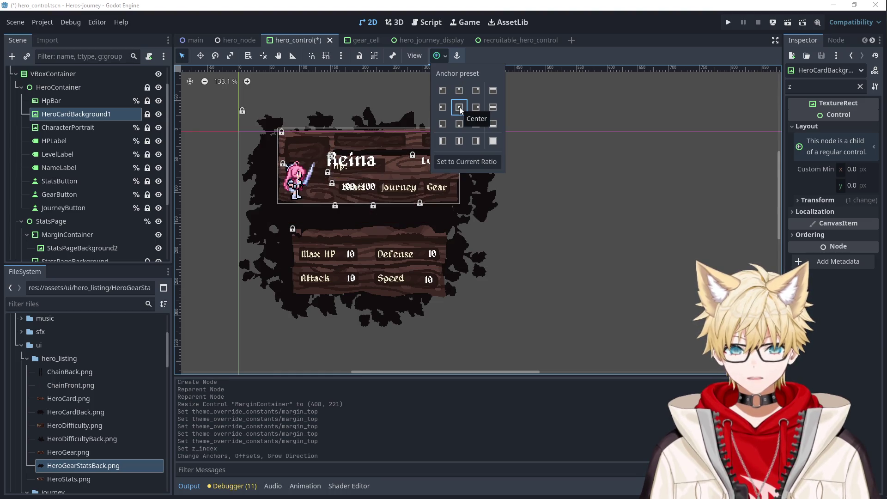
{"action": "left_click", "coordinate": [460, 125]}
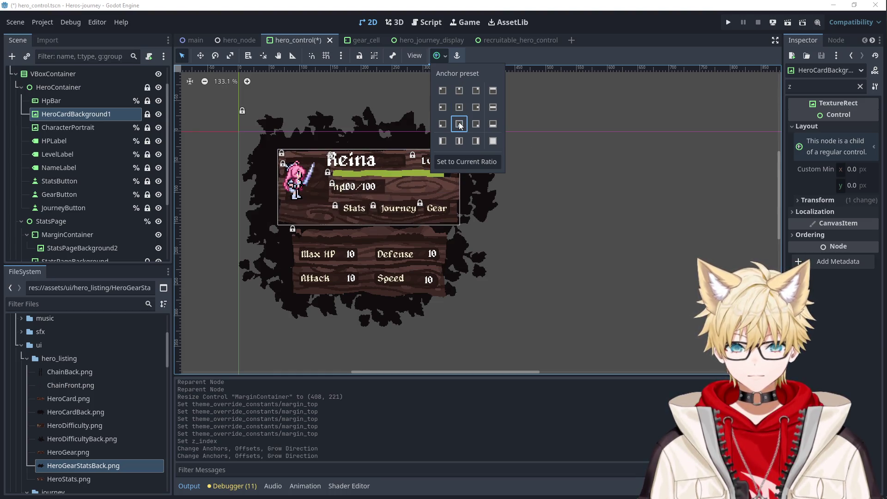
{"action": "scroll", "coordinate": [322, 174], "scroll_direction": "up", "scroll_amount": 5}
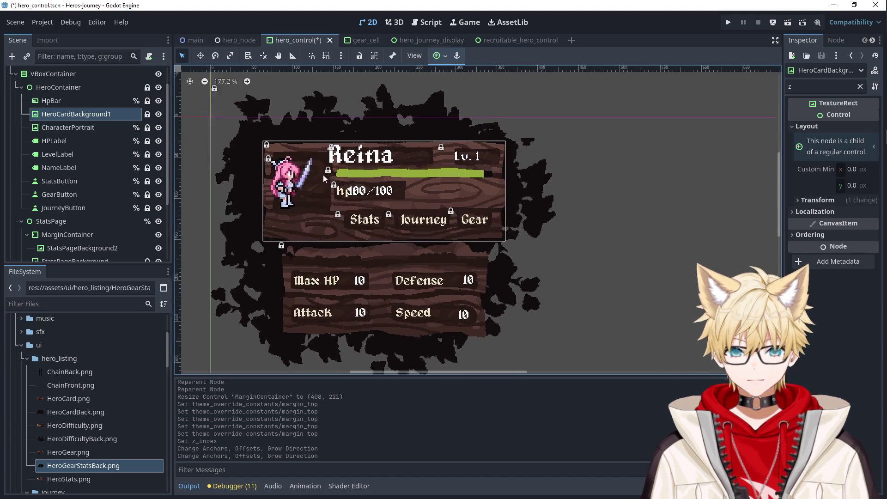
{"action": "left_click", "coordinate": [108, 119]}
Unlock the seven card elements from CharacterPortrait to JourneyButton and shift them right.
{"action": "left_click", "coordinate": [99, 128]}
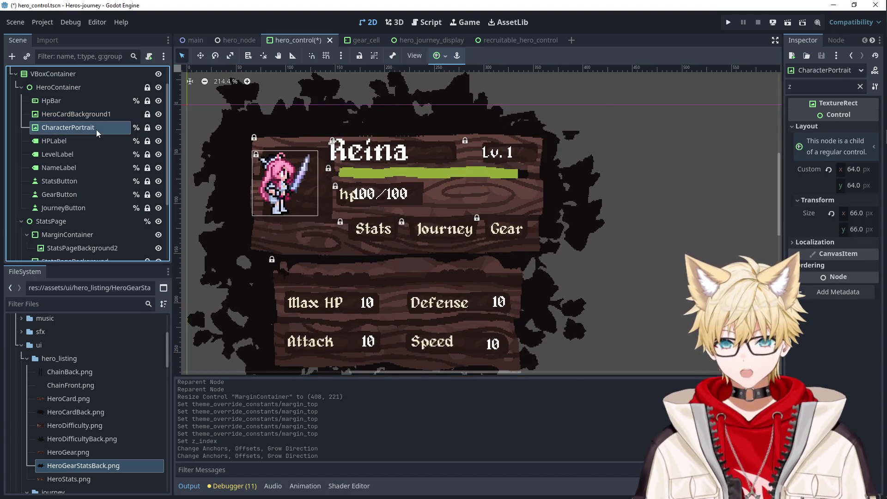
{"action": "left_click", "coordinate": [70, 207], "text": "shift"}
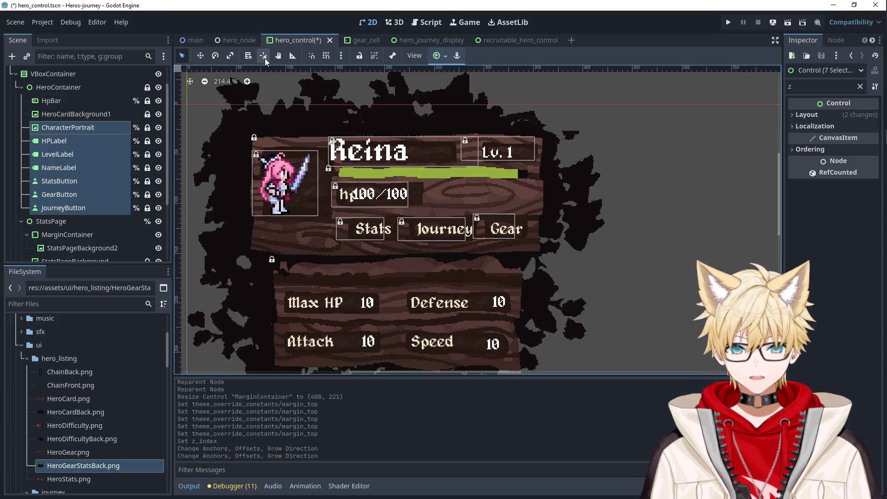
{"action": "left_click", "coordinate": [360, 56]}
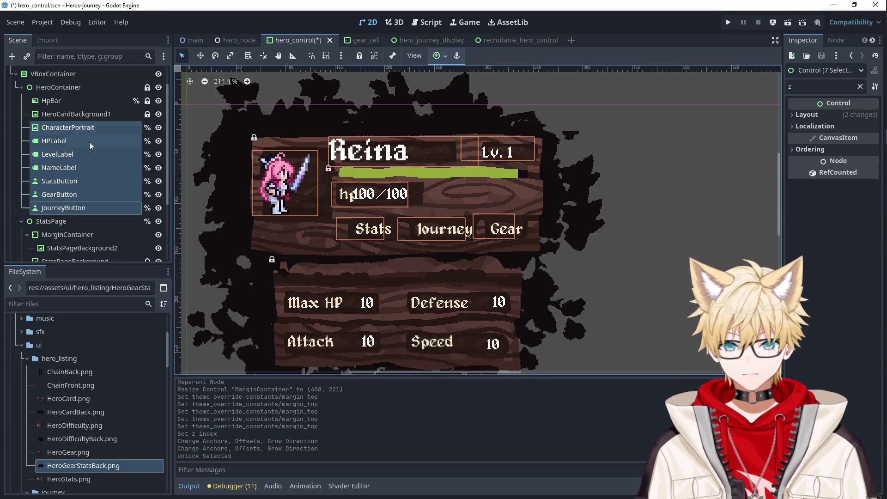
{"action": "left_click_drag", "start_coordinate": [291, 195], "coordinate": [304, 190]}
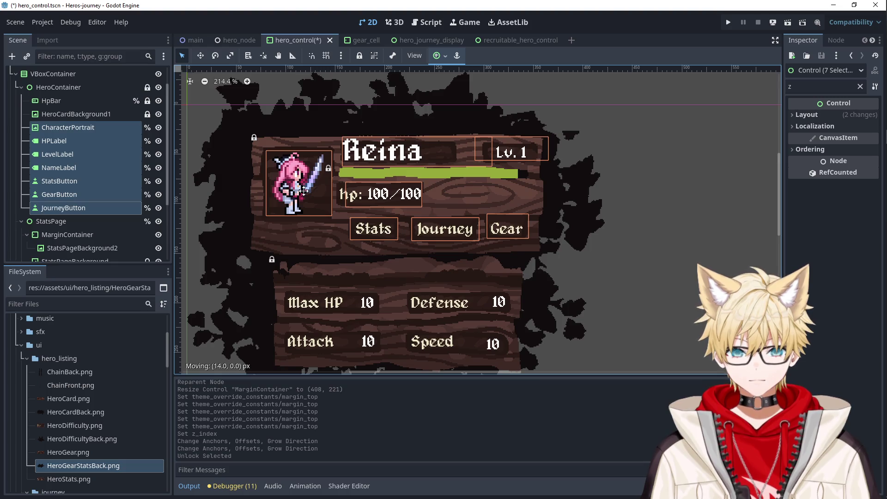
{"action": "left_click_drag", "start_coordinate": [303, 191], "coordinate": [303, 190]}
{"action": "left_click", "coordinate": [730, 239]}
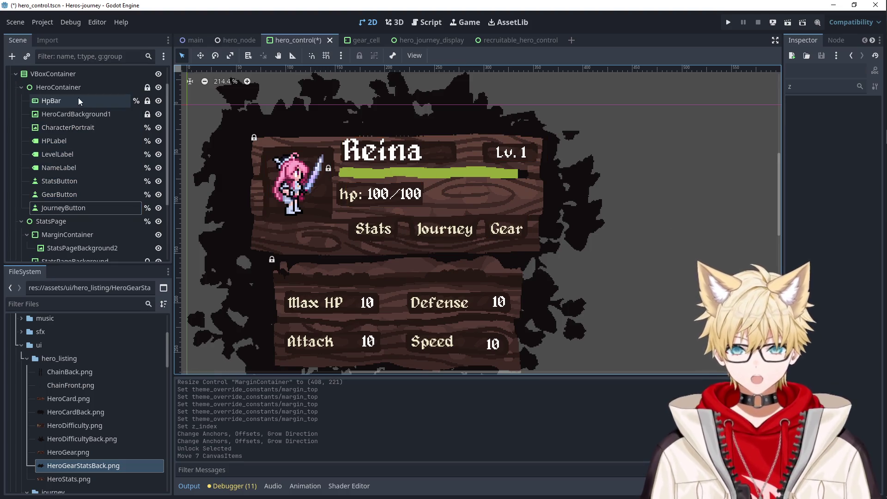
Unlock HpBar and nudge it with arrow keys to (152, 102).
{"action": "left_click", "coordinate": [346, 175]}
{"action": "left_click", "coordinate": [106, 102]}
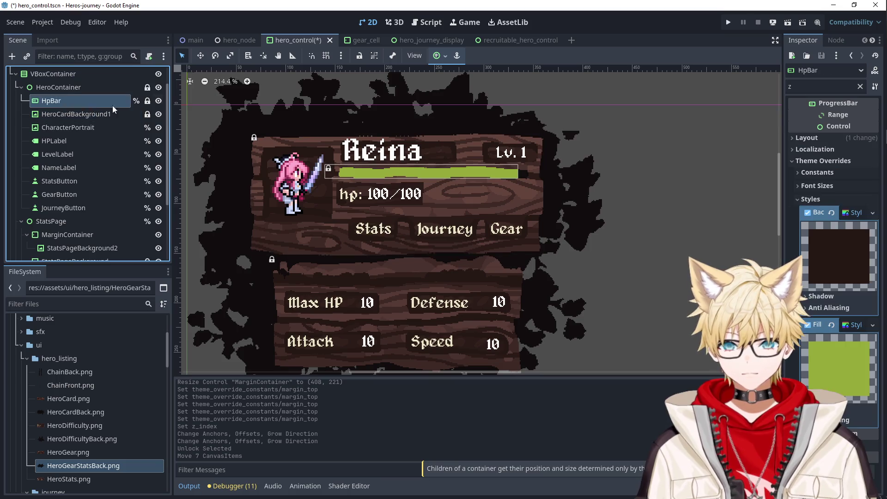
{"action": "left_click", "coordinate": [359, 55]}
{"action": "key", "text": "Right"}
{"action": "key", "text": "Right"}
{"action": "key", "text": "Right"}
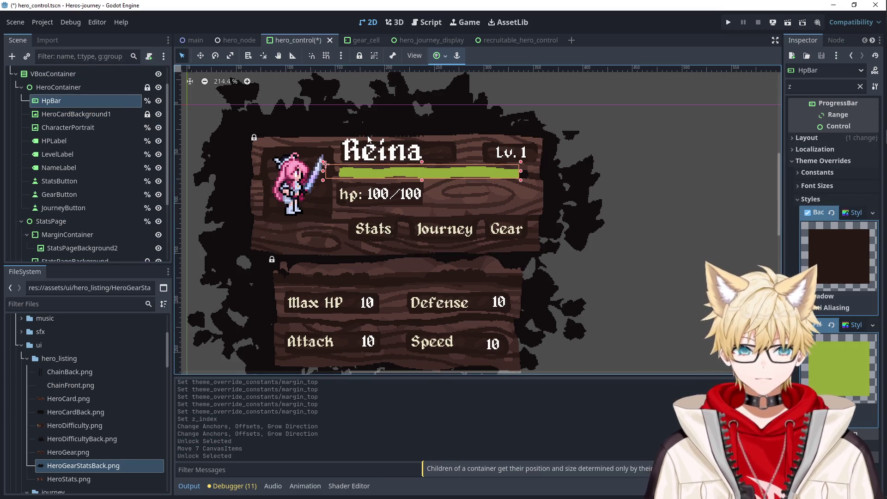
{"action": "key", "text": "Left"}
{"action": "key", "text": "Left"}
{"action": "key", "text": "Left"}
{"action": "key", "text": "Left"}
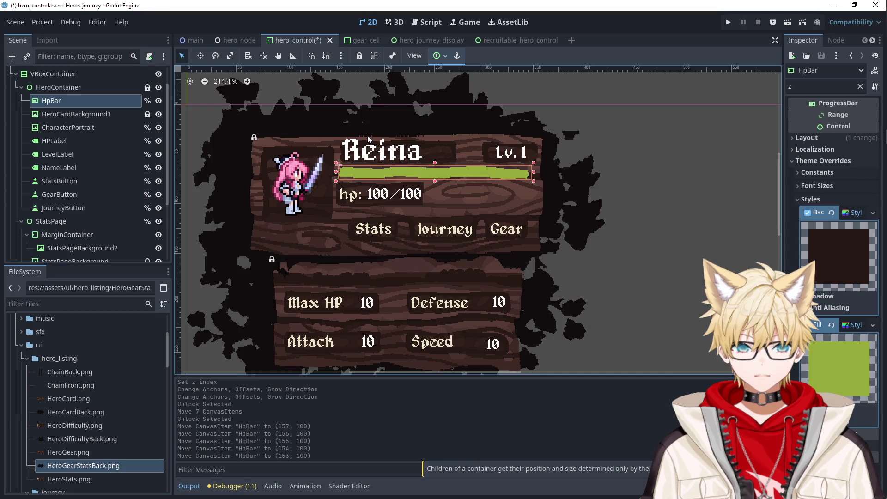
{"action": "key", "text": "Down"}
{"action": "key", "text": "Down"}
{"action": "key", "text": "Left"}
{"action": "left_click", "coordinate": [671, 215]}
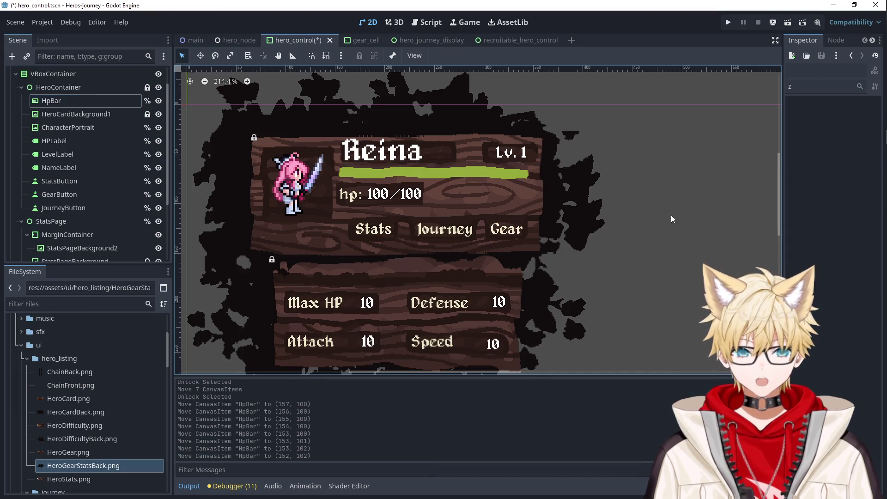
{"action": "scroll", "coordinate": [671, 215], "scroll_direction": "down", "scroll_amount": 5}
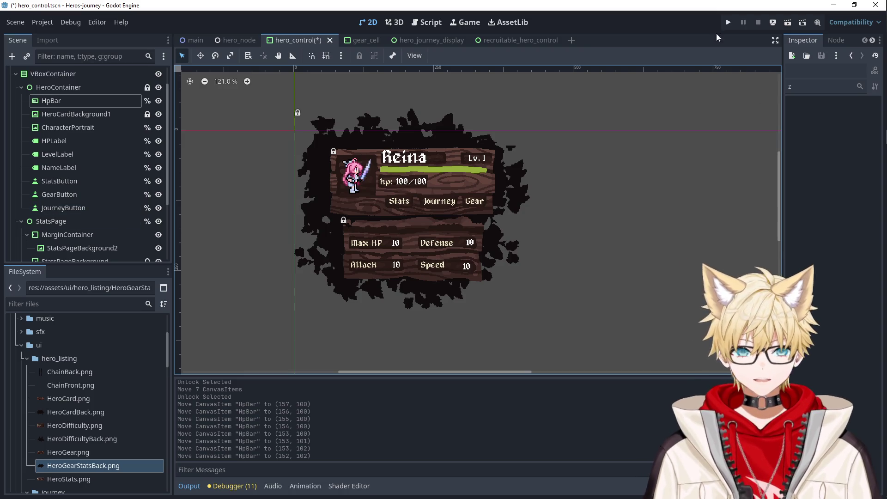
Hide StatsPage and save and run the project.
{"action": "scroll", "coordinate": [129, 206], "scroll_direction": "down", "scroll_amount": 5}
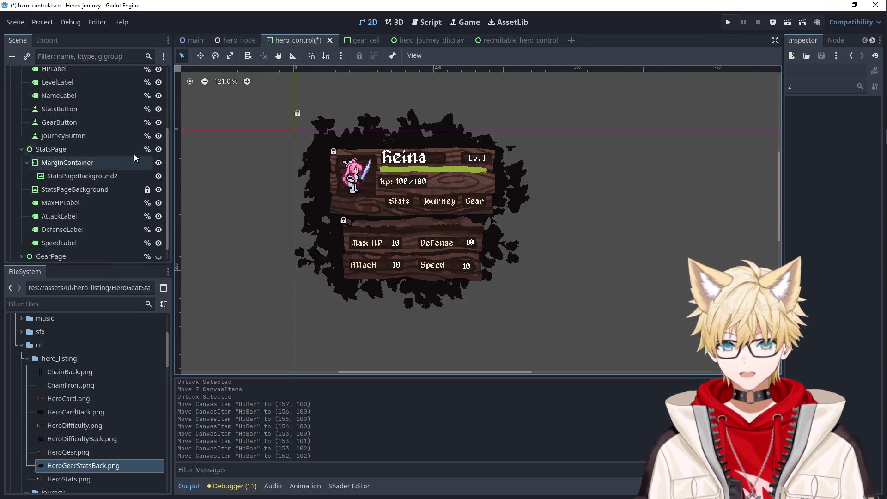
{"action": "left_click", "coordinate": [158, 149]}
{"action": "left_click", "coordinate": [728, 22]}
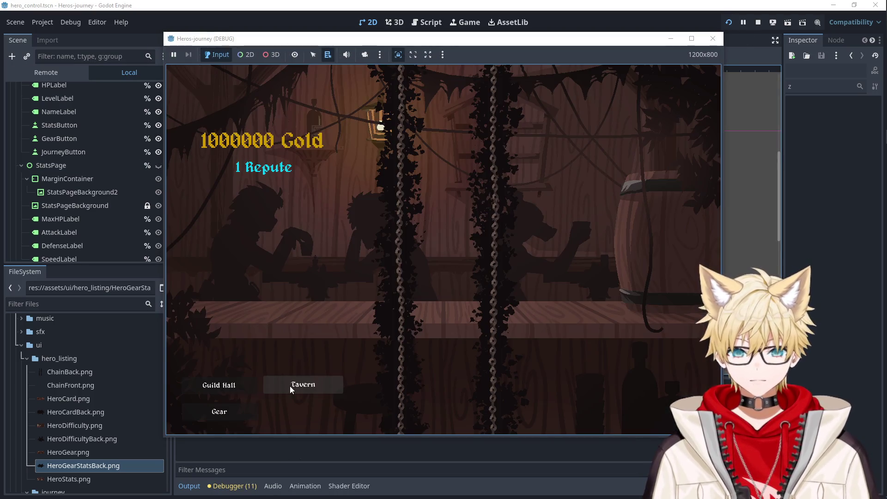
Recruit Vulred and Aywin in the Tavern, show both heroes' stats, then close the game.
{"action": "left_click", "coordinate": [290, 386]}
{"action": "left_click", "coordinate": [307, 156]}
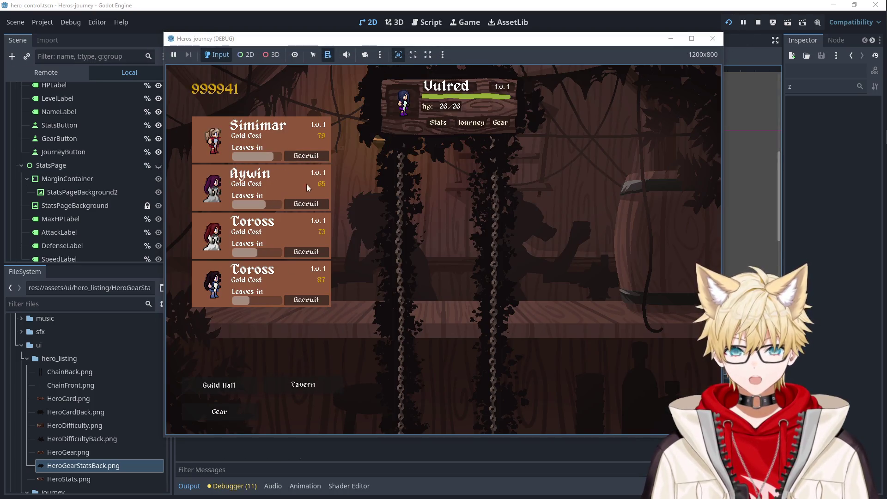
{"action": "left_click", "coordinate": [306, 204]}
{"action": "left_click", "coordinate": [438, 123]}
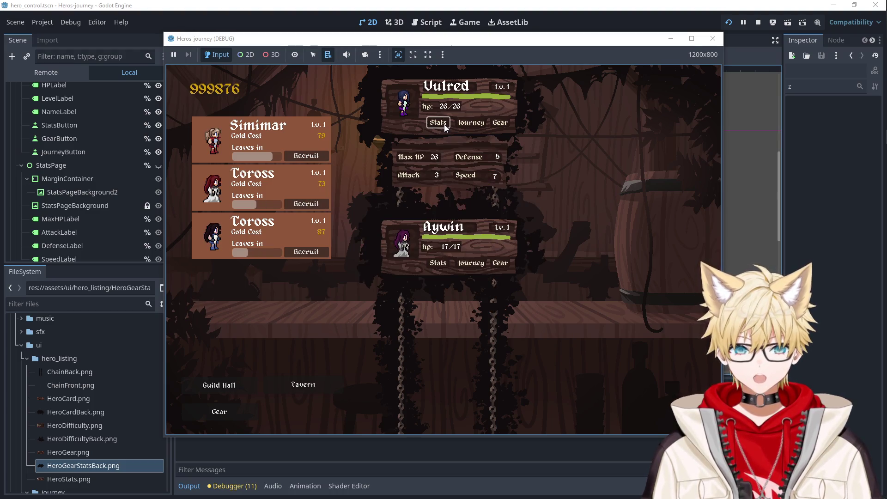
{"action": "left_click", "coordinate": [441, 264]}
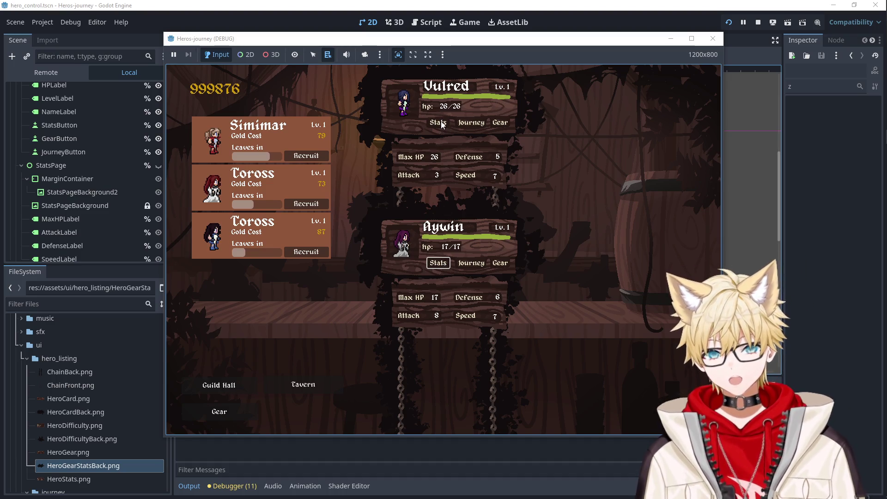
{"action": "left_click", "coordinate": [708, 44]}
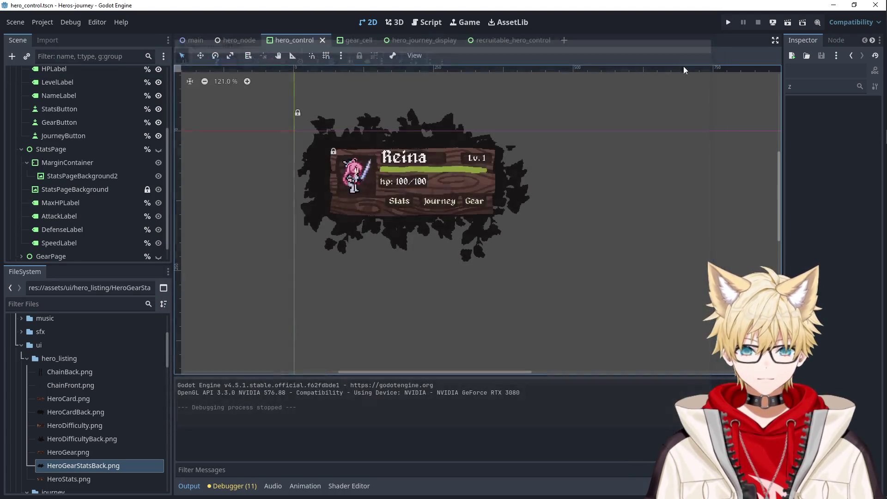
Show StatsPage again and turn off Z as Relative on StatsPageBackground2.
{"action": "left_click", "coordinate": [159, 149]}
{"action": "left_click", "coordinate": [326, 259]}
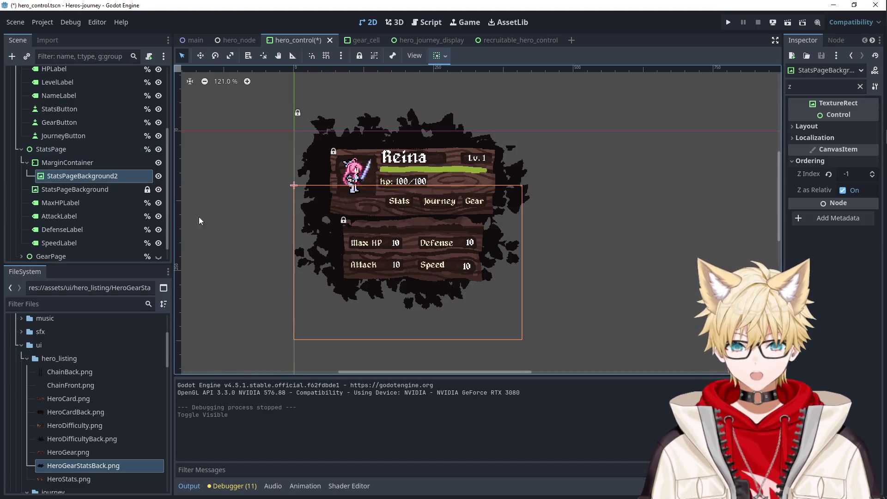
{"action": "left_click", "coordinate": [74, 189]}
{"action": "left_click", "coordinate": [379, 208]}
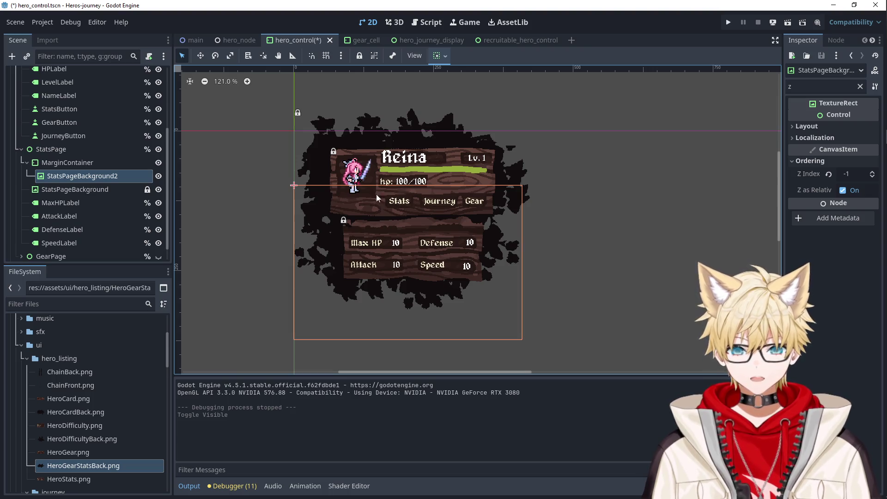
{"action": "left_click", "coordinate": [842, 190]}
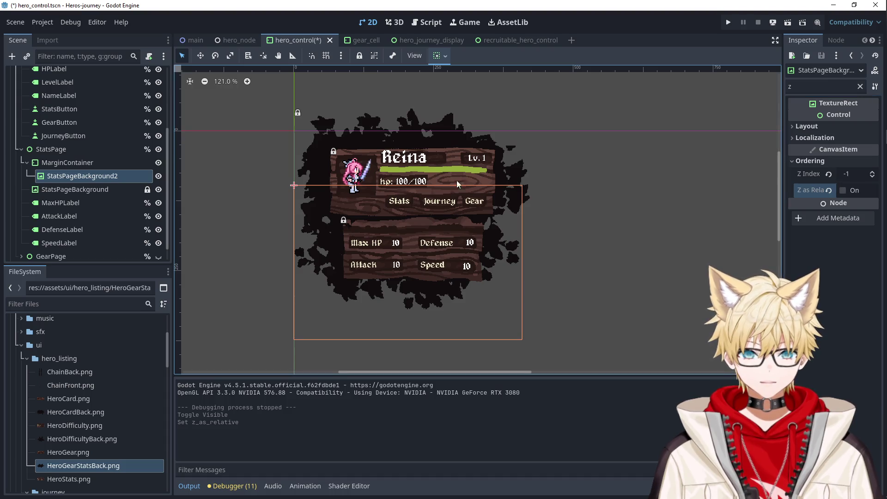
Change StatsPageBackground2's Mouse Filter option, then save and run the game.
{"action": "double_click", "coordinate": [790, 86]}
{"action": "type", "text": "filter"}
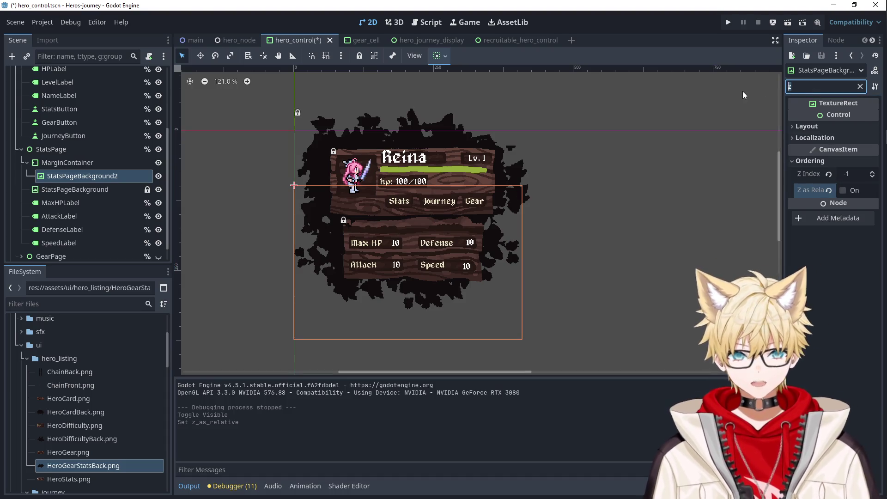
{"action": "left_click", "coordinate": [806, 126]}
{"action": "left_click", "coordinate": [850, 139]}
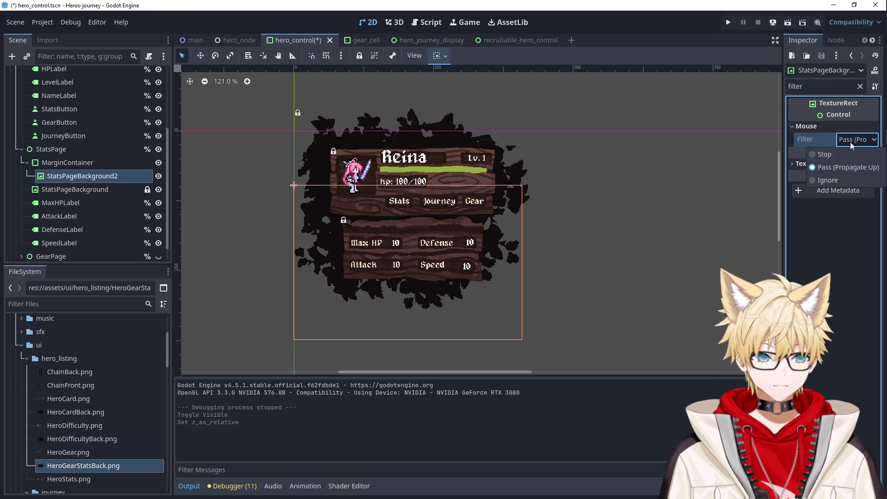
{"action": "left_click", "coordinate": [834, 180]}
{"action": "left_click", "coordinate": [702, 163]}
{"action": "left_click", "coordinate": [728, 23]}
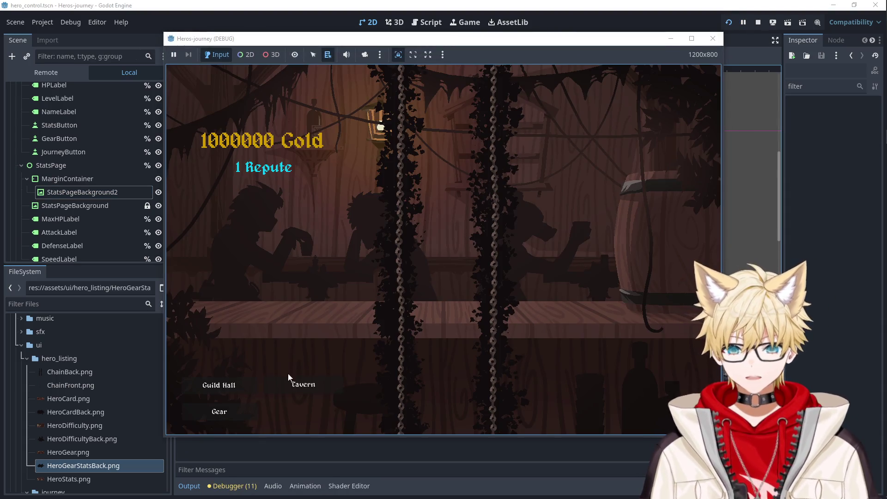
Recruit Simimar and Myriil, toggle their stats panels on and off, then stop the game.
{"action": "left_click", "coordinate": [300, 383]}
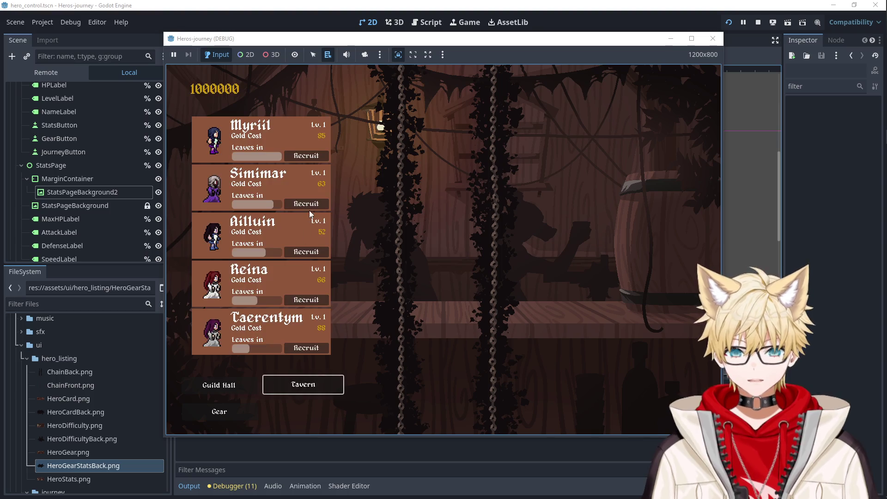
{"action": "left_click", "coordinate": [306, 203]}
{"action": "left_click", "coordinate": [306, 156]}
{"action": "left_click", "coordinate": [438, 124]}
{"action": "left_click", "coordinate": [438, 126]}
{"action": "left_click", "coordinate": [441, 212]}
{"action": "left_click", "coordinate": [441, 213]}
{"action": "double_click", "coordinate": [441, 213]}
{"action": "left_click", "coordinate": [439, 124]}
{"action": "double_click", "coordinate": [439, 124]}
{"action": "left_click", "coordinate": [441, 267]}
{"action": "left_click", "coordinate": [441, 267]}
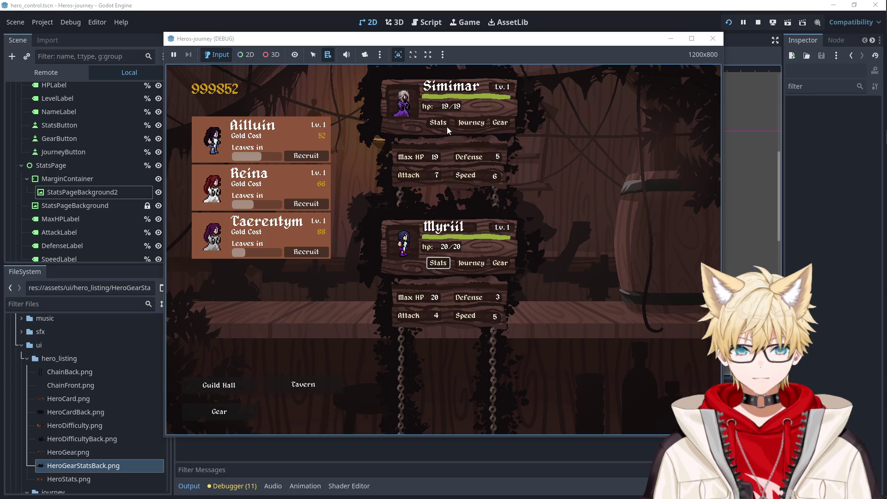
{"action": "left_click", "coordinate": [713, 39]}
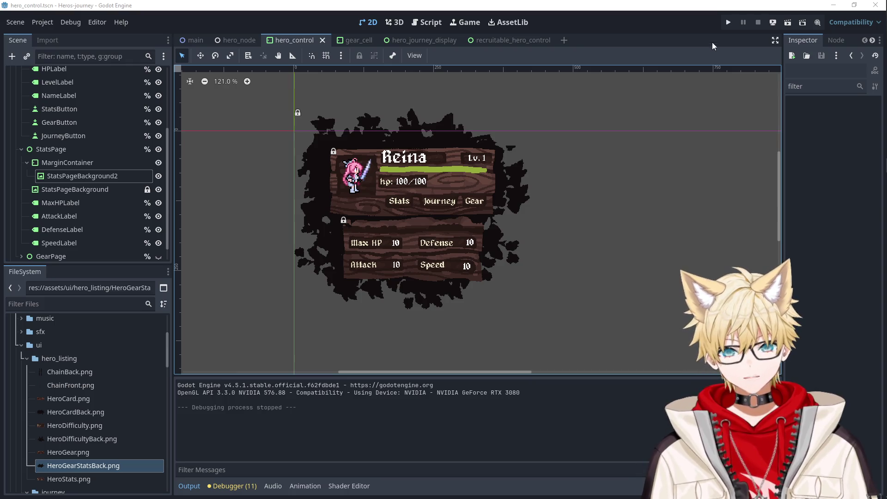
Rerun with F5, recruit Toross and Lyari, and expand Toross's stats panel.
{"action": "key", "text": "F5"}
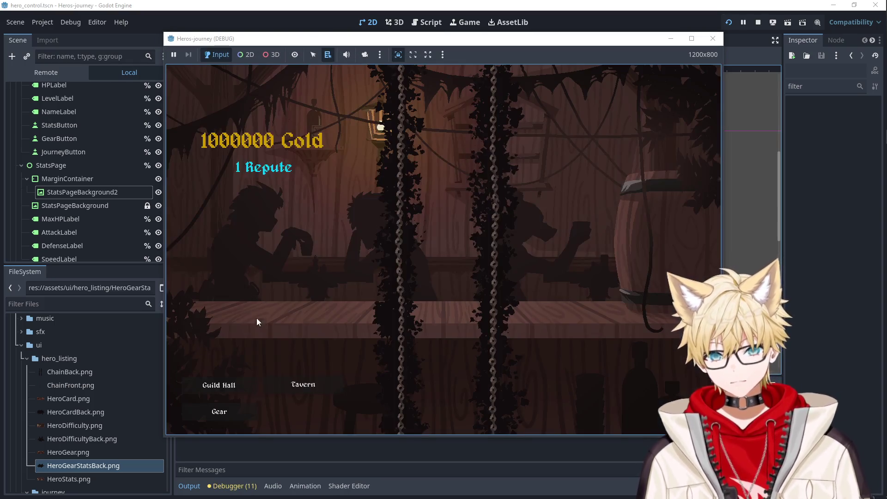
{"action": "left_click", "coordinate": [295, 379]}
{"action": "left_click", "coordinate": [309, 208]}
{"action": "left_click", "coordinate": [309, 159]}
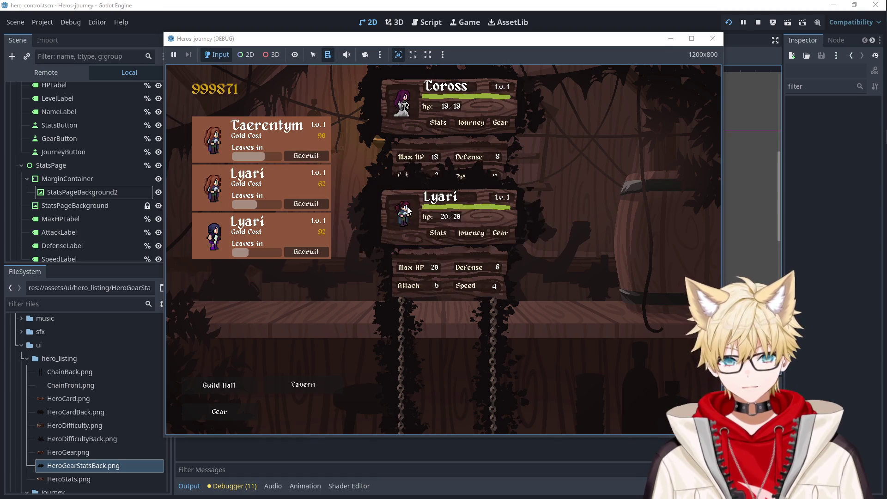
{"action": "left_click", "coordinate": [437, 235]}
{"action": "left_click", "coordinate": [437, 124]}
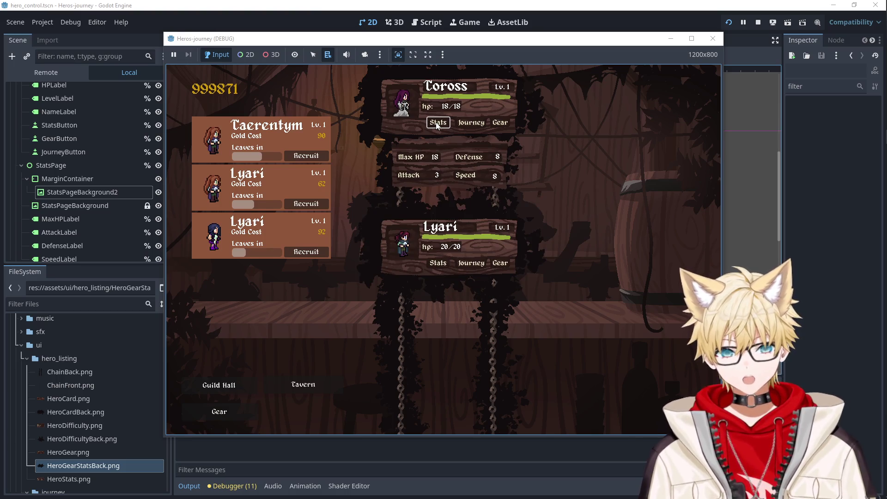
{"action": "left_click", "coordinate": [713, 38]}
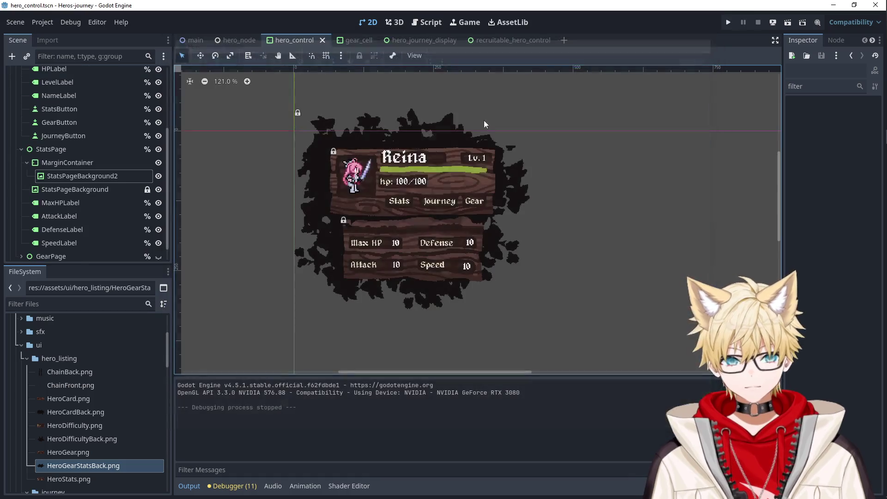
Stop the test and select the StatsPage node in the scene tree.
{"action": "key", "text": "Up"}
{"action": "left_click", "coordinate": [85, 179]}
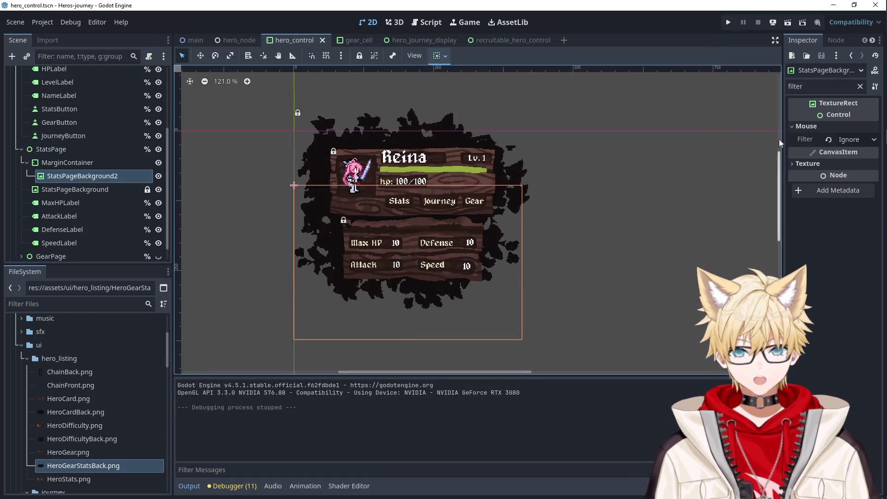
{"action": "left_click", "coordinate": [841, 163]}
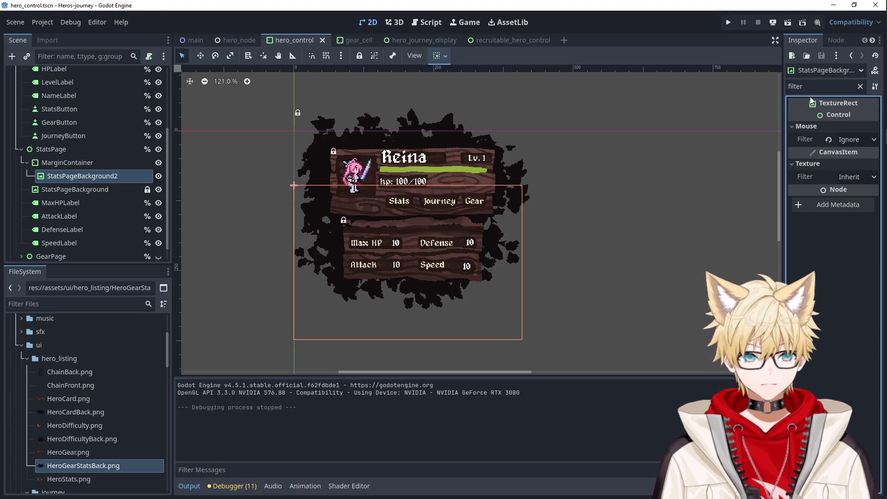
{"action": "left_click", "coordinate": [63, 163]}
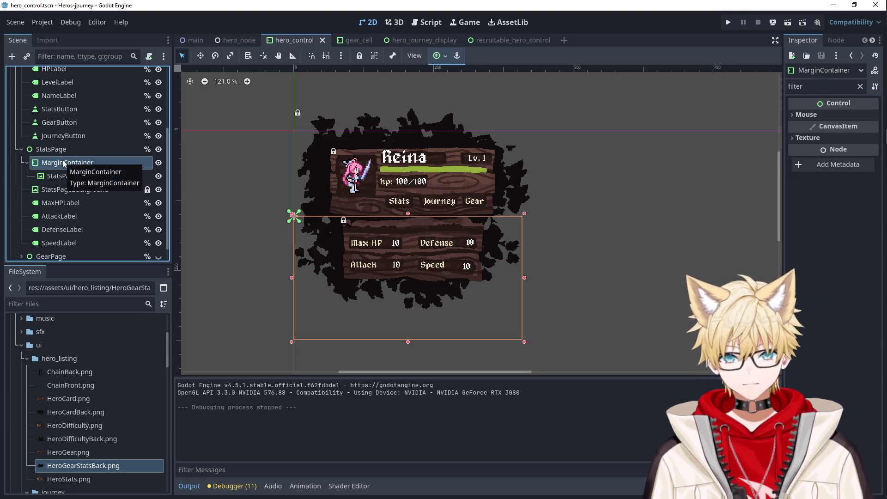
{"action": "left_click", "coordinate": [60, 149]}
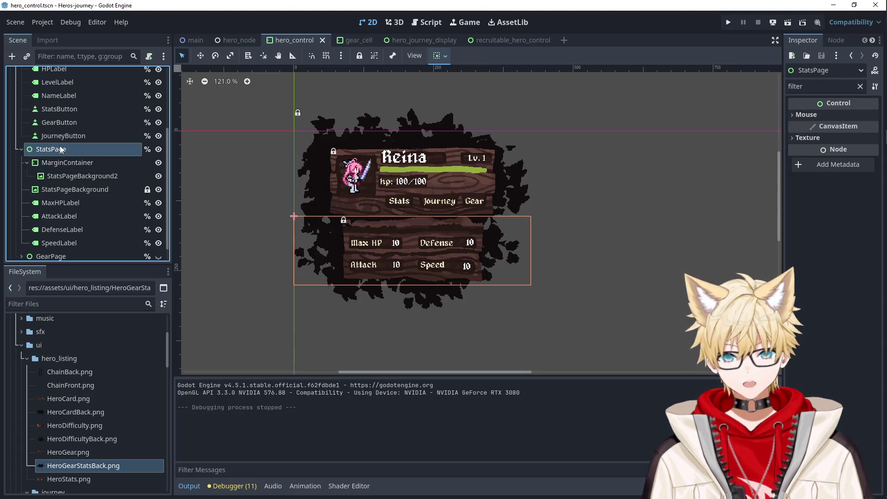
Clear the Inspector filter and raise StatsPage's custom minimum height from 123 to 145.
{"action": "left_click", "coordinate": [806, 115]}
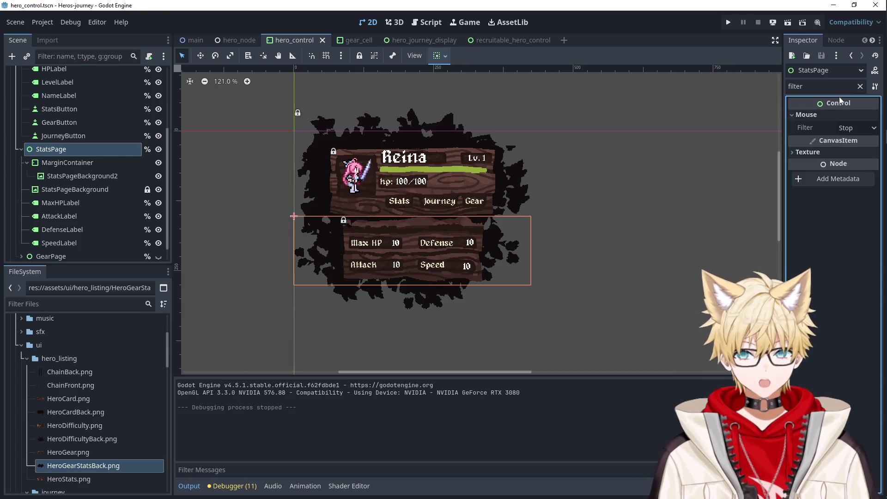
{"action": "left_click", "coordinate": [860, 87]}
{"action": "left_click", "coordinate": [853, 200]}
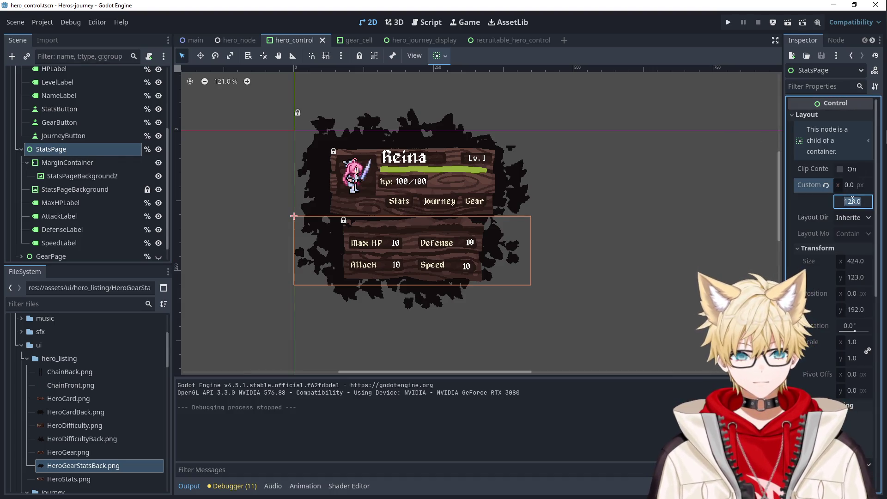
{"action": "key", "text": "Up"}
{"action": "key", "text": "Up"}
{"action": "key", "text": "Up"}
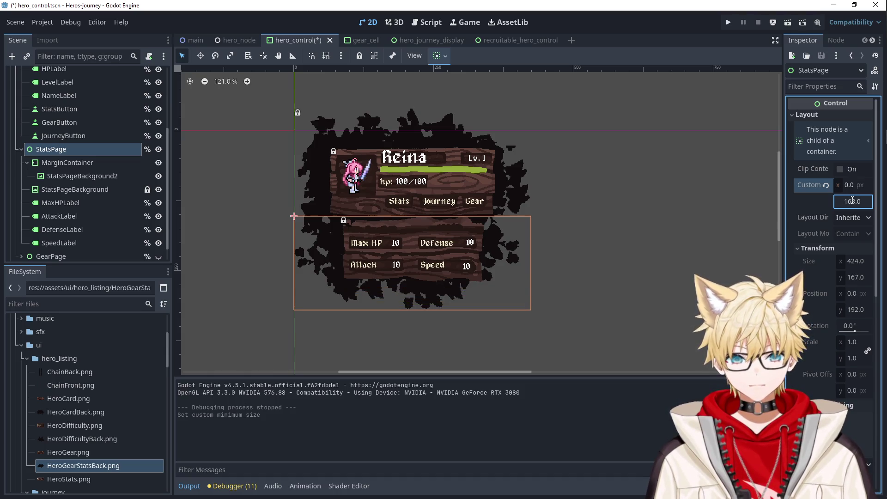
{"action": "key", "text": "Down"}
{"action": "key", "text": "Down"}
{"action": "key", "text": "Down"}
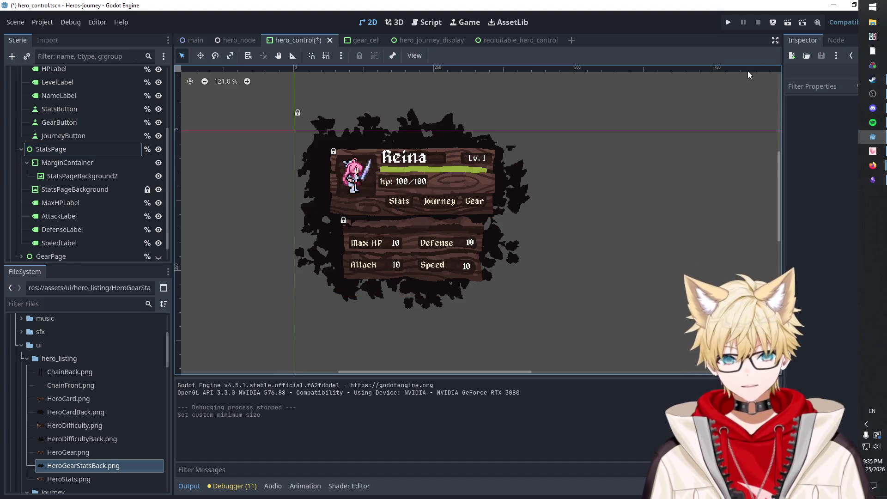
Save and run the game, recruit Lyari and Reina, open Lyari's stats, then stop it with F8.
{"action": "left_click", "coordinate": [727, 22]}
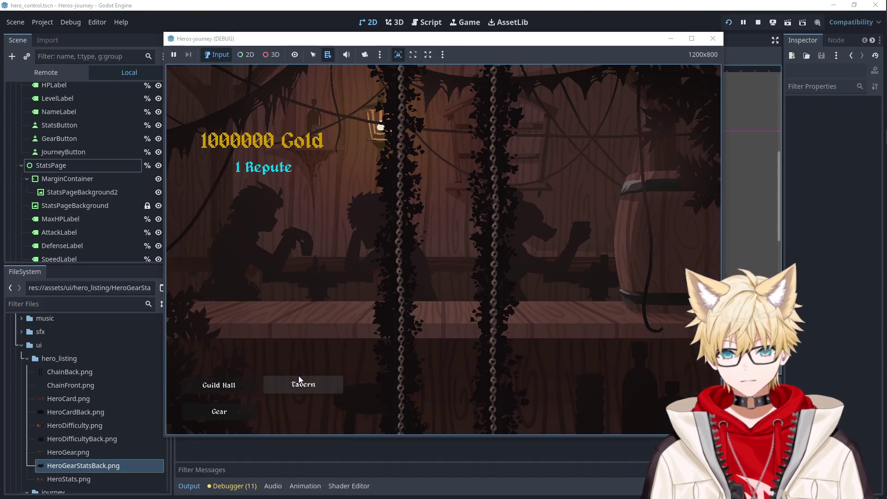
{"action": "left_click", "coordinate": [306, 156]}
{"action": "left_click", "coordinate": [306, 156]}
{"action": "left_click", "coordinate": [439, 125]}
{"action": "left_click", "coordinate": [439, 124]}
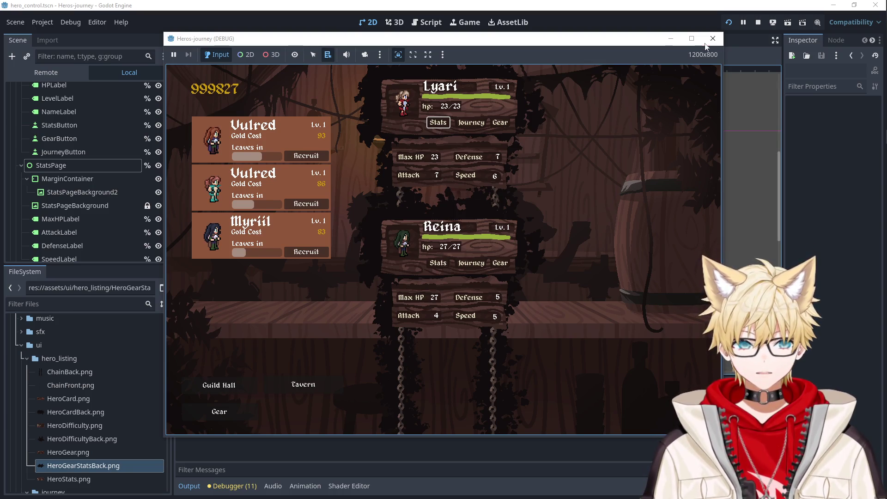
{"action": "key", "text": "F8"}
Select the stats page background, then the HeroCardBackground2 node.
{"action": "left_click", "coordinate": [379, 278]}
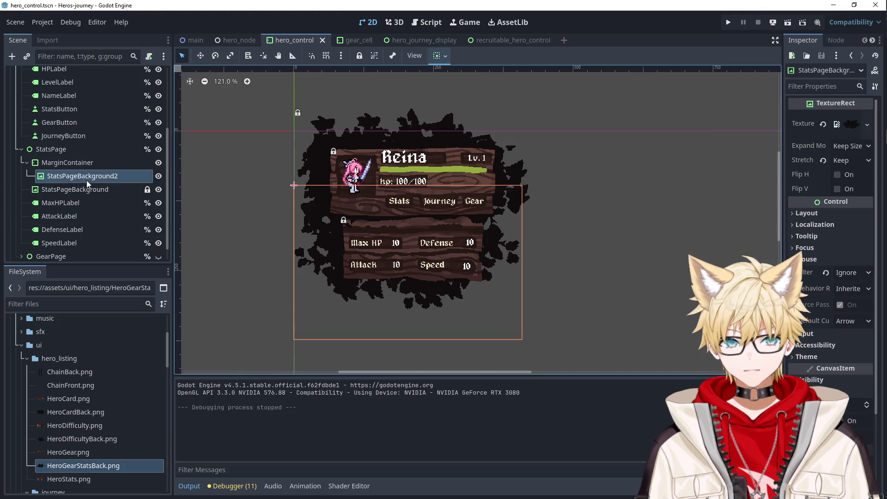
{"action": "scroll", "coordinate": [87, 180], "scroll_direction": "up", "scroll_amount": 3}
{"action": "left_click", "coordinate": [71, 88]}
{"action": "left_click", "coordinate": [807, 213]}
{"action": "scroll", "coordinate": [827, 298], "scroll_direction": "down", "scroll_amount": 3}
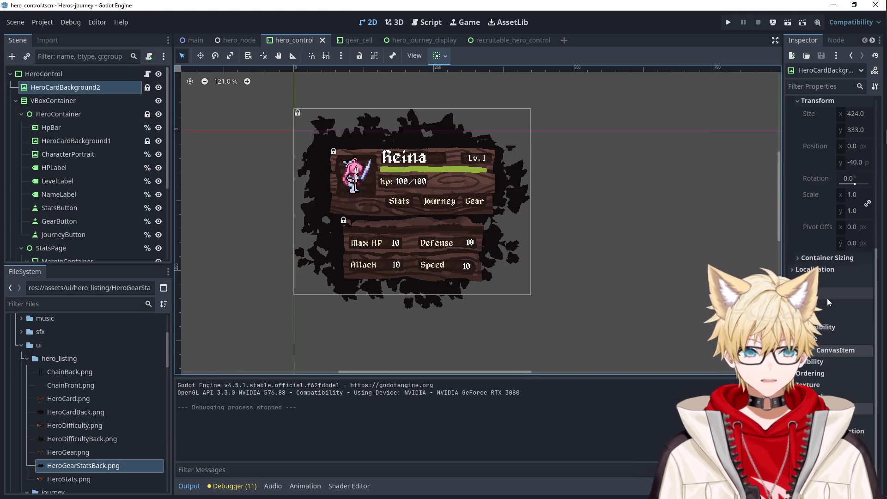
Set HeroCardBackground2's Ordering > Z Index to -2.
{"action": "left_click", "coordinate": [813, 86]}
{"action": "type", "text": "z"}
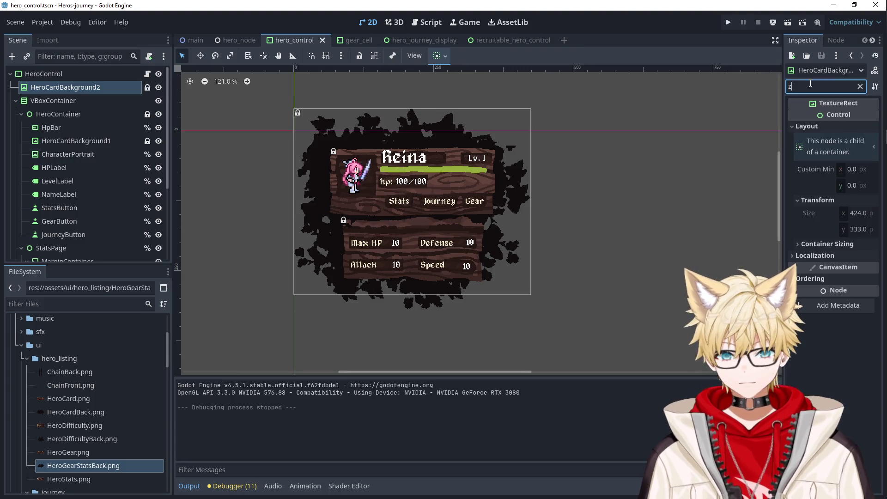
{"action": "left_click", "coordinate": [816, 278]}
{"action": "left_click", "coordinate": [852, 292]}
{"action": "type", "text": "-2"}
{"action": "key", "text": "Return"}
Test-run the game, recruit Falael and Aywin, view Falael's stats, then stop and return to main.
{"action": "left_click", "coordinate": [728, 23]}
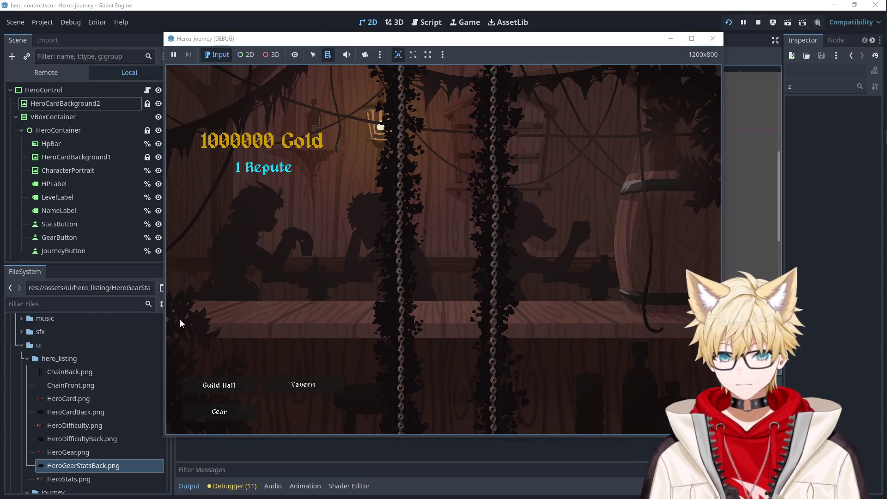
{"action": "left_click", "coordinate": [301, 384]}
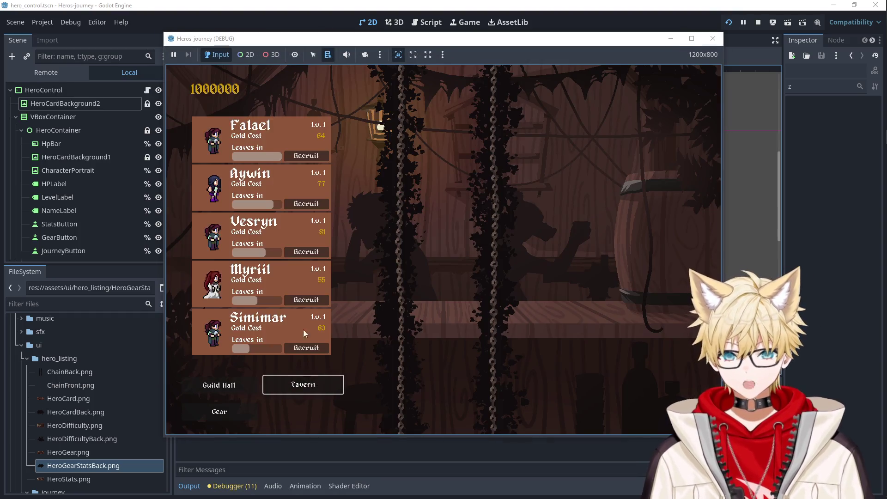
{"action": "left_click", "coordinate": [306, 155]}
{"action": "left_click", "coordinate": [306, 155]}
{"action": "left_click", "coordinate": [438, 123]}
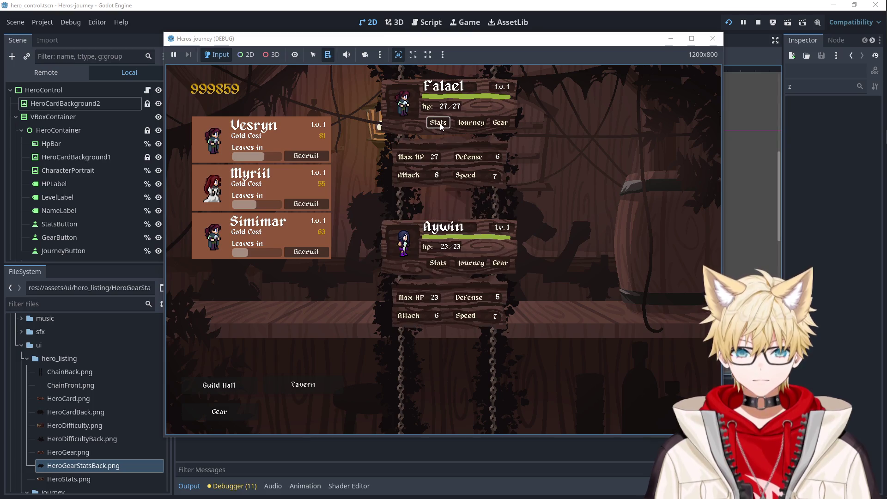
{"action": "key", "text": "space"}
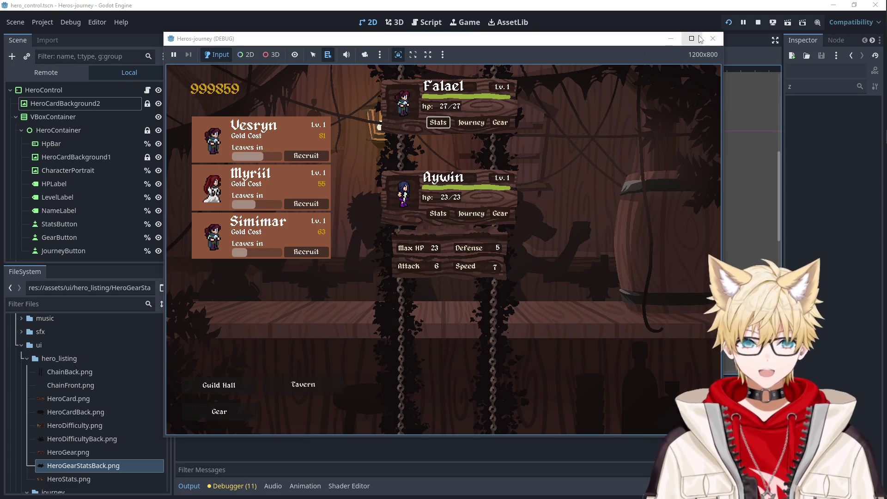
{"action": "left_click", "coordinate": [691, 38]}
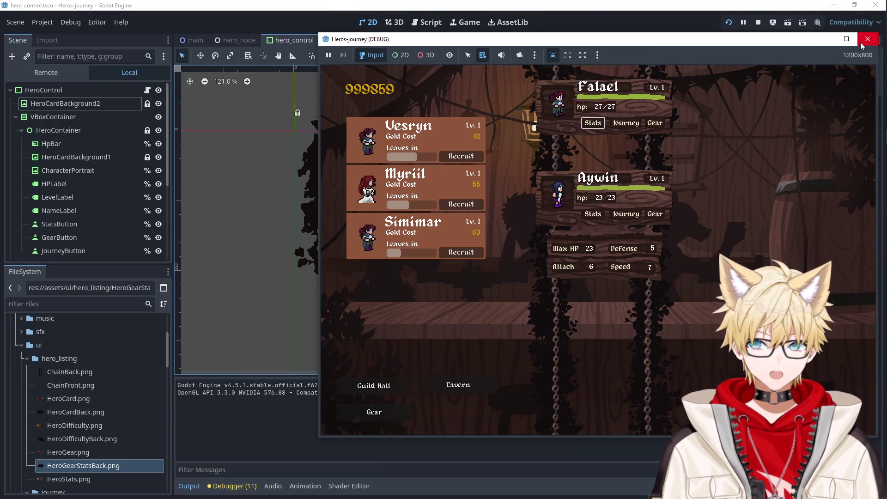
{"action": "key", "text": "F8"}
{"action": "left_click", "coordinate": [195, 40]}
{"action": "scroll", "coordinate": [68, 136], "scroll_direction": "up", "scroll_amount": 5}
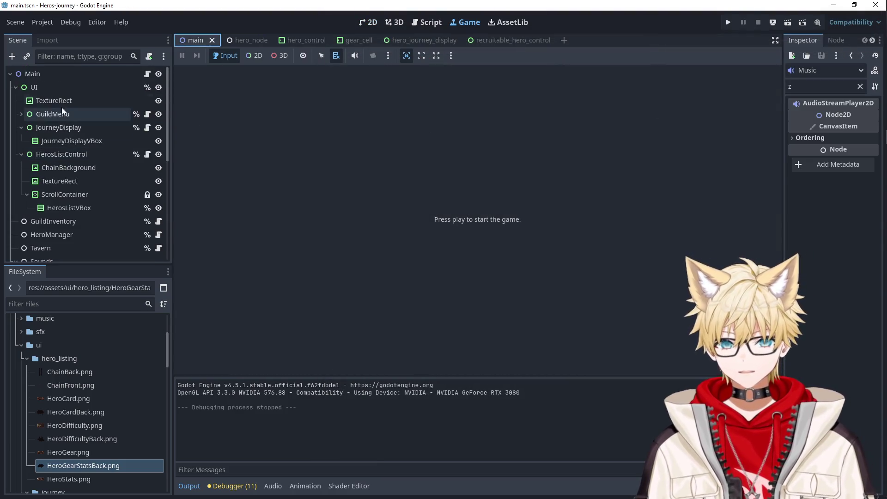
Set the main scene's background TextureRect Z Index to -4.
{"action": "left_click", "coordinate": [60, 101]}
{"action": "left_click", "coordinate": [860, 87]}
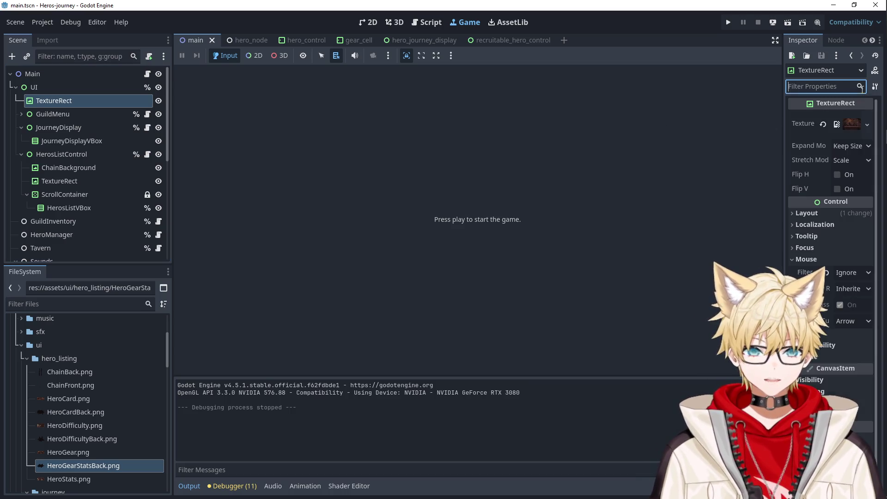
{"action": "scroll", "coordinate": [838, 320], "scroll_direction": "down", "scroll_amount": 1}
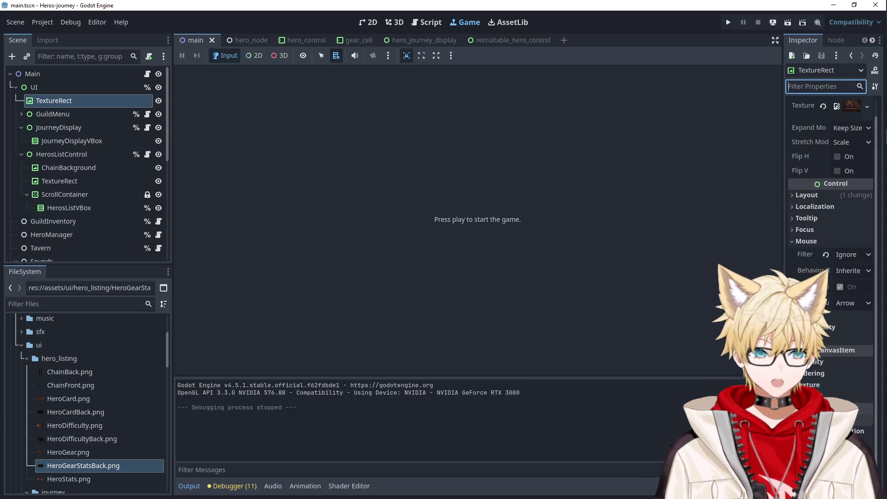
{"action": "type", "text": "z"}
{"action": "left_click", "coordinate": [810, 161]}
{"action": "left_click", "coordinate": [859, 173]}
{"action": "type", "text": "-3"}
{"action": "key", "text": "Return"}
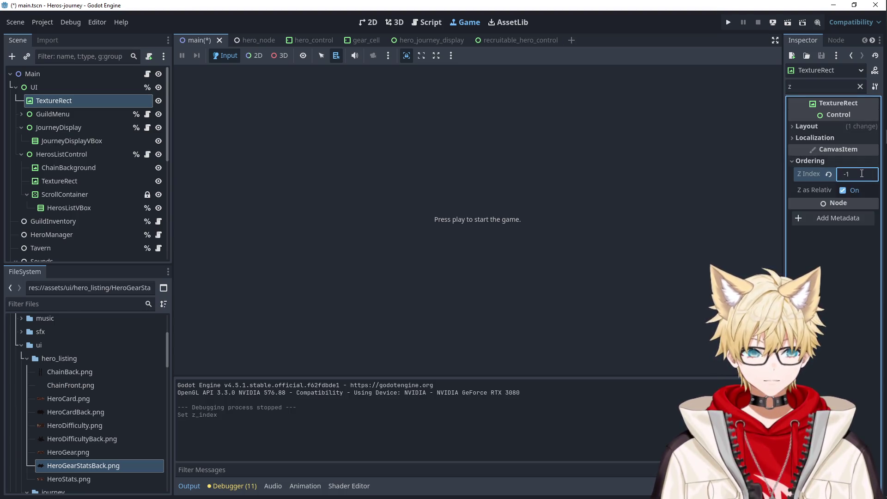
{"action": "key", "text": "Down"}
Run the game and recruit Simimar and Vesryn from the tavern.
{"action": "left_click", "coordinate": [727, 24]}
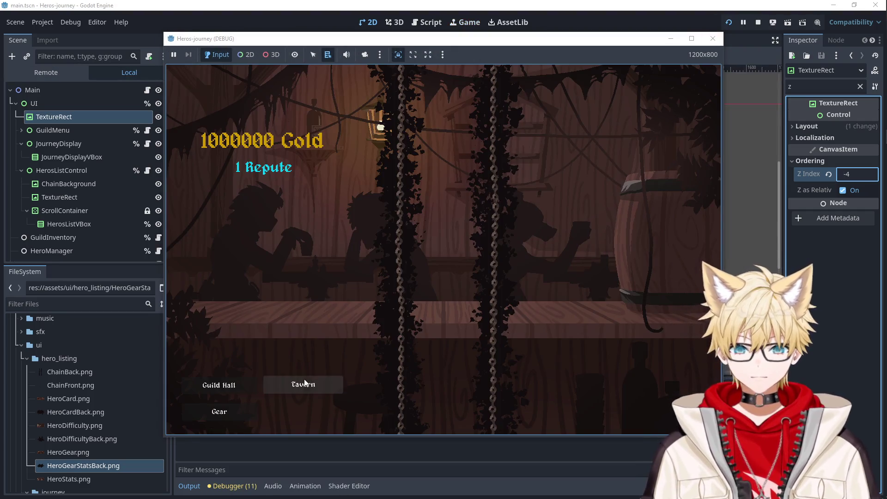
{"action": "left_click", "coordinate": [303, 384]}
{"action": "left_click", "coordinate": [314, 155]}
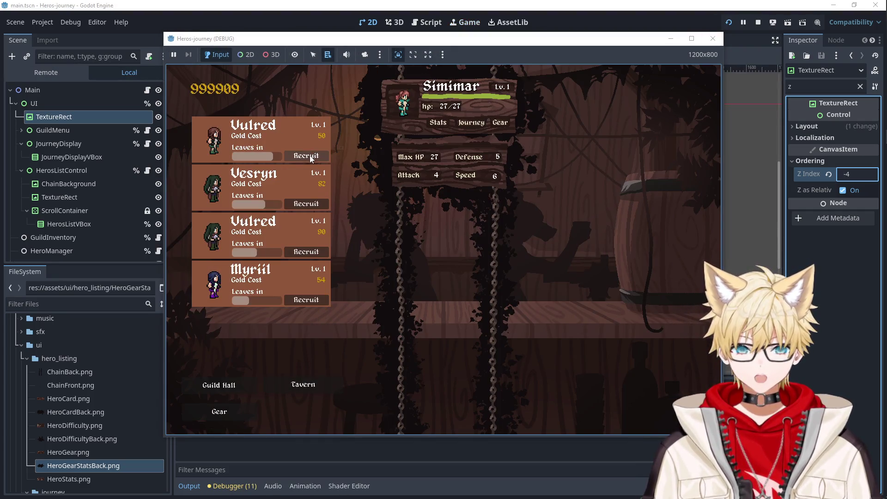
{"action": "left_click", "coordinate": [307, 204]}
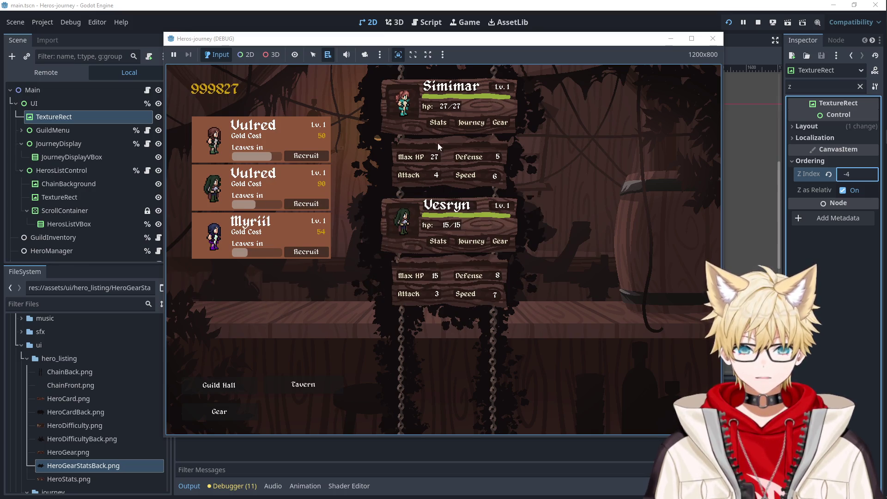
Toggle Vesryn's and Simimar's stats pages, switch Vesryn to the gear page, then stop the game.
{"action": "left_click", "coordinate": [439, 127]}
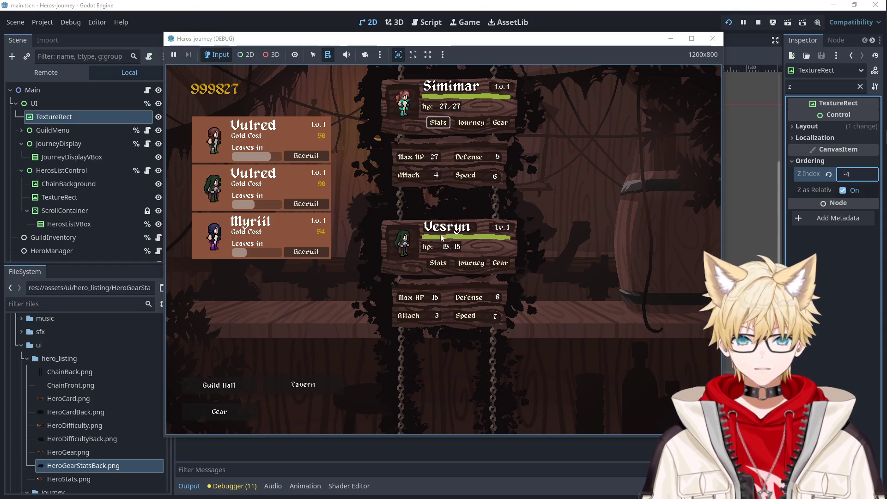
{"action": "left_click", "coordinate": [442, 264]}
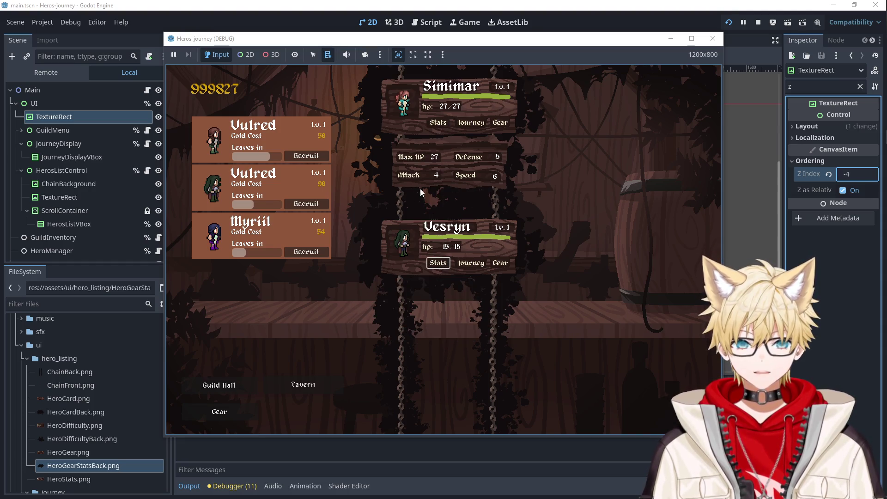
{"action": "left_click", "coordinate": [440, 262]}
{"action": "left_click", "coordinate": [439, 262]}
{"action": "left_click", "coordinate": [438, 124]}
{"action": "left_click", "coordinate": [438, 124]}
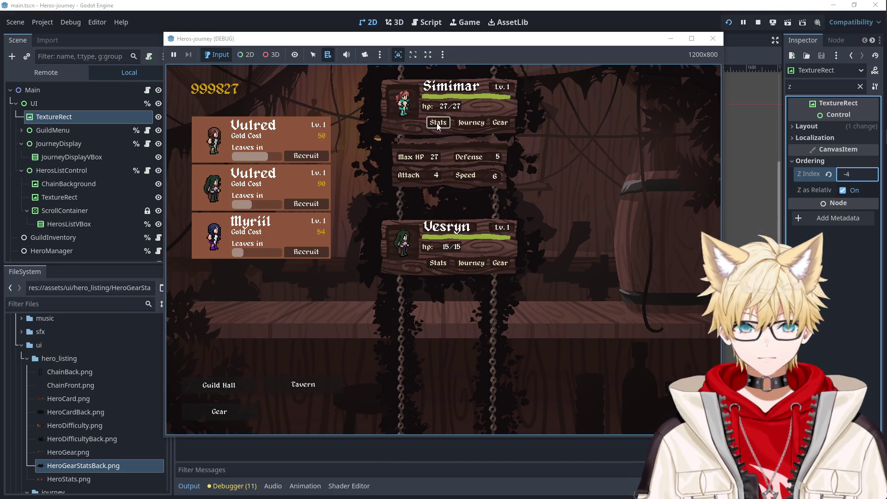
{"action": "left_click", "coordinate": [438, 124]}
{"action": "left_click", "coordinate": [437, 124]}
{"action": "left_click", "coordinate": [437, 124]}
{"action": "left_click", "coordinate": [438, 124]}
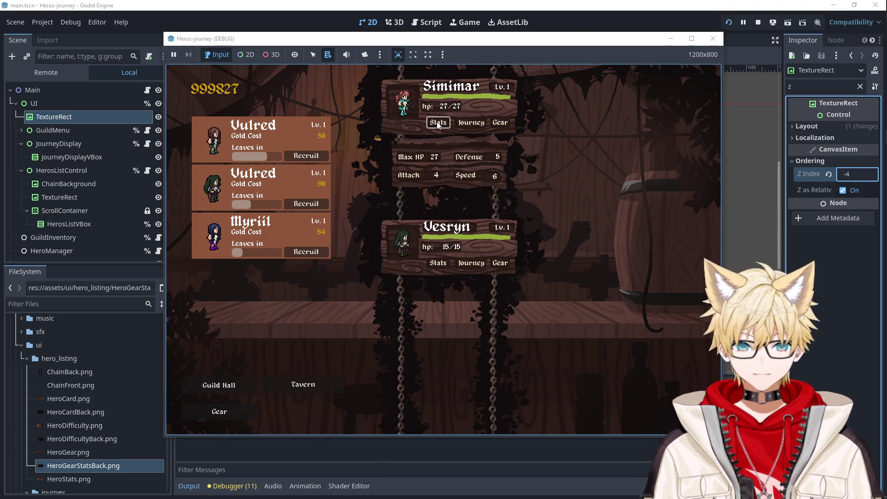
{"action": "left_click", "coordinate": [438, 263]}
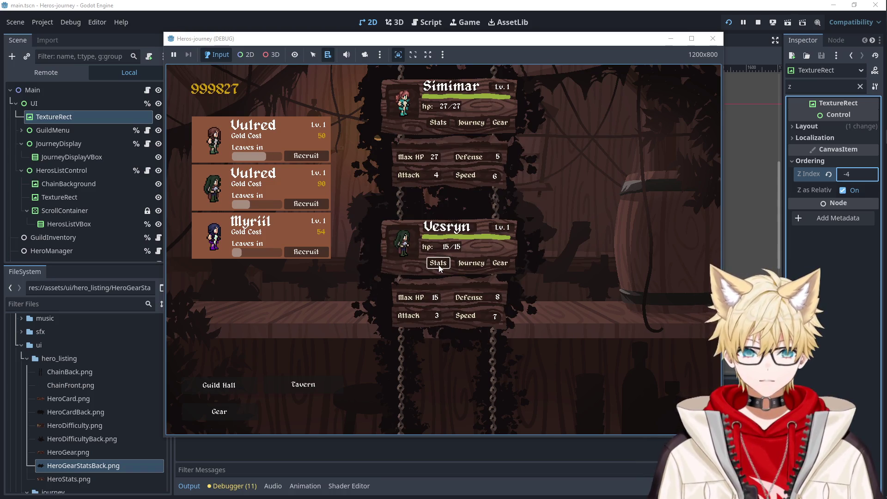
{"action": "left_click", "coordinate": [507, 264]}
{"action": "left_click", "coordinate": [713, 38]}
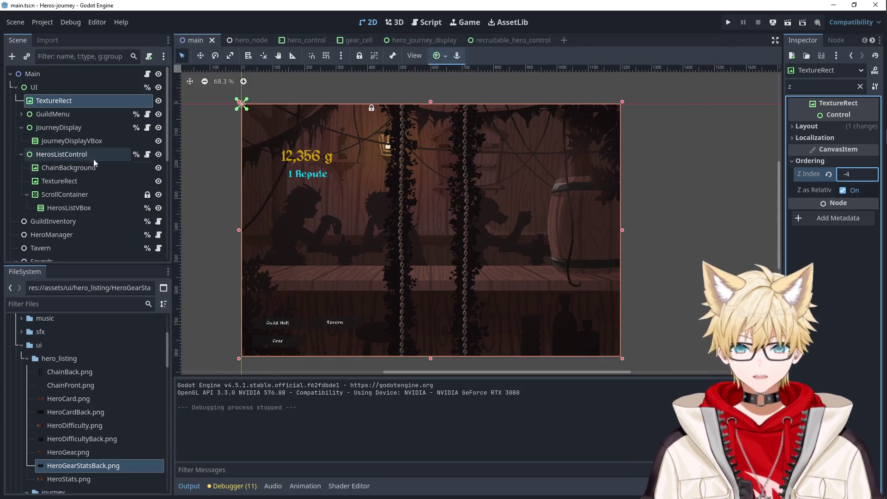
In hero_control, hide StatsPage and make GearPage visible on the card.
{"action": "left_click", "coordinate": [306, 42]}
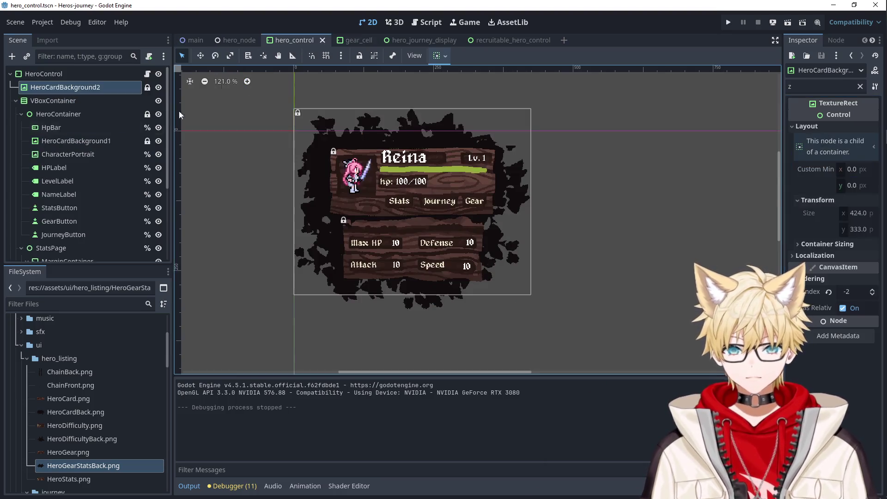
{"action": "left_click", "coordinate": [22, 114]}
{"action": "left_click", "coordinate": [21, 127]}
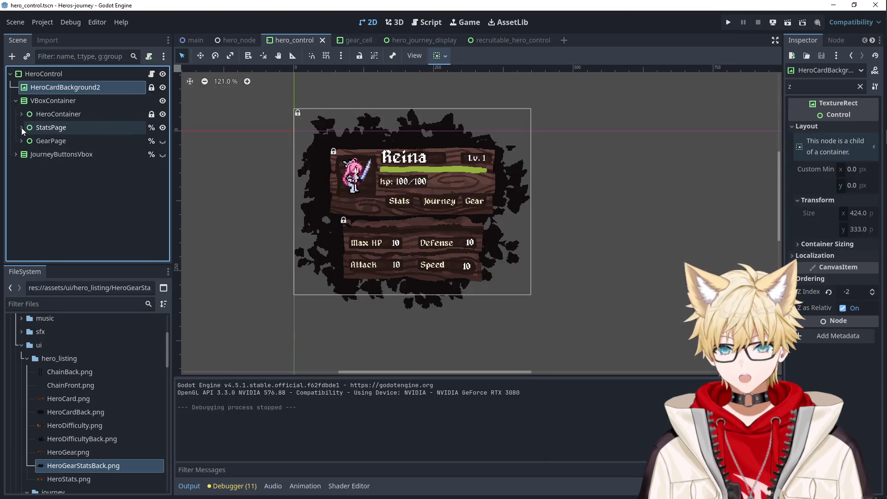
{"action": "left_click", "coordinate": [21, 141]}
{"action": "left_click", "coordinate": [21, 127]}
{"action": "left_click", "coordinate": [22, 127]}
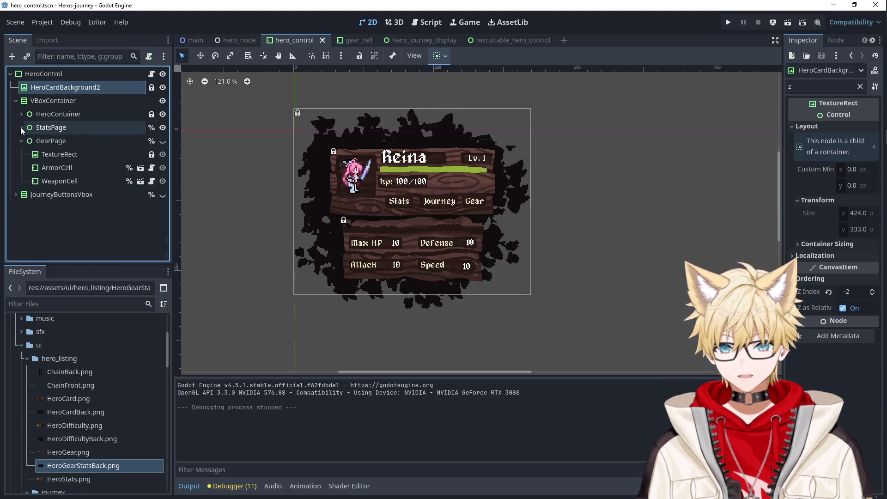
{"action": "left_click", "coordinate": [62, 159]}
{"action": "left_click", "coordinate": [163, 154]}
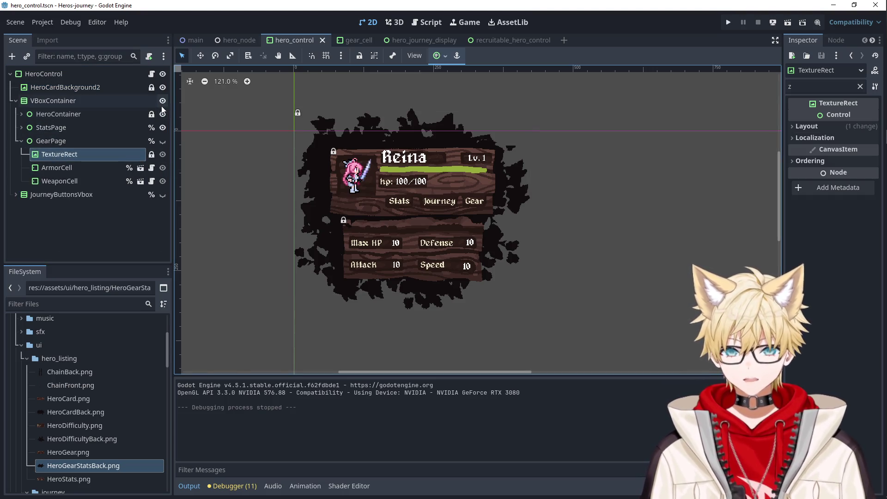
{"action": "left_click", "coordinate": [163, 127]}
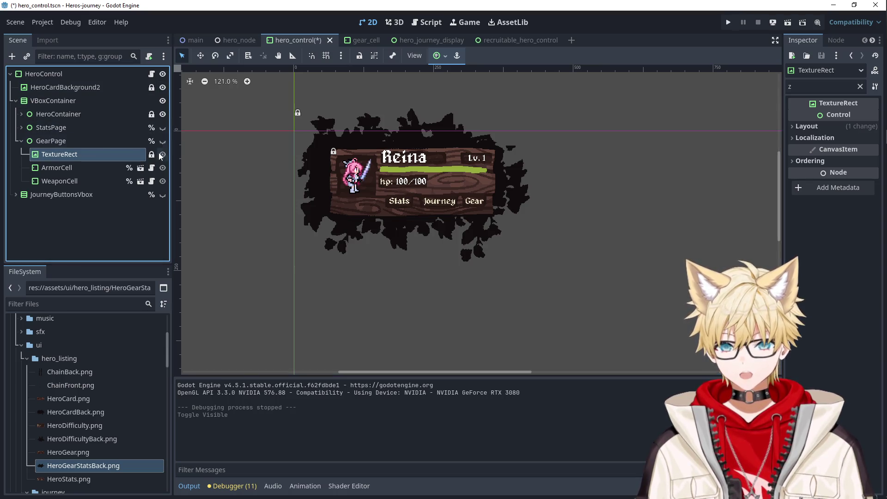
{"action": "left_click", "coordinate": [162, 142]}
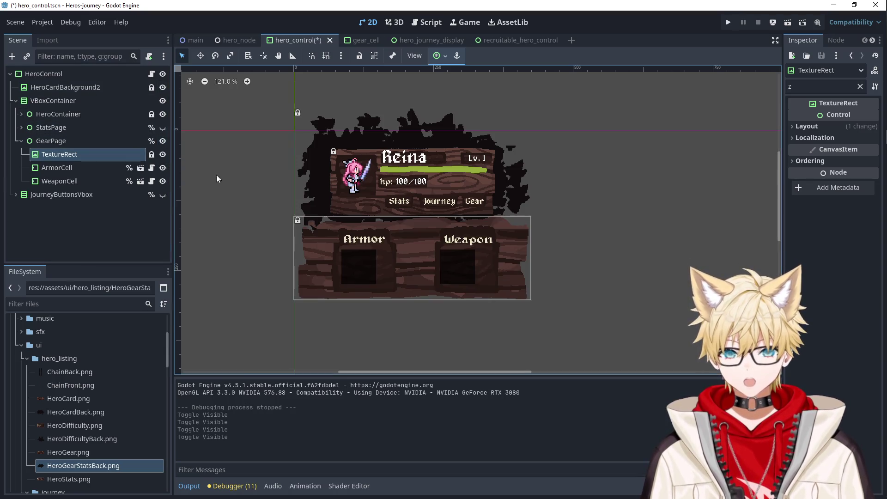
Give the gear page TextureRect Keep Size expand mode, Keep stretch mode, and a top-centre anchor.
{"action": "left_click", "coordinate": [296, 234]}
{"action": "left_click", "coordinate": [97, 152]}
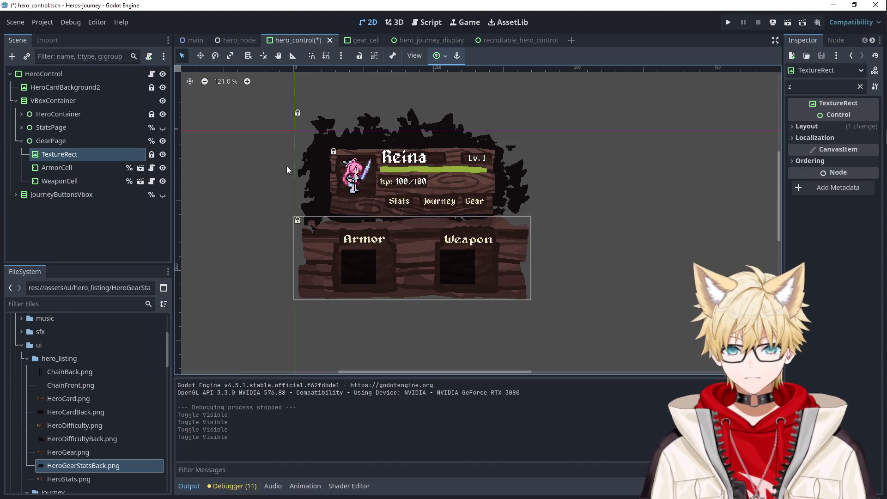
{"action": "left_click", "coordinate": [859, 85]}
{"action": "left_click", "coordinate": [846, 147]}
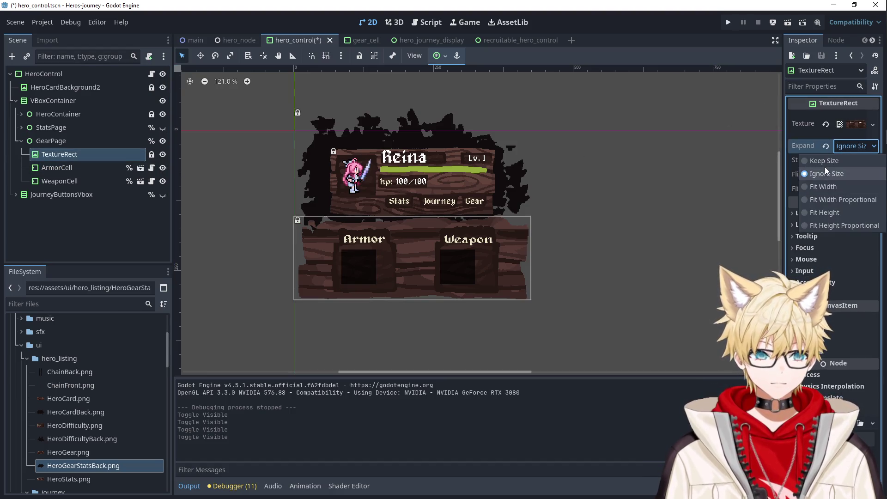
{"action": "left_click", "coordinate": [824, 161]}
{"action": "left_click", "coordinate": [850, 160]}
{"action": "left_click", "coordinate": [827, 201]}
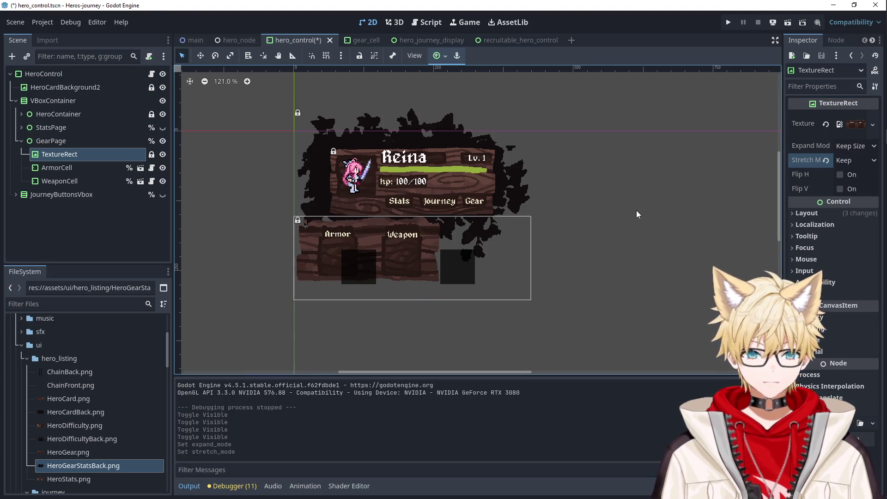
{"action": "left_click", "coordinate": [436, 56]}
{"action": "left_click", "coordinate": [460, 93]}
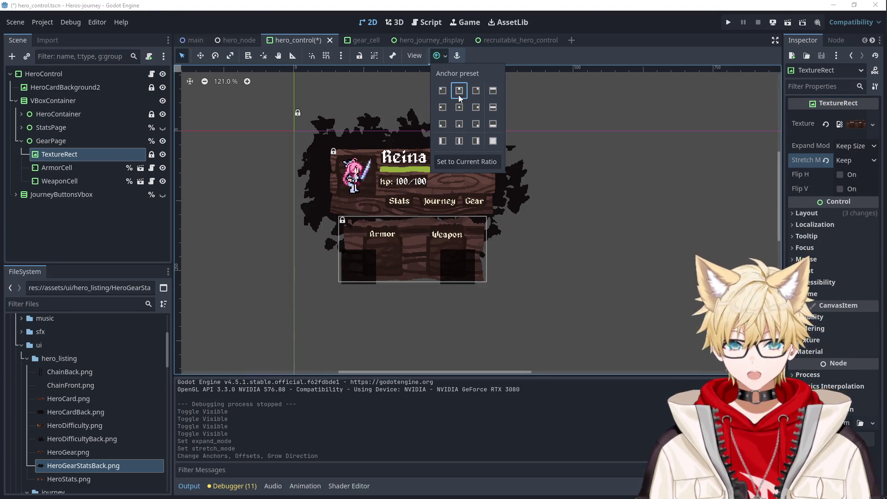
Move ArmorCell into the Armor slot and WeaponCell into the Weapon slot.
{"action": "left_click", "coordinate": [77, 167]}
{"action": "scroll", "coordinate": [386, 267], "scroll_direction": "up", "scroll_amount": 1}
{"action": "left_click_drag", "start_coordinate": [341, 270], "coordinate": [377, 251]}
{"action": "left_click", "coordinate": [518, 279]}
{"action": "left_click_drag", "start_coordinate": [517, 279], "coordinate": [494, 255]}
{"action": "left_click", "coordinate": [467, 236]}
{"action": "left_click", "coordinate": [23, 128]}
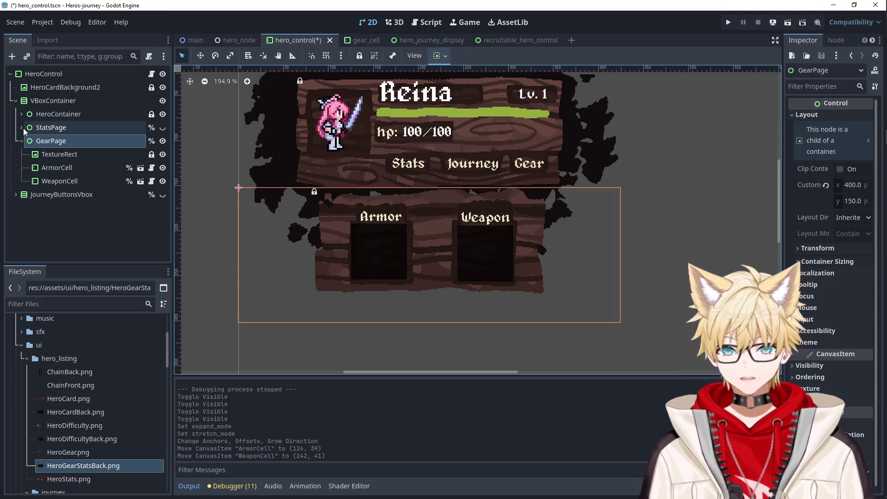
Copy StatsPage's MarginContainer backdrop and paste it as GearPage's first child.
{"action": "left_click", "coordinate": [20, 128]}
{"action": "left_click", "coordinate": [60, 145]}
{"action": "key", "text": "ctrl+c"}
{"action": "left_click", "coordinate": [22, 128]}
{"action": "left_click", "coordinate": [44, 143]}
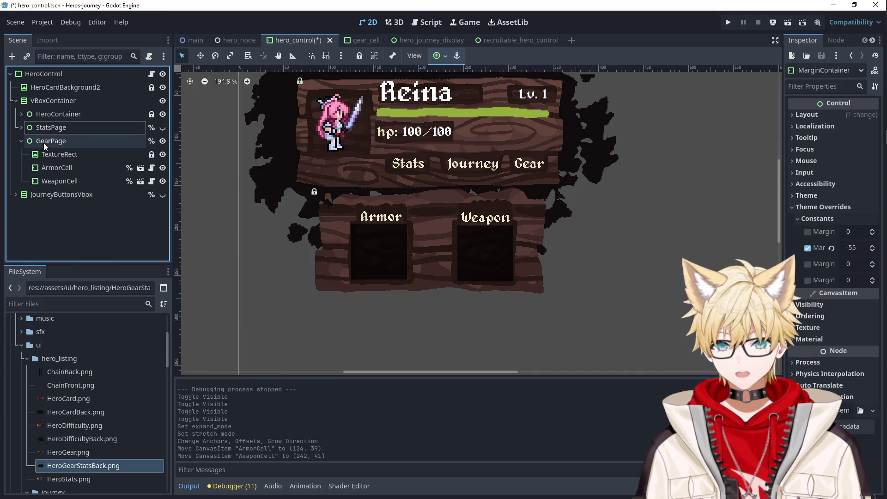
{"action": "key", "text": "ctrl+v"}
{"action": "left_click_drag", "start_coordinate": [55, 197], "coordinate": [54, 148]}
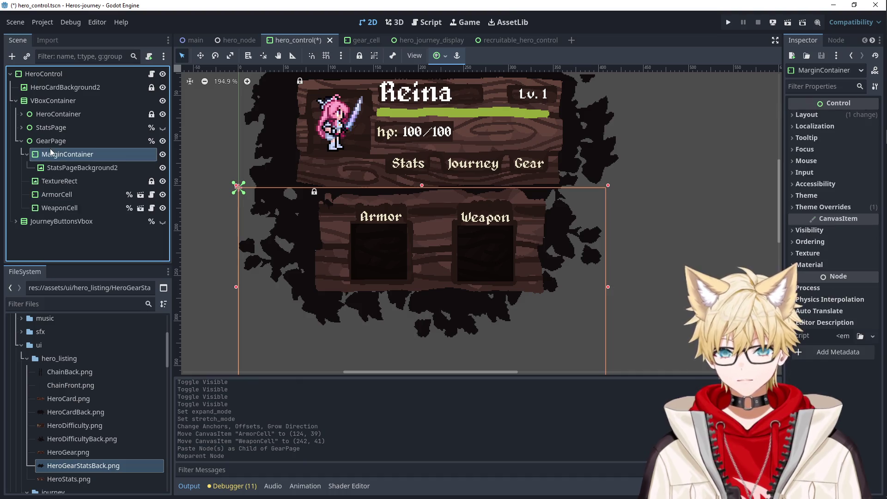
{"action": "scroll", "coordinate": [618, 262], "scroll_direction": "down", "scroll_amount": 2}
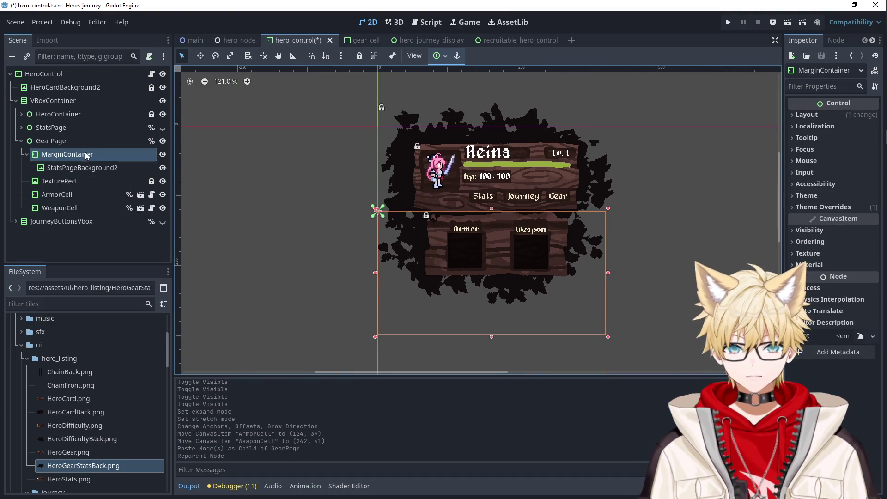
Set GearPage's Custom Minimum Size to 0 × 140.
{"action": "left_click", "coordinate": [54, 140]}
{"action": "left_click", "coordinate": [68, 129]}
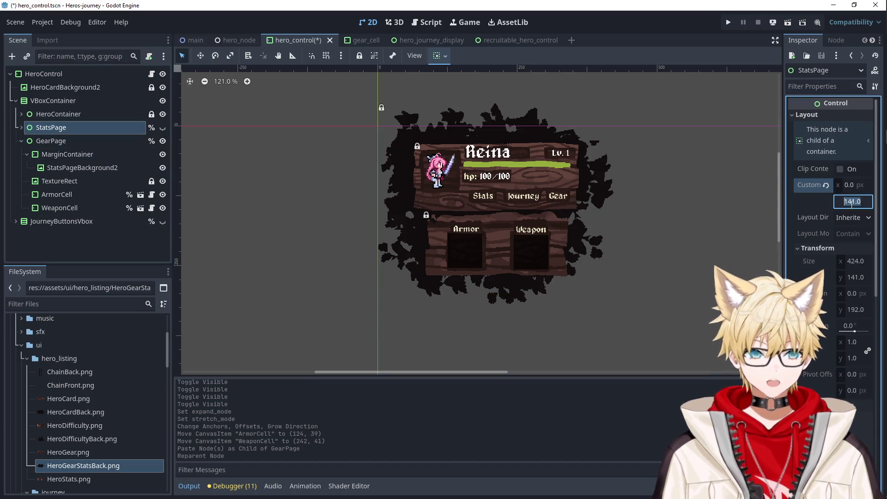
{"action": "left_click", "coordinate": [69, 141]}
{"action": "left_click", "coordinate": [852, 202]}
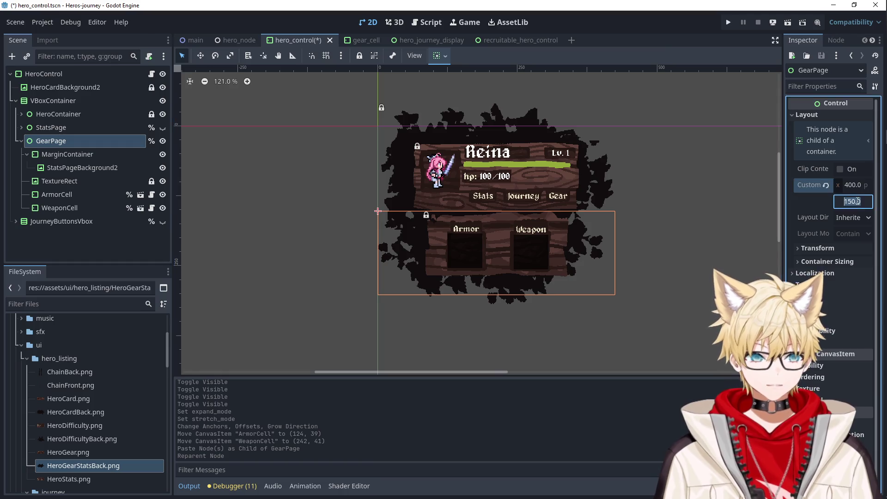
{"action": "type", "text": "140"}
{"action": "key", "text": "Return"}
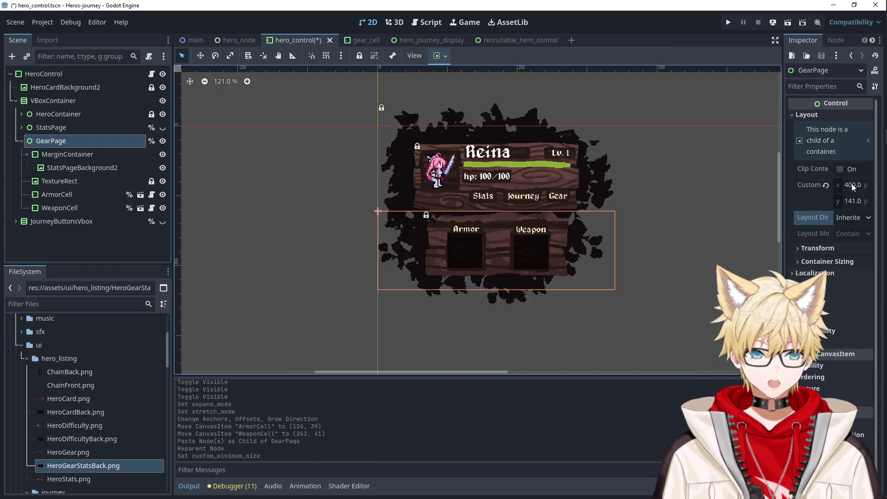
{"action": "key", "text": "shift+Tab"}
{"action": "type", "text": "0"}
{"action": "key", "text": "Tab"}
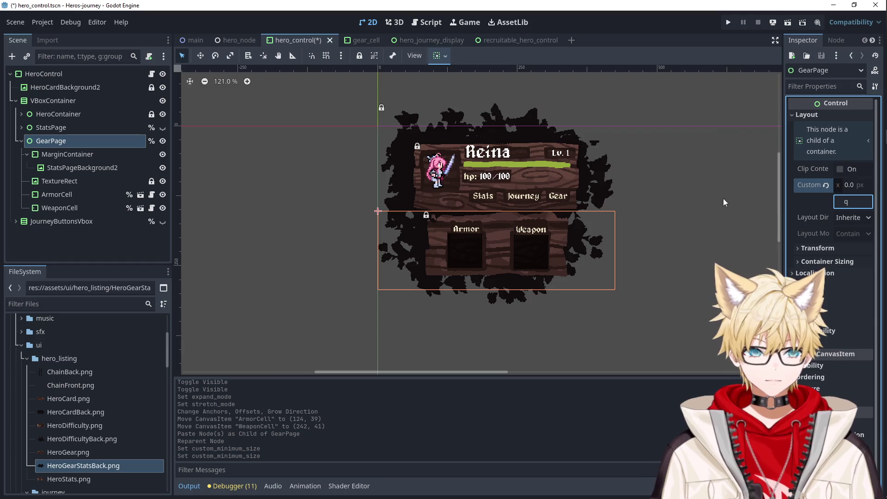
{"action": "left_click", "coordinate": [700, 195]}
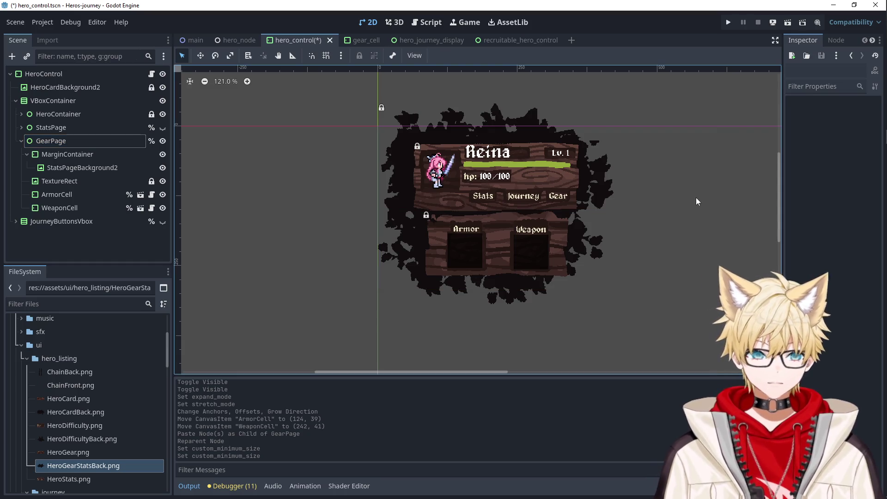
Run the game to test the gear page.
{"action": "scroll", "coordinate": [601, 198], "scroll_direction": "up", "scroll_amount": 1}
{"action": "scroll", "coordinate": [542, 198], "scroll_direction": "up", "scroll_amount": 3}
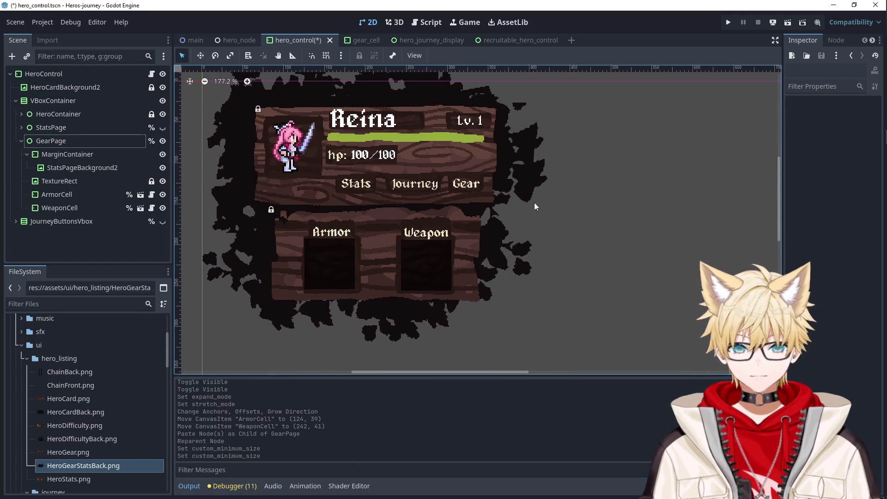
{"action": "left_click", "coordinate": [728, 22]}
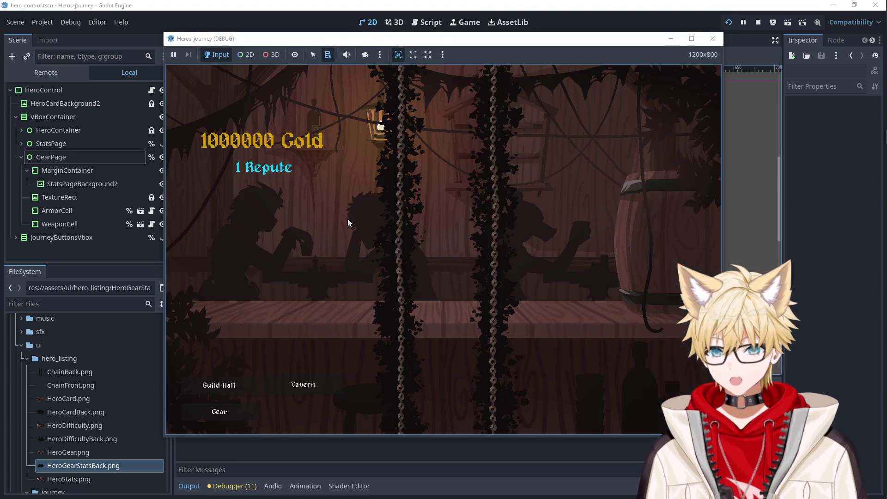
Recruit Vesryn and Falael at the tavern and toggle Vesryn's stats and gear pages.
{"action": "left_click", "coordinate": [303, 385]}
{"action": "left_click", "coordinate": [305, 156]}
{"action": "left_click", "coordinate": [306, 156]}
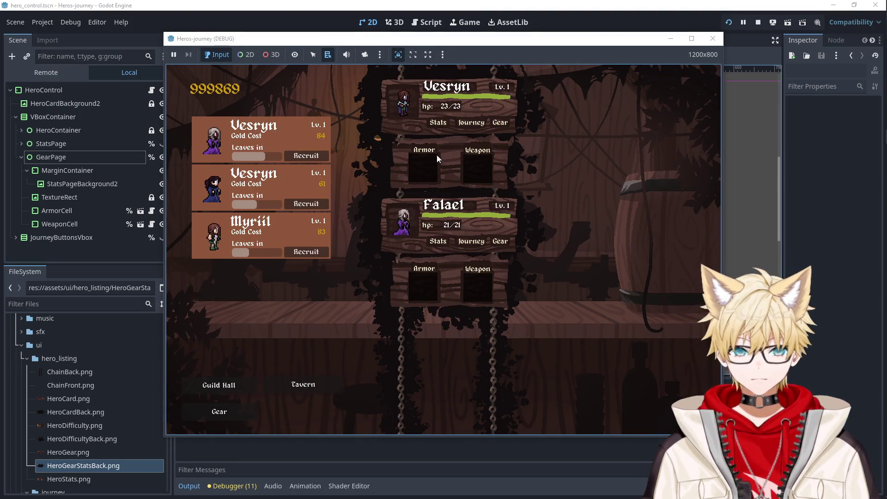
{"action": "left_click", "coordinate": [438, 123]}
{"action": "left_click", "coordinate": [439, 123]}
{"action": "left_click", "coordinate": [500, 123]}
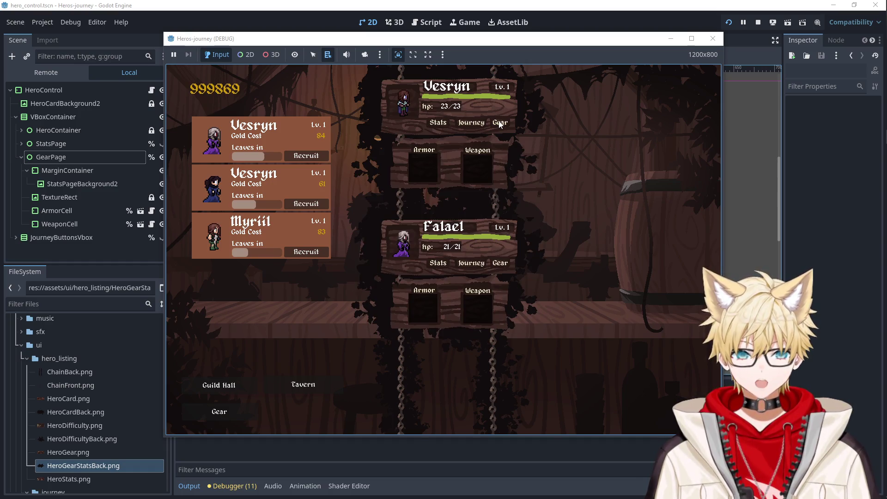
{"action": "left_click", "coordinate": [500, 123]}
{"action": "left_click", "coordinate": [500, 123]}
{"action": "left_click", "coordinate": [499, 123]}
{"action": "left_click", "coordinate": [500, 123]}
{"action": "left_click", "coordinate": [500, 123]}
{"action": "left_click", "coordinate": [500, 123]}
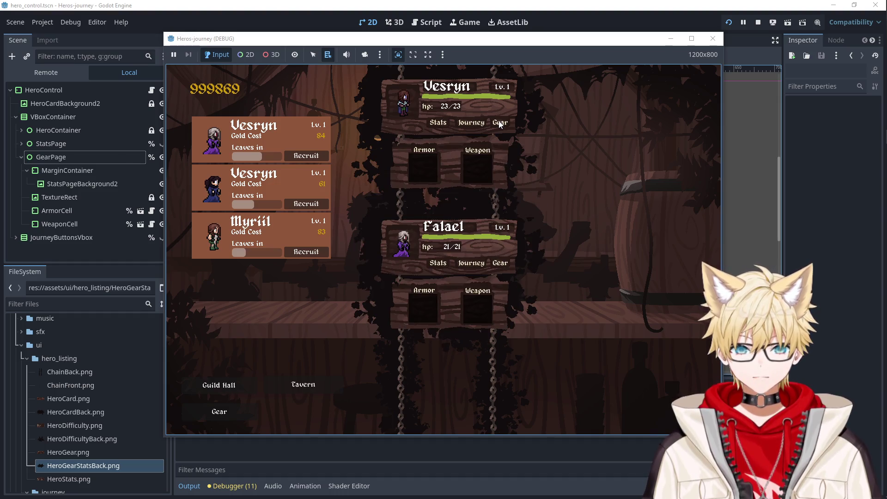
Toggle Falael's gear page, equip him with armor and a sword, then stop the game.
{"action": "left_click", "coordinate": [500, 263]}
{"action": "left_click", "coordinate": [501, 263]}
{"action": "left_click", "coordinate": [500, 263]}
{"action": "left_click", "coordinate": [500, 263]}
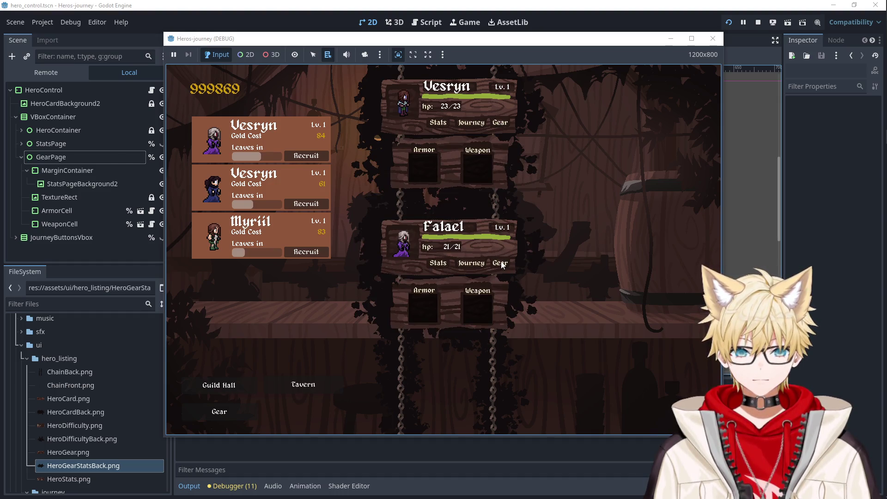
{"action": "left_click", "coordinate": [501, 263]}
{"action": "left_click", "coordinate": [500, 263]}
{"action": "left_click", "coordinate": [220, 412]}
{"action": "left_click_drag", "start_coordinate": [234, 189], "coordinate": [416, 303]}
{"action": "left_click_drag", "start_coordinate": [203, 188], "coordinate": [477, 305]}
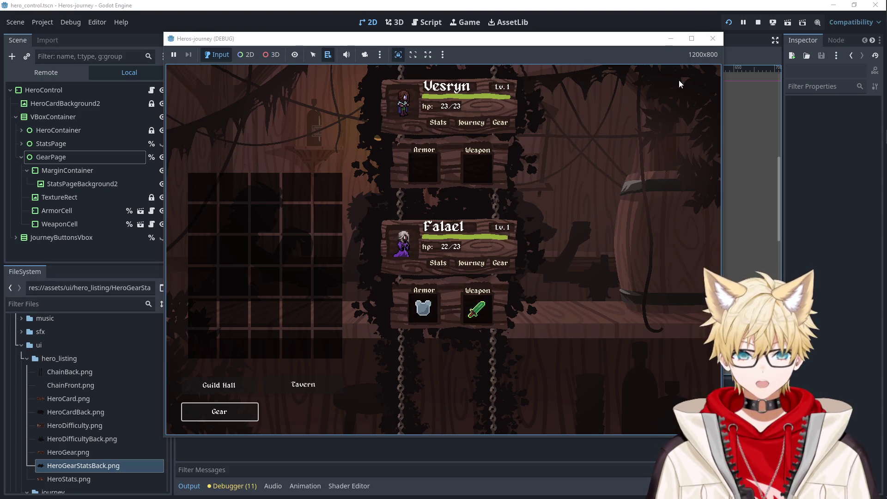
{"action": "left_click", "coordinate": [713, 38]}
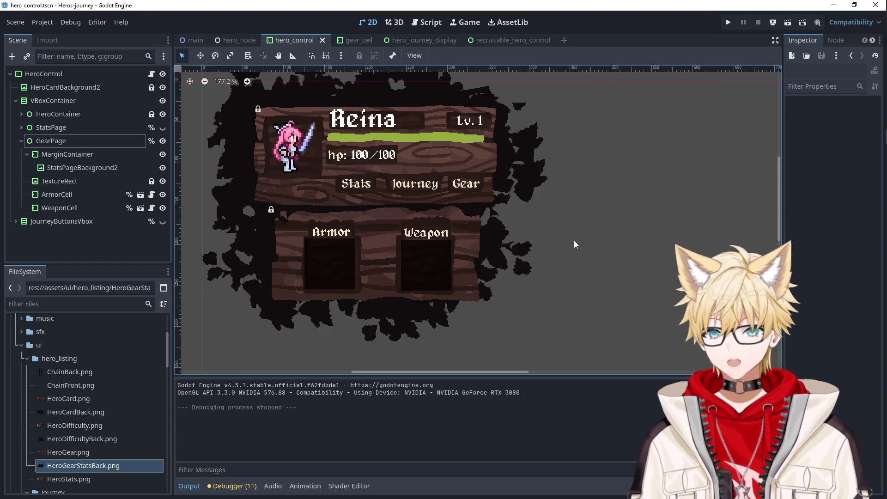
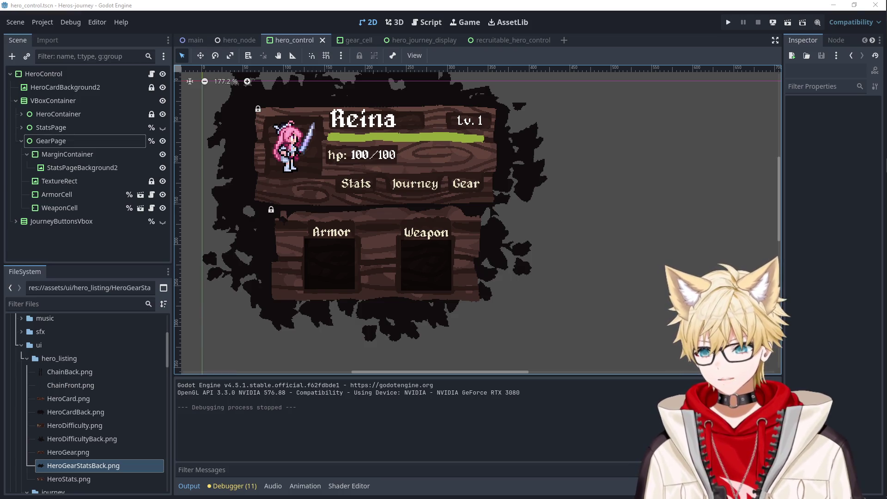
Select JourneyButtonsVbox and make it visible with its eye icon.
{"action": "left_click", "coordinate": [78, 221]}
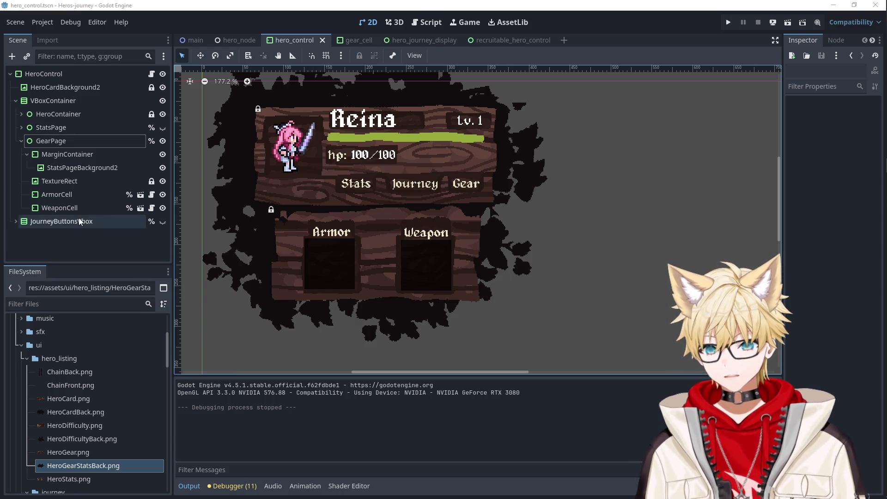
{"action": "left_click", "coordinate": [162, 222]}
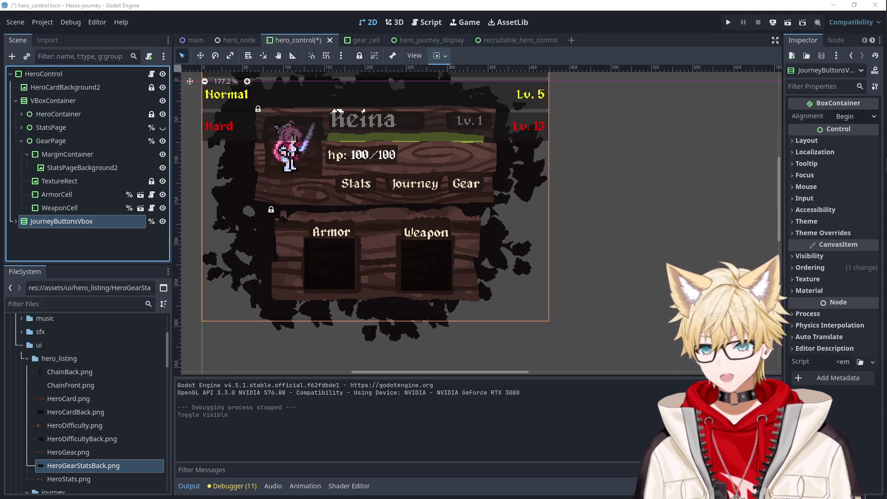
{"action": "scroll", "coordinate": [486, 215], "scroll_direction": "up", "scroll_amount": 2}
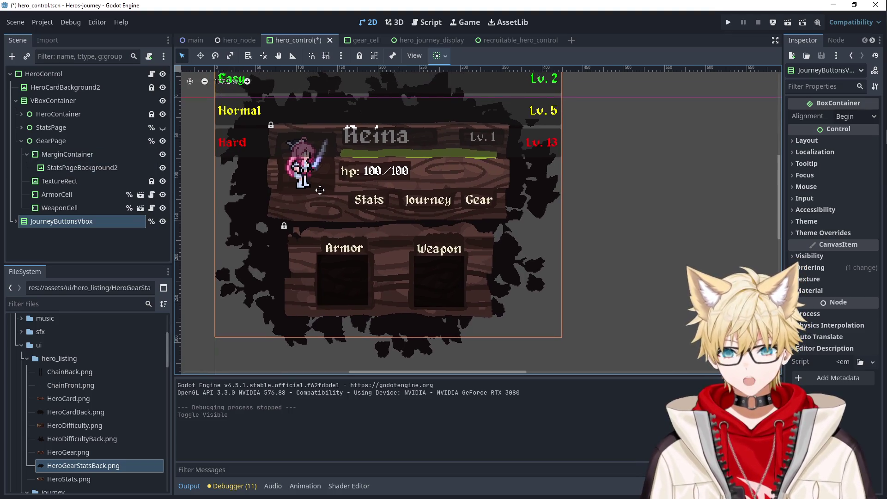
{"action": "scroll", "coordinate": [316, 199], "scroll_direction": "down", "scroll_amount": 2}
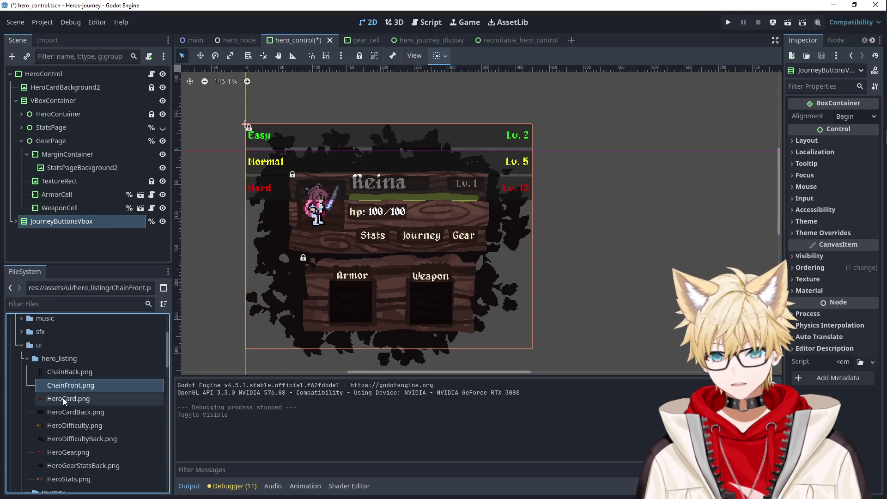
Browse the hero listing images and pick HeroDifficulty.png.
{"action": "left_click", "coordinate": [60, 470]}
{"action": "left_click", "coordinate": [61, 477]}
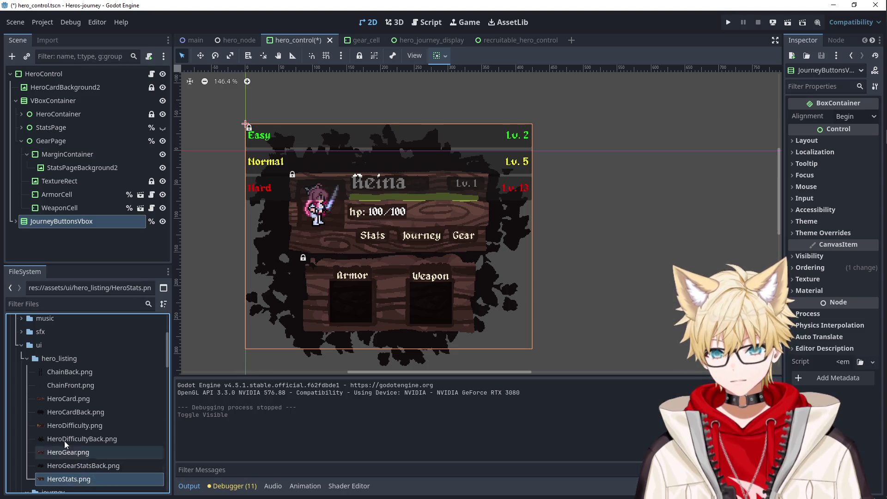
{"action": "scroll", "coordinate": [65, 425], "scroll_direction": "down", "scroll_amount": 4}
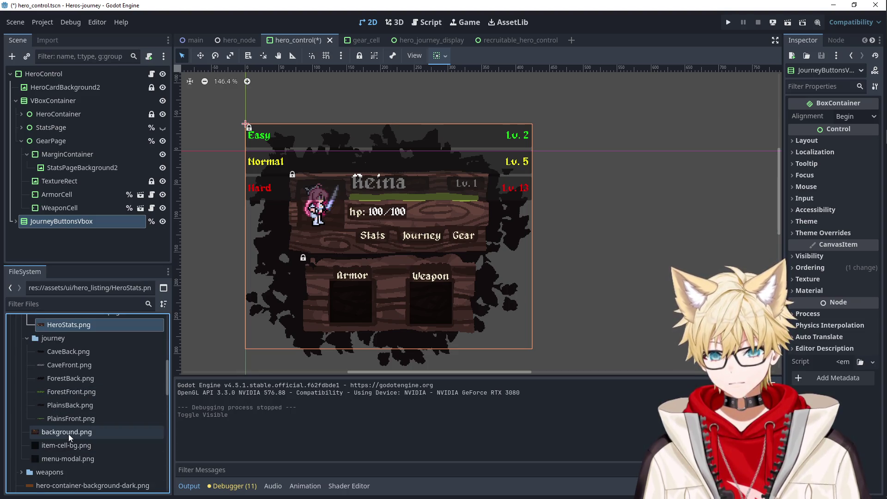
{"action": "scroll", "coordinate": [81, 447], "scroll_direction": "down", "scroll_amount": 2}
{"action": "scroll", "coordinate": [89, 445], "scroll_direction": "up", "scroll_amount": 5}
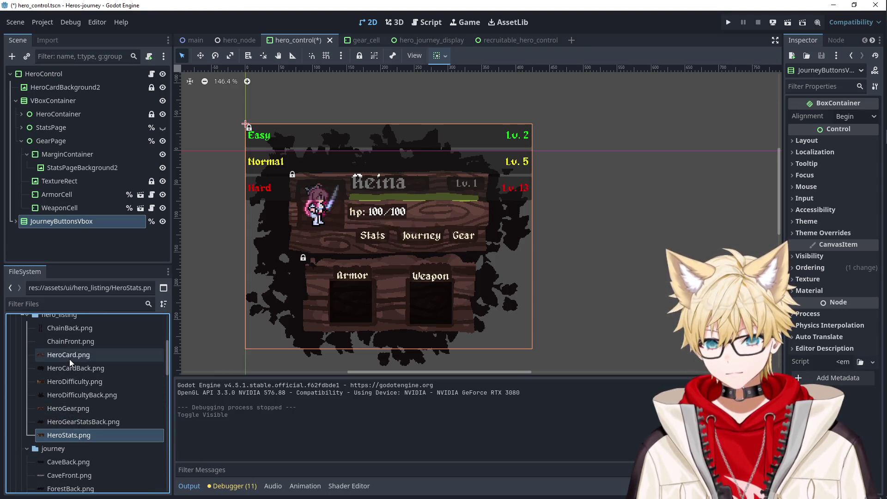
{"action": "left_click", "coordinate": [78, 384]}
{"action": "mouse_move", "coordinate": [78, 383]}
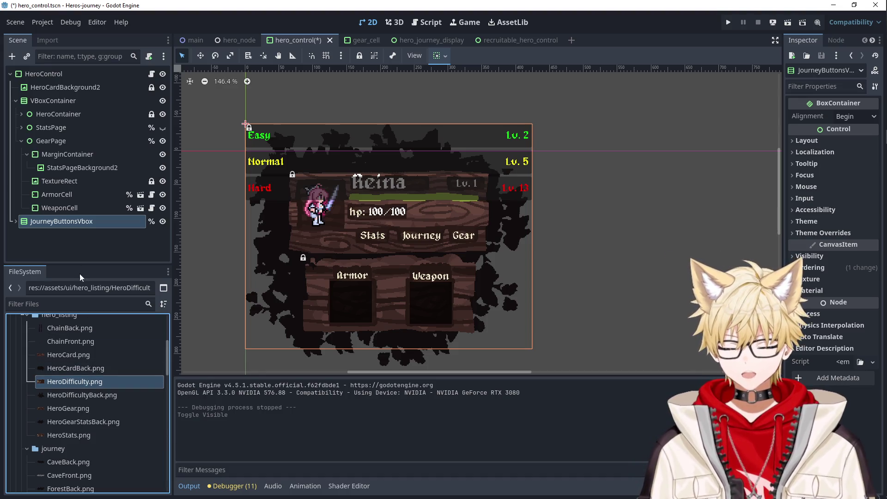
Expand JourneyButtonsVbox to list the Easy, Normal and Hard journey buttons, collapsing their children.
{"action": "left_click", "coordinate": [16, 221]}
{"action": "scroll", "coordinate": [95, 246], "scroll_direction": "down", "scroll_amount": 2}
{"action": "left_click", "coordinate": [22, 185]}
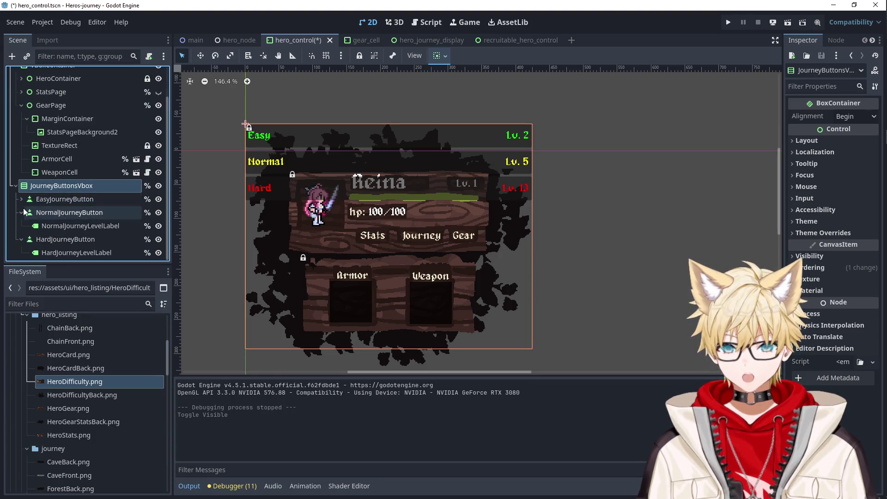
{"action": "left_click", "coordinate": [22, 212]}
{"action": "left_click", "coordinate": [25, 237]}
{"action": "left_click", "coordinate": [21, 240]}
{"action": "left_click", "coordinate": [54, 215]}
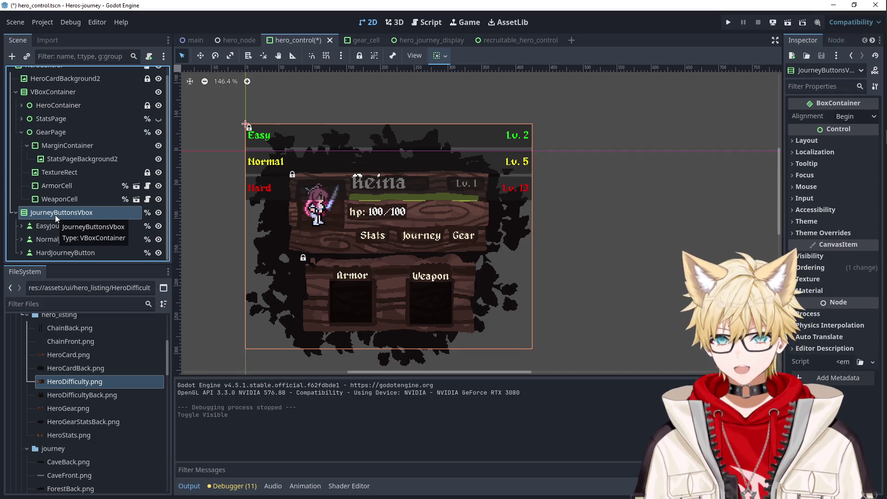
Add a TextureRect child node to JourneyButtonsVbox.
{"action": "right_click", "coordinate": [55, 215]}
{"action": "left_click", "coordinate": [95, 193]}
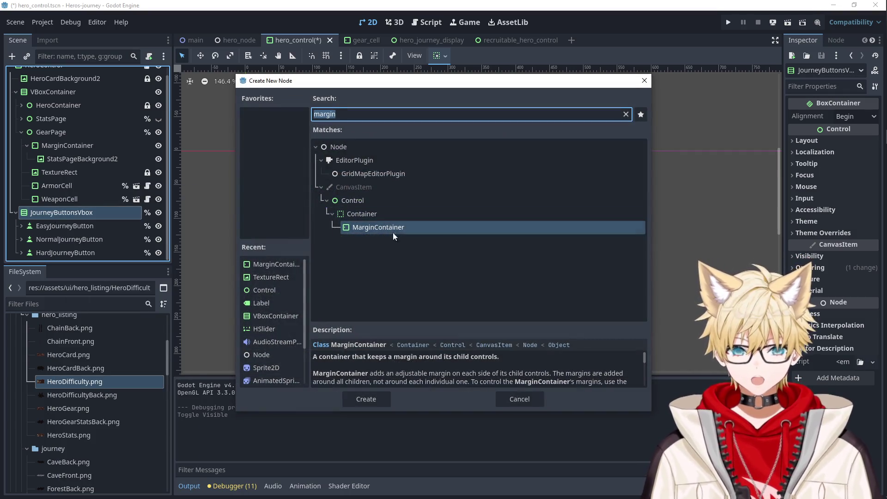
{"action": "left_click", "coordinate": [534, 398]}
{"action": "right_click", "coordinate": [79, 213]}
{"action": "left_click", "coordinate": [209, 192]}
{"action": "type", "text": "text"}
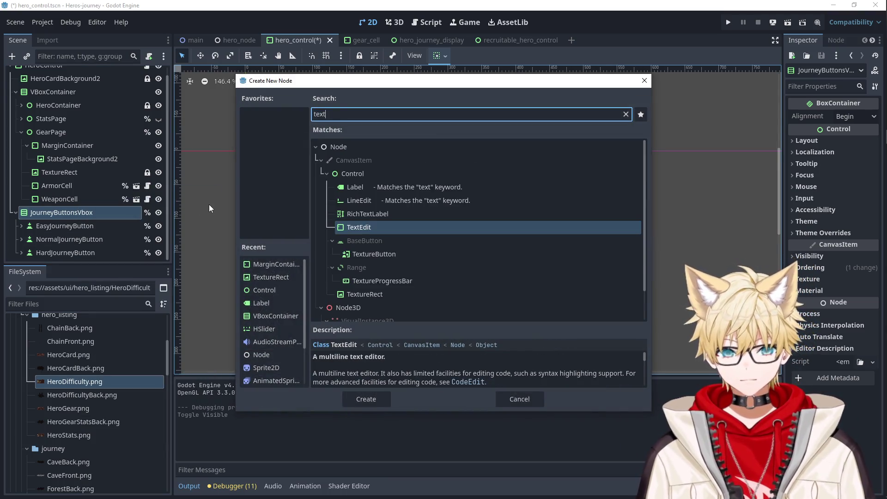
{"action": "key", "text": "Down"}
{"action": "key", "text": "Down"}
{"action": "key", "text": "Down"}
{"action": "key", "text": "Return"}
Move the TextureRect to the top, assign HeroDifficulty.png, and set Stretch Mode to Keep.
{"action": "left_click_drag", "start_coordinate": [70, 252], "coordinate": [56, 210]}
{"action": "mouse_move", "coordinate": [69, 376]}
{"action": "left_mouse_down"}
{"action": "mouse_move", "coordinate": [75, 317]}
{"action": "mouse_move", "coordinate": [54, 212]}
{"action": "left_mouse_up"}
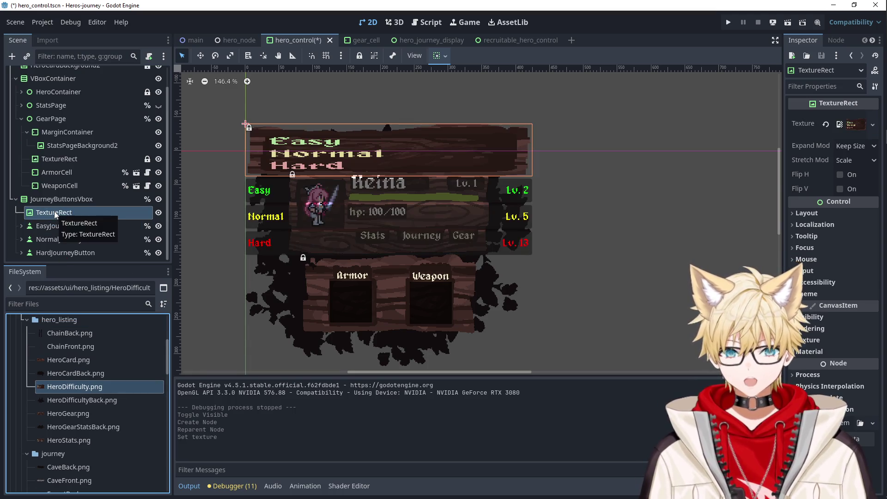
{"action": "left_click", "coordinate": [850, 146]}
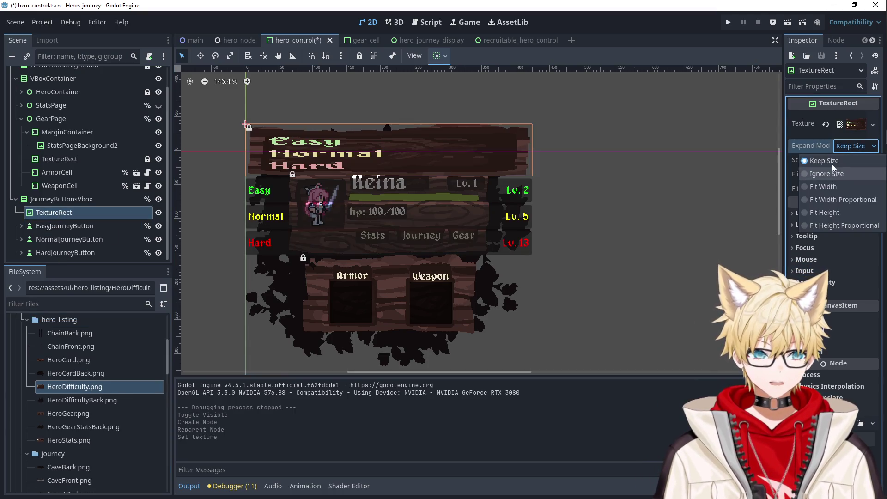
{"action": "left_click", "coordinate": [832, 162]}
{"action": "left_click", "coordinate": [843, 162]}
{"action": "left_click", "coordinate": [830, 200]}
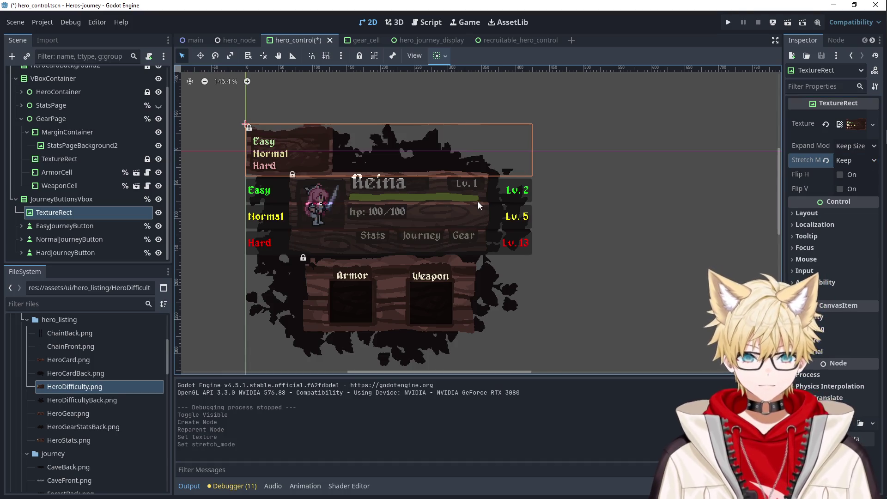
Filter the container's properties for 'min' to view its minimum size settings.
{"action": "left_click", "coordinate": [69, 199]}
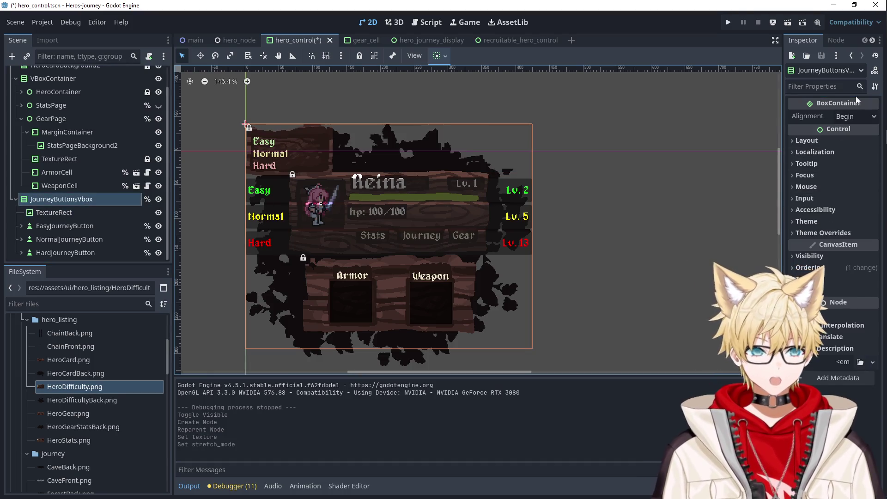
{"action": "left_click", "coordinate": [817, 87]}
{"action": "type", "text": "mini"}
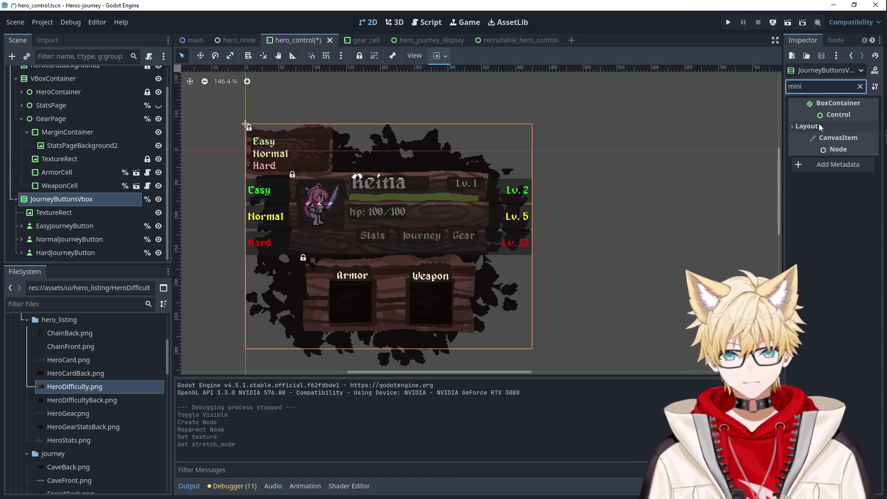
{"action": "left_click", "coordinate": [807, 126]}
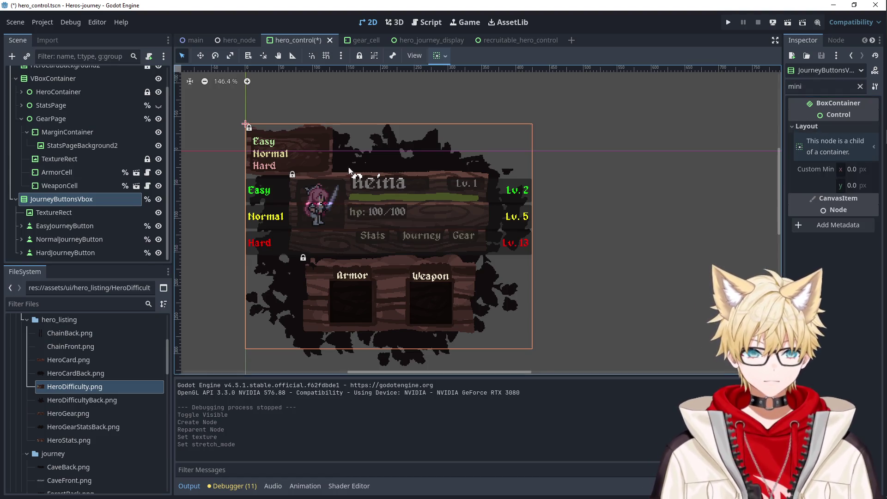
{"action": "scroll", "coordinate": [46, 184], "scroll_direction": "up", "scroll_amount": 2}
{"action": "left_click", "coordinate": [16, 101]}
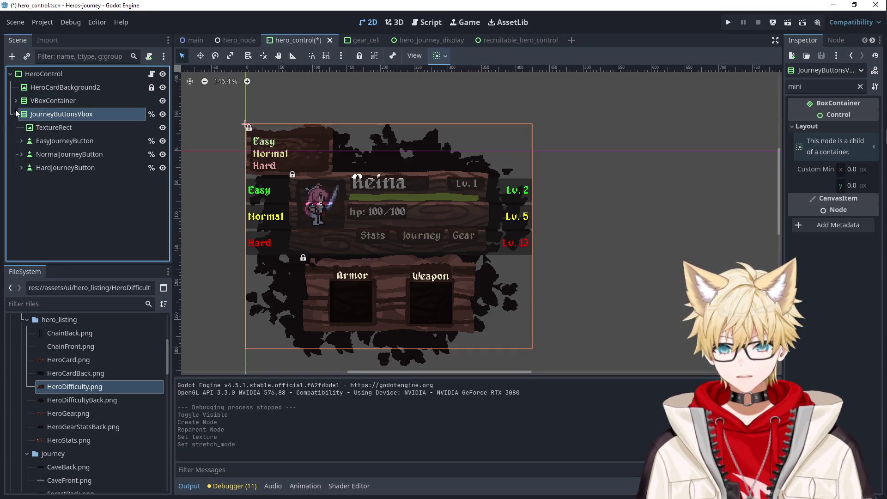
Review the TextureRect and journey buttons, then filter the container for Transform properties.
{"action": "left_click", "coordinate": [51, 127]}
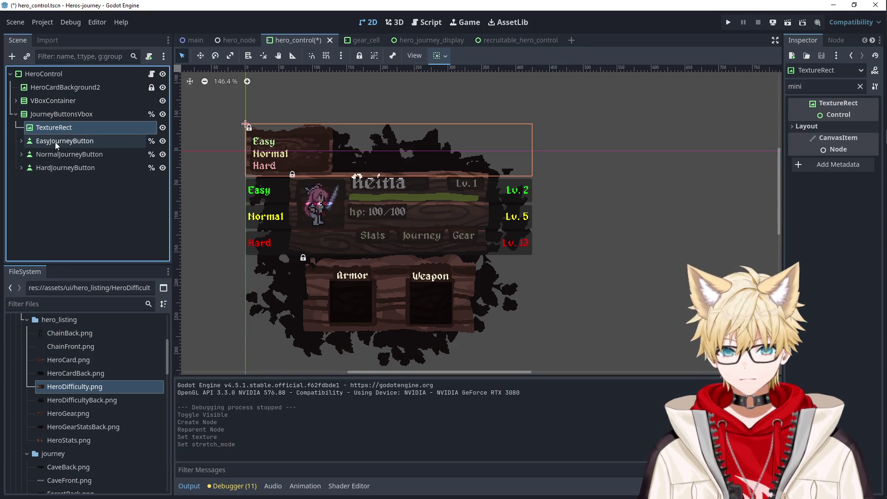
{"action": "left_click", "coordinate": [55, 141]}
{"action": "left_click", "coordinate": [55, 154]}
{"action": "left_click", "coordinate": [56, 164]}
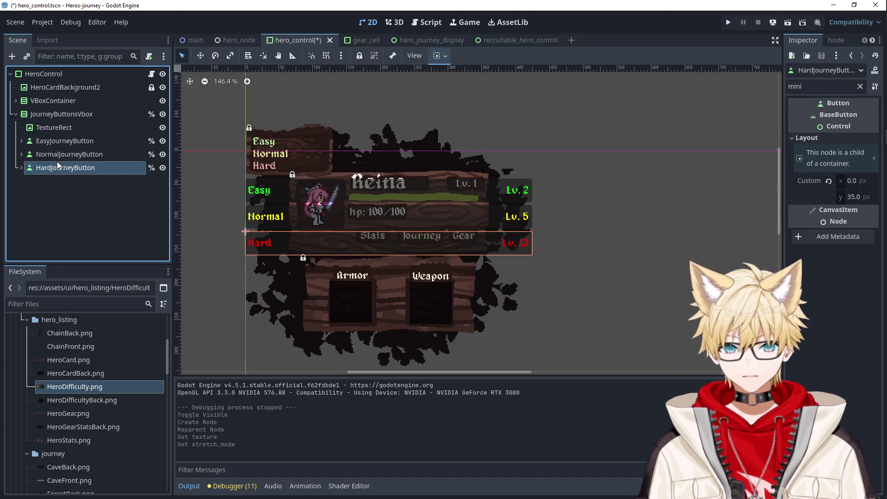
{"action": "left_click", "coordinate": [58, 138]}
{"action": "left_click", "coordinate": [59, 127]}
{"action": "left_click", "coordinate": [59, 115]}
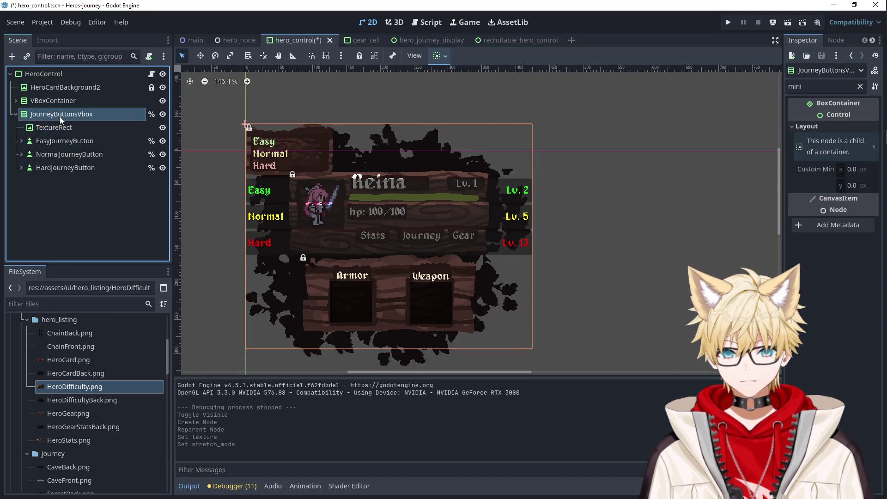
{"action": "left_click", "coordinate": [860, 86]}
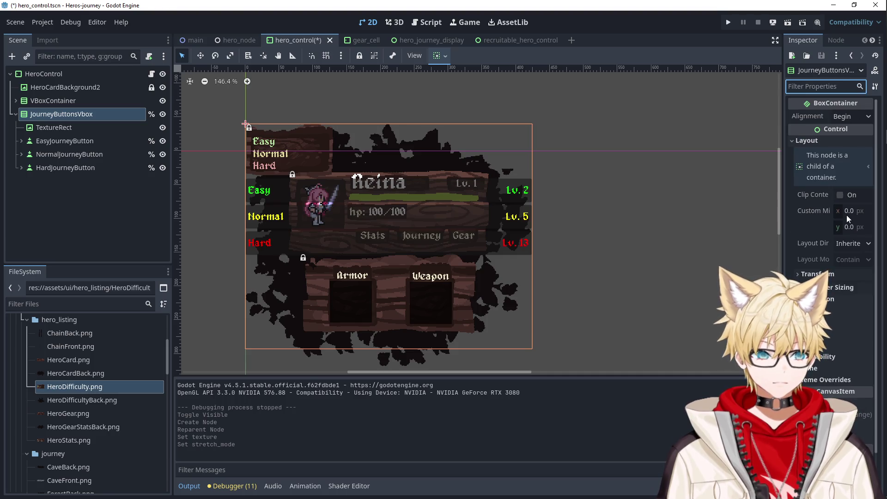
{"action": "type", "text": "tras"}
{"action": "left_click", "coordinate": [832, 138]}
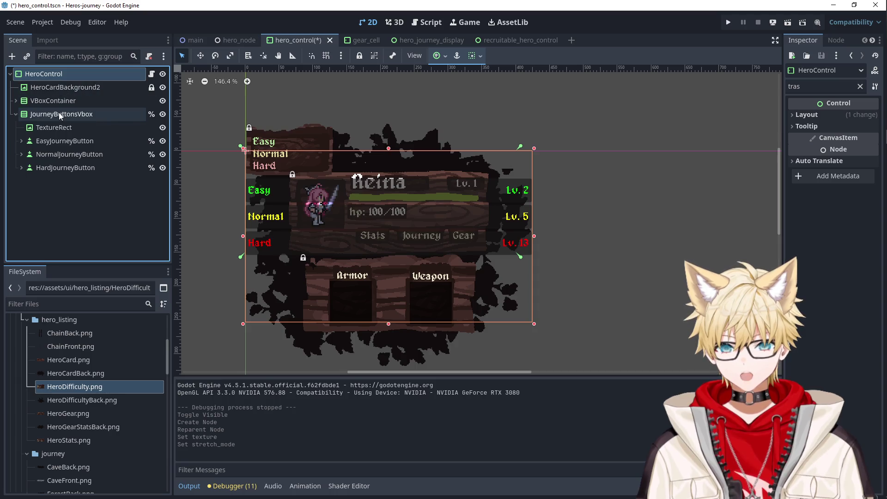
Change JourneyButtonsVbox's type to a plain Control node.
{"action": "left_click", "coordinate": [59, 112]}
{"action": "right_click", "coordinate": [60, 113]}
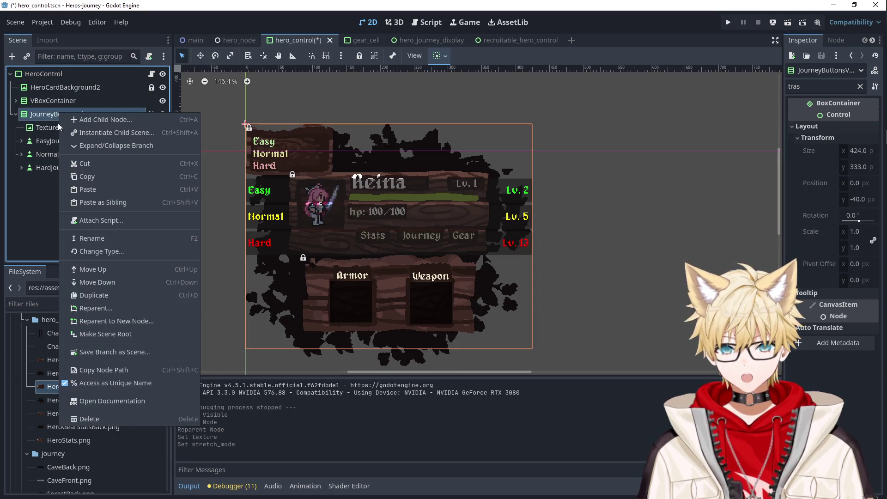
{"action": "left_click", "coordinate": [99, 251]}
{"action": "left_click", "coordinate": [352, 173]}
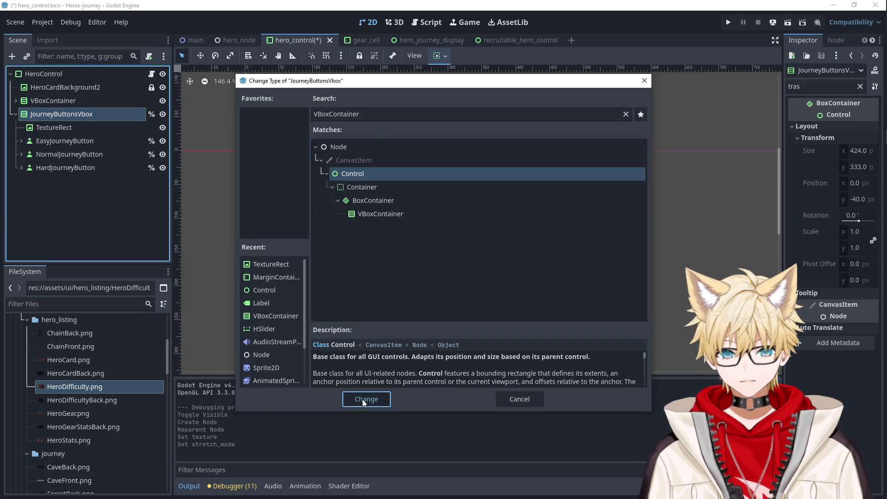
{"action": "left_click", "coordinate": [365, 398]}
Review the card's child nodes and reset the container's Z Index to 0.
{"action": "left_click", "coordinate": [57, 127]}
{"action": "left_click", "coordinate": [55, 115]}
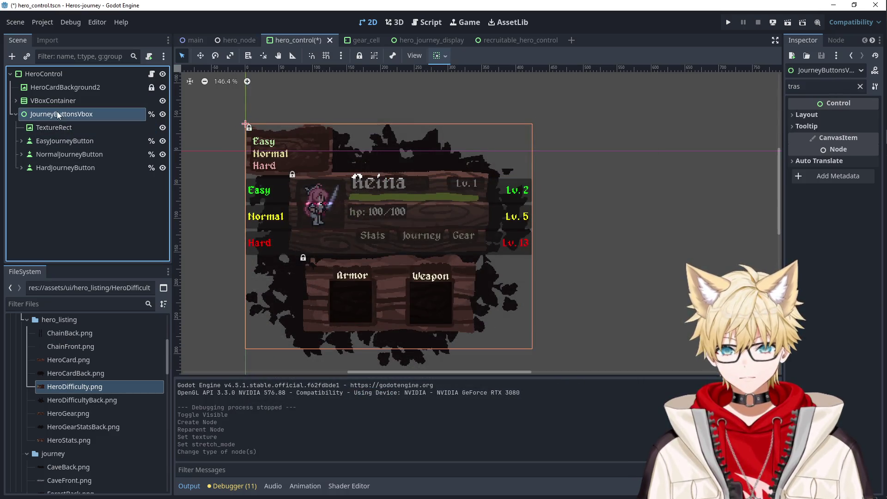
{"action": "left_click", "coordinate": [51, 86]}
{"action": "left_click", "coordinate": [52, 115]}
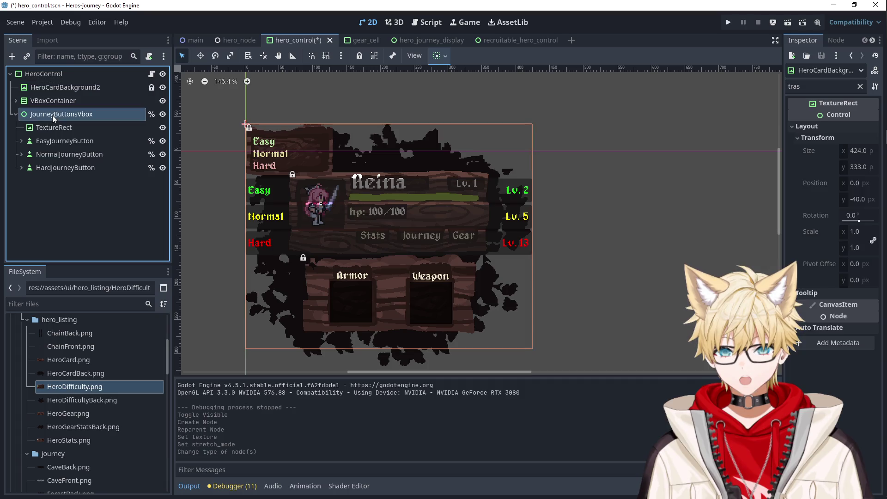
{"action": "left_click", "coordinate": [56, 127]}
{"action": "left_click", "coordinate": [57, 141]}
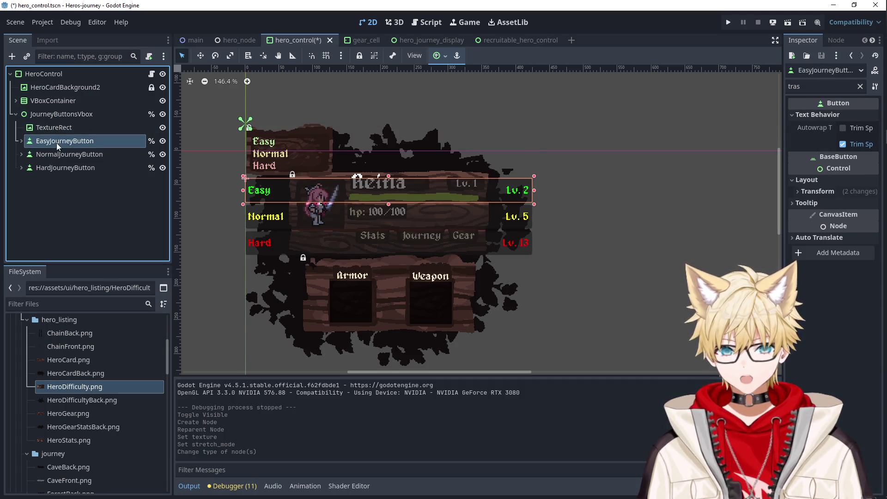
{"action": "left_click", "coordinate": [56, 154]}
{"action": "left_click", "coordinate": [54, 167]}
{"action": "left_click", "coordinate": [53, 119]}
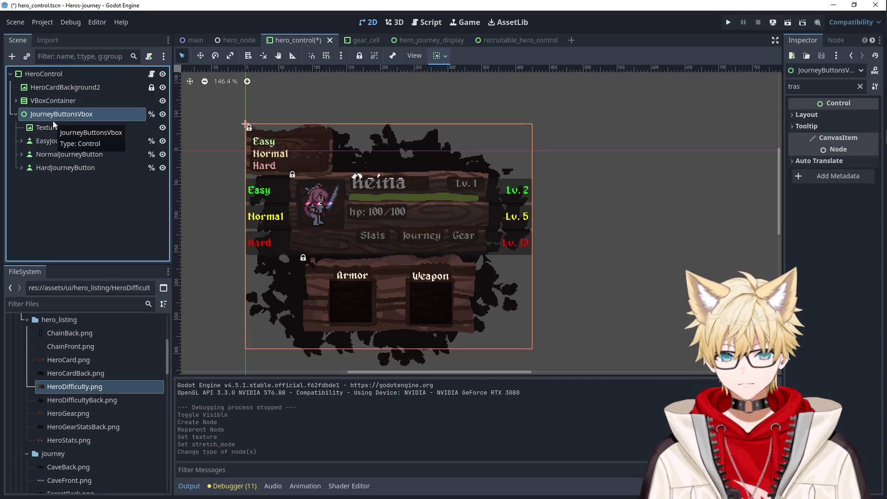
{"action": "left_click", "coordinate": [861, 87]}
{"action": "left_click", "coordinate": [813, 230]}
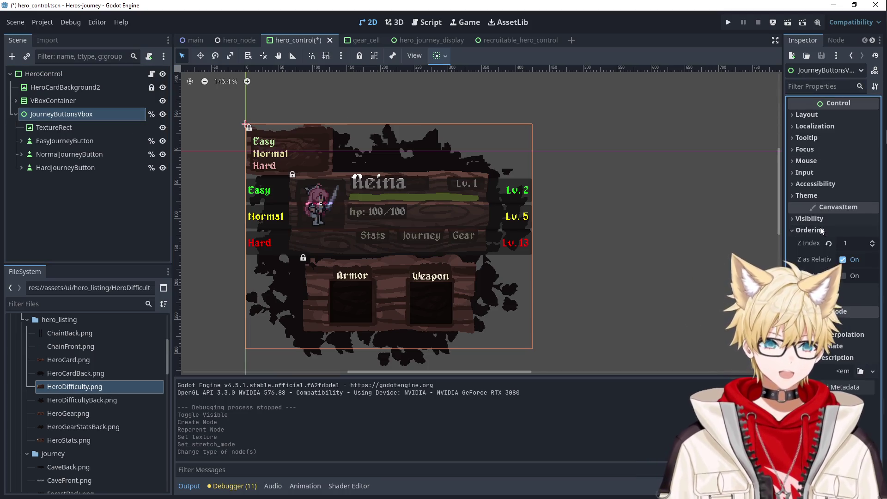
{"action": "left_click", "coordinate": [829, 244]}
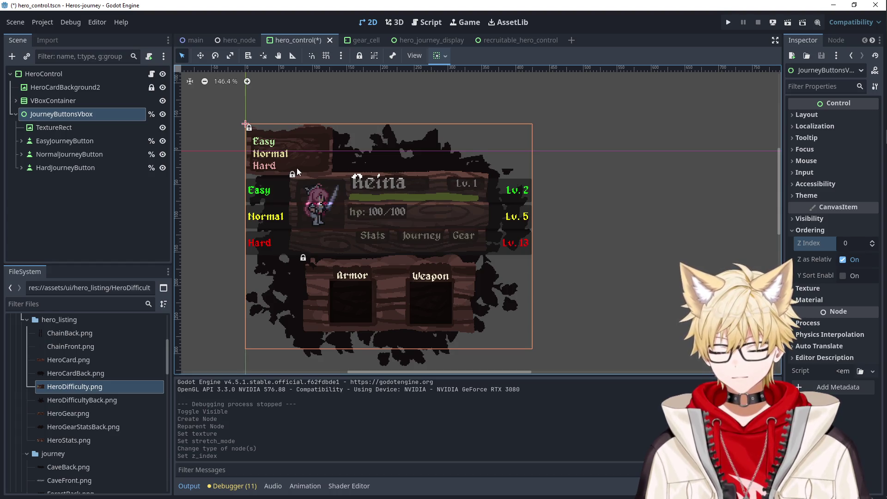
Resize the difficulty texture to 131×77 and the Easy button to 119×35.
{"action": "left_click", "coordinate": [76, 125]}
{"action": "left_click_drag", "start_coordinate": [531, 148], "coordinate": [336, 149]}
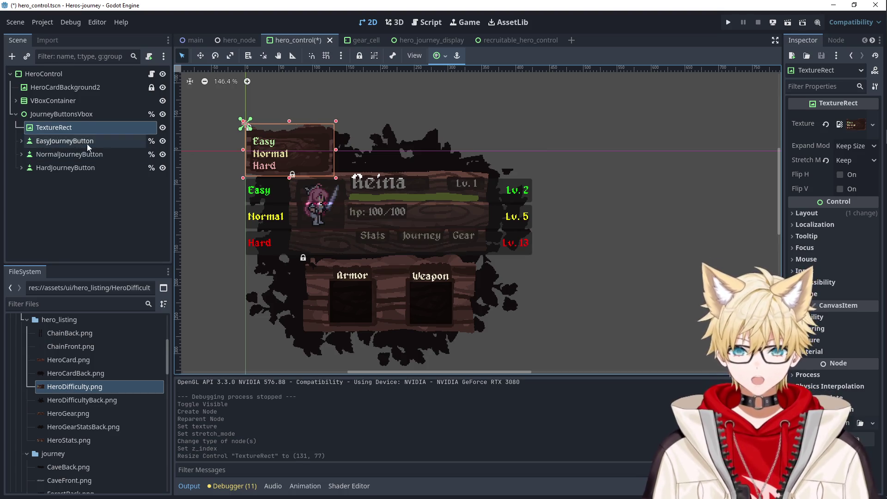
{"action": "left_click", "coordinate": [69, 141]}
{"action": "left_click_drag", "start_coordinate": [535, 189], "coordinate": [328, 190]}
Check the VBoxContainer, HeroCardBackground2 and JourneyButtonsVbox nodes, ending on HeroControl.
{"action": "left_click", "coordinate": [56, 128]}
{"action": "left_click", "coordinate": [68, 113]}
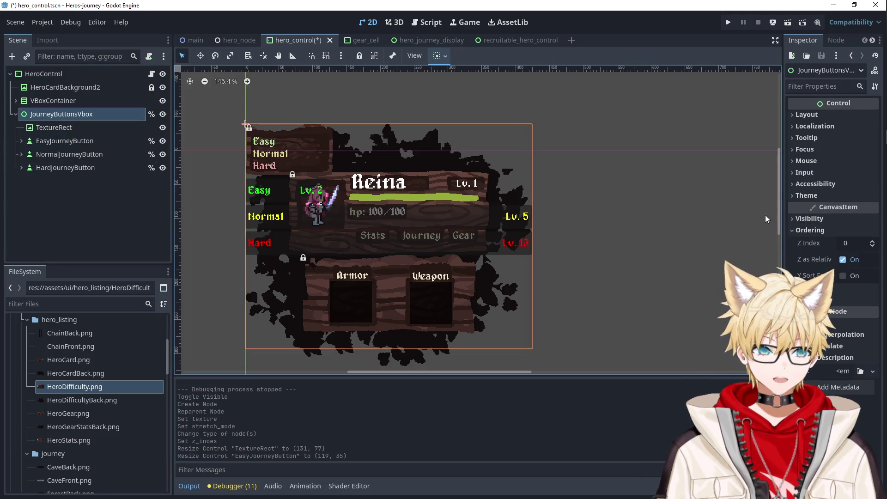
{"action": "left_click", "coordinate": [87, 88]}
{"action": "left_click", "coordinate": [87, 101]}
{"action": "left_click", "coordinate": [86, 108]}
{"action": "left_click", "coordinate": [87, 88]}
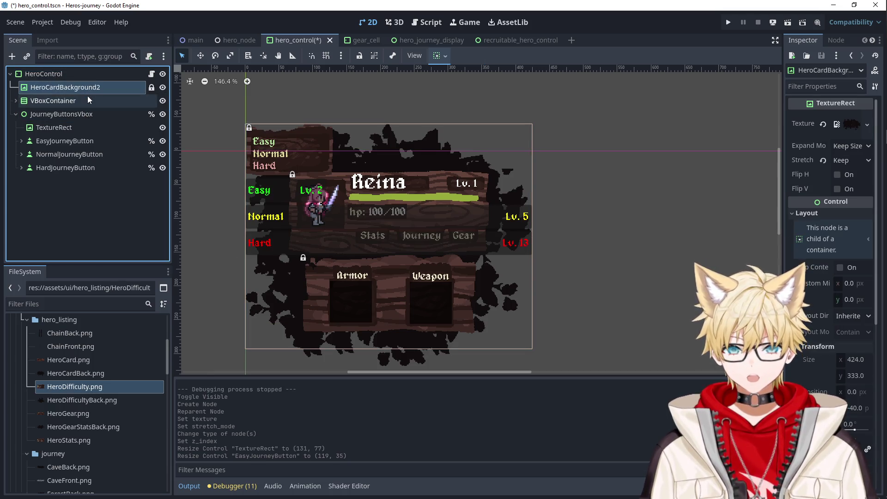
{"action": "left_click", "coordinate": [88, 97]}
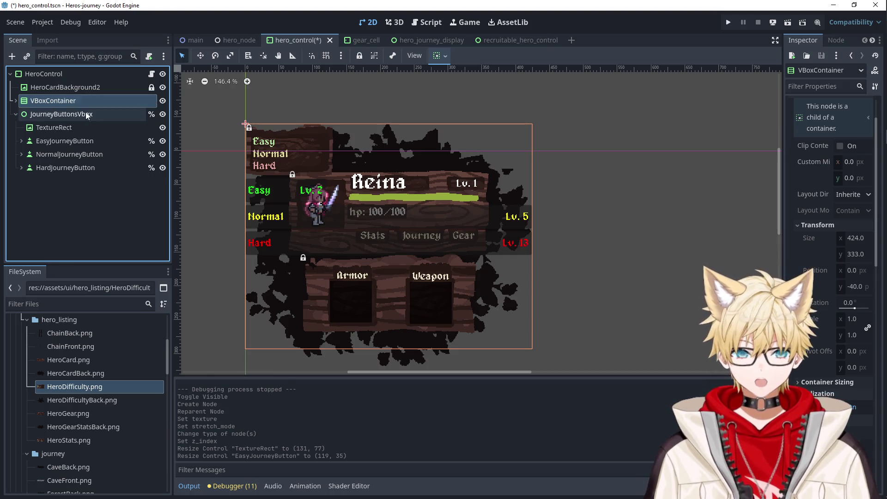
{"action": "left_click", "coordinate": [86, 115]}
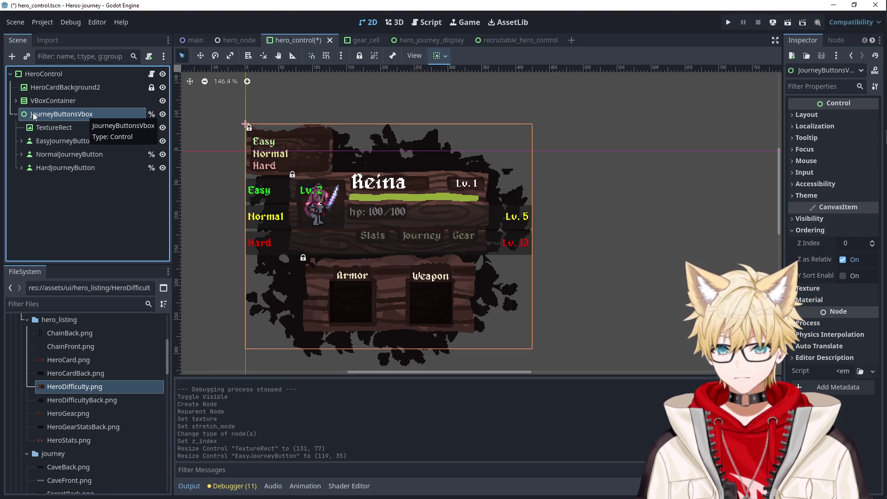
{"action": "left_click", "coordinate": [63, 76]}
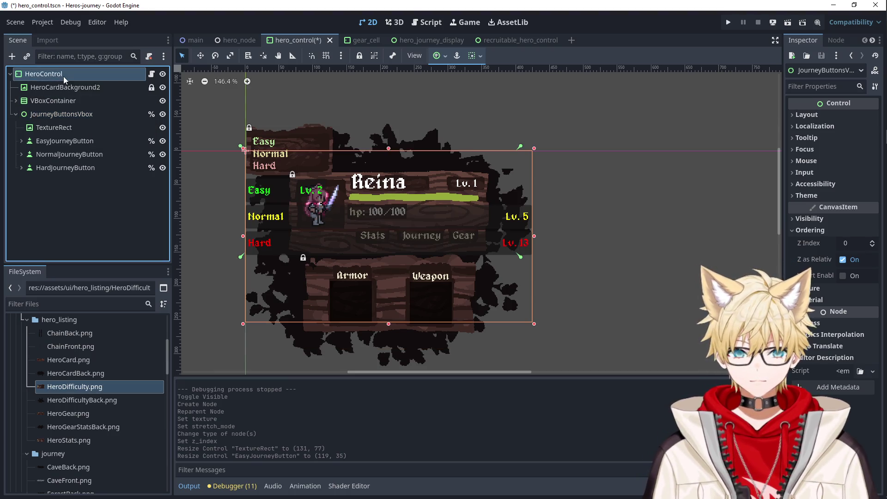
Add a Control child under HeroControl and move JourneyButtonsVbox into it.
{"action": "right_click", "coordinate": [63, 76]}
{"action": "left_click", "coordinate": [81, 87]}
{"action": "key", "text": "Up"}
{"action": "key", "text": "Up"}
{"action": "key", "text": "Up"}
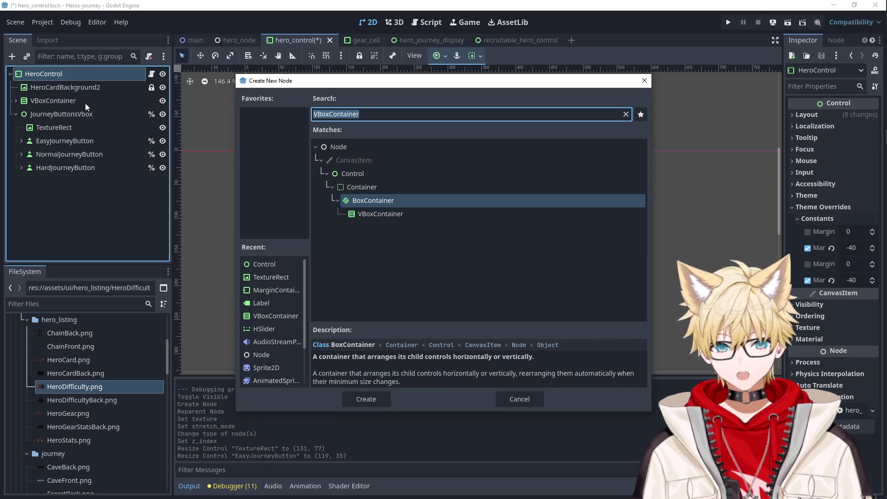
{"action": "key", "text": "Return"}
{"action": "mouse_move", "coordinate": [84, 183]}
{"action": "left_mouse_down"}
{"action": "mouse_move", "coordinate": [52, 127]}
{"action": "mouse_move", "coordinate": [54, 115]}
{"action": "left_mouse_up"}
Shrink JourneyButtonsVbox to about 130×75 and select the difficulty texture.
{"action": "left_click_drag", "start_coordinate": [534, 351], "coordinate": [400, 257]}
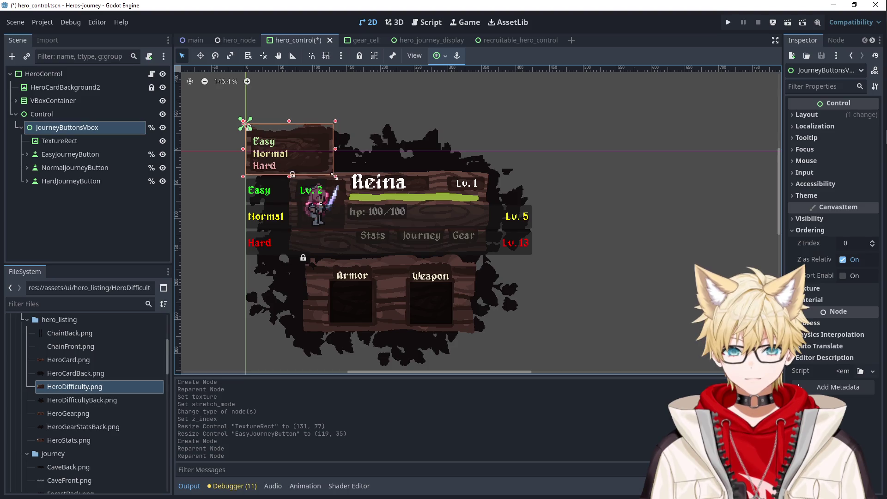
{"action": "scroll", "coordinate": [314, 154], "scroll_direction": "up", "scroll_amount": 5}
{"action": "scroll", "coordinate": [299, 118], "scroll_direction": "down", "scroll_amount": 2}
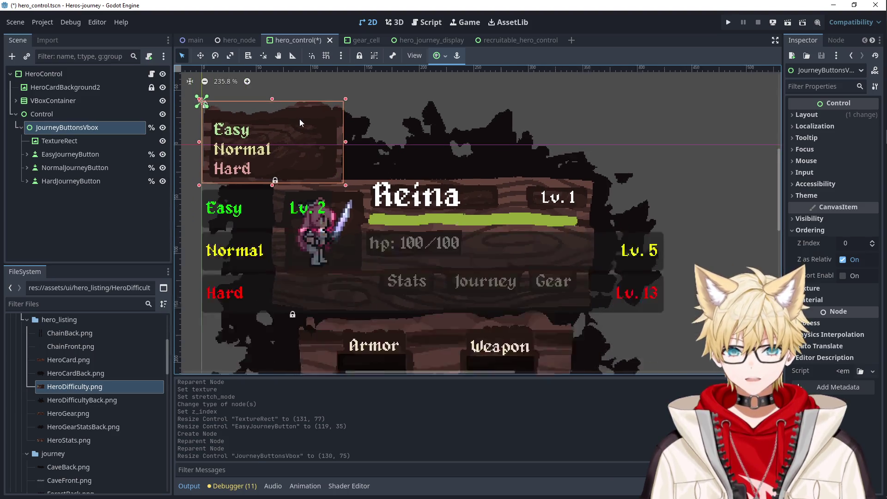
{"action": "mouse_move", "coordinate": [331, 150]}
{"action": "left_mouse_down"}
{"action": "mouse_move", "coordinate": [560, 238]}
{"action": "mouse_move", "coordinate": [649, 304]}
{"action": "mouse_move", "coordinate": [709, 306]}
{"action": "left_mouse_up"}
{"action": "left_click", "coordinate": [59, 141]}
Delete the Easy level label, then undo to restore it.
{"action": "scroll", "coordinate": [706, 252], "scroll_direction": "up", "scroll_amount": 3}
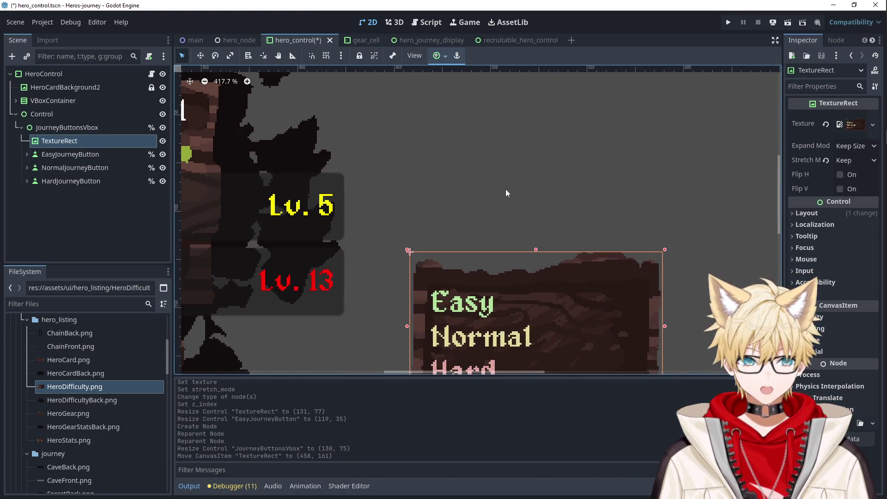
{"action": "scroll", "coordinate": [462, 123], "scroll_direction": "down", "scroll_amount": 1}
{"action": "scroll", "coordinate": [470, 200], "scroll_direction": "down", "scroll_amount": 2}
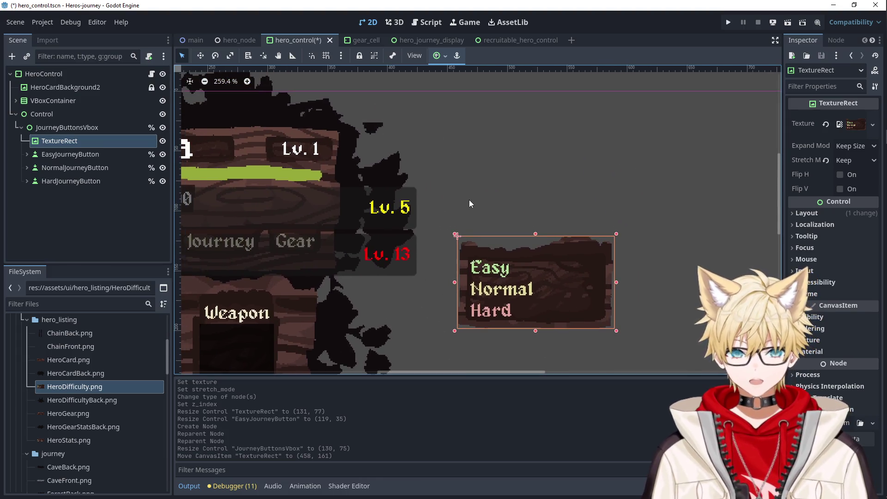
{"action": "left_click", "coordinate": [85, 154]}
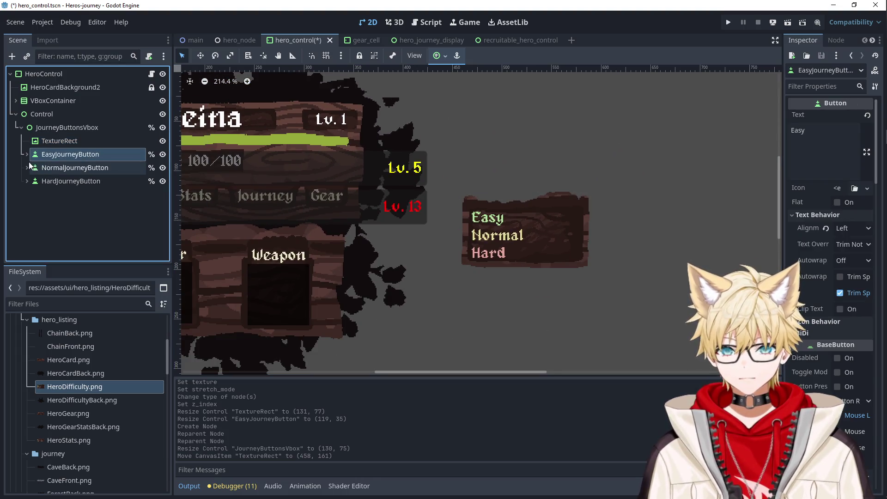
{"action": "left_click", "coordinate": [27, 154]}
{"action": "left_click", "coordinate": [68, 167]}
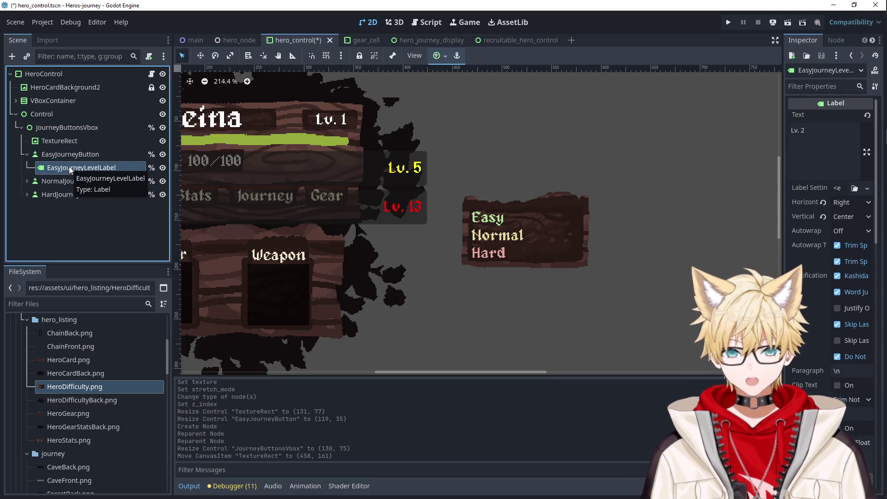
{"action": "key", "text": "Delete"}
{"action": "left_click", "coordinate": [415, 258]}
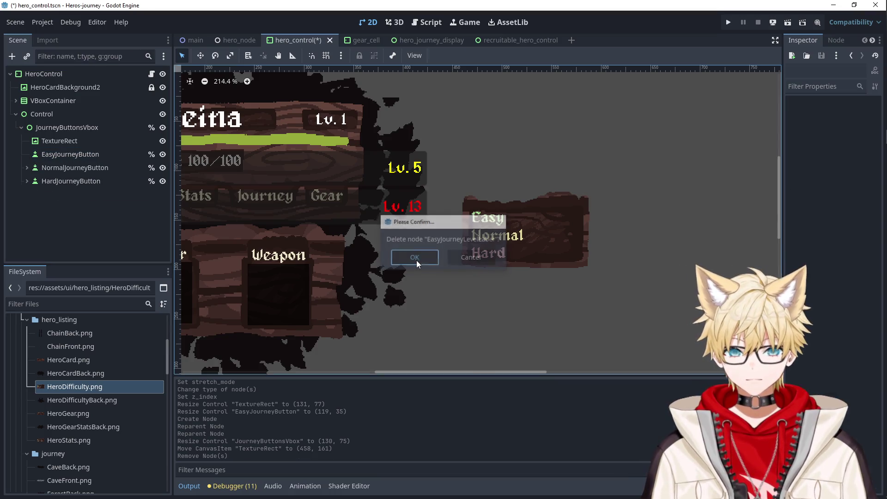
{"action": "left_click", "coordinate": [24, 167]}
{"action": "left_click", "coordinate": [72, 166]}
{"action": "left_click", "coordinate": [71, 154]}
{"action": "key", "text": "ctrl+z"}
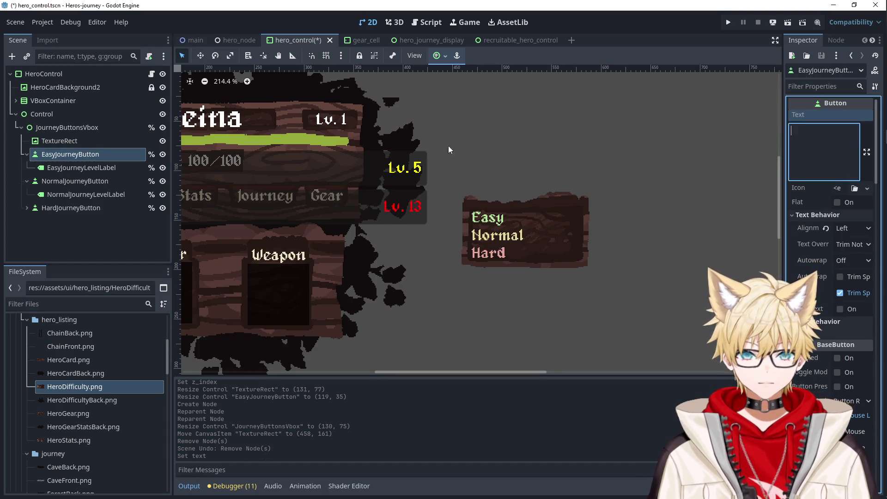
Clear the Text property of the Normal and Hard journey buttons.
{"action": "left_click", "coordinate": [79, 181]}
{"action": "double_click", "coordinate": [802, 130]}
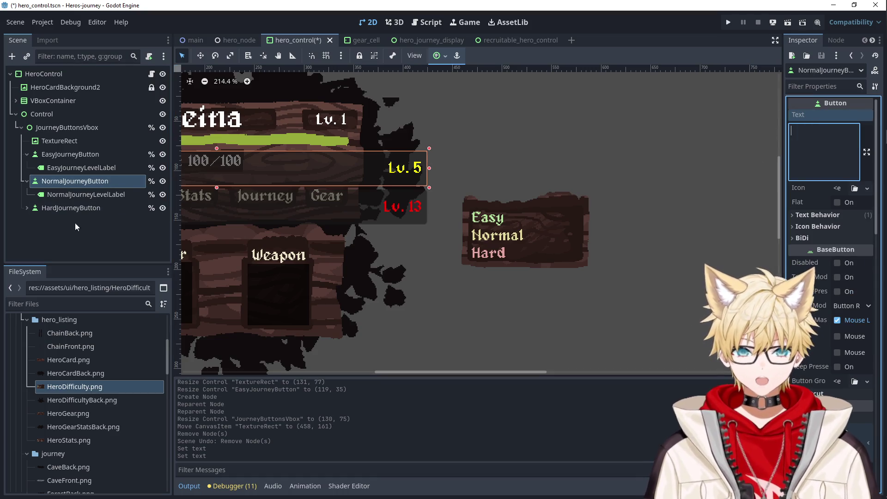
{"action": "left_click", "coordinate": [75, 222]}
{"action": "left_click", "coordinate": [65, 209]}
{"action": "left_click", "coordinate": [813, 138]}
{"action": "type", "text": "Har"}
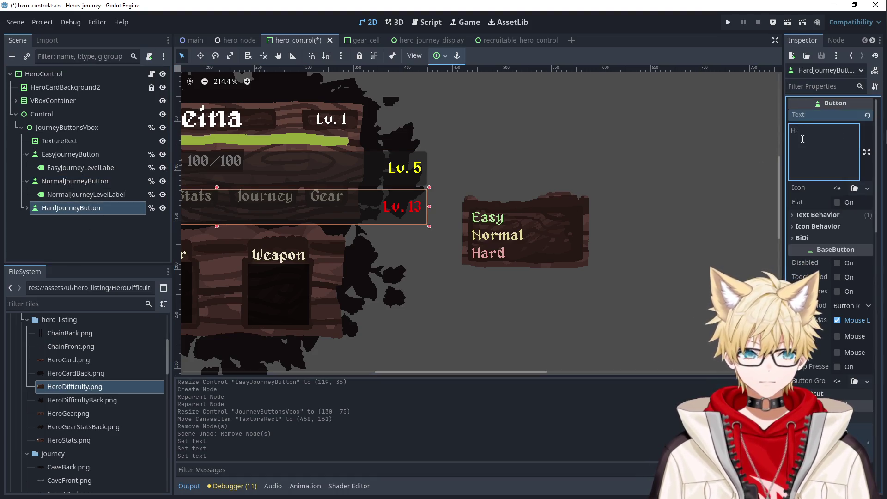
{"action": "scroll", "coordinate": [607, 292], "scroll_direction": "up", "scroll_amount": 3}
{"action": "left_click", "coordinate": [253, 157]}
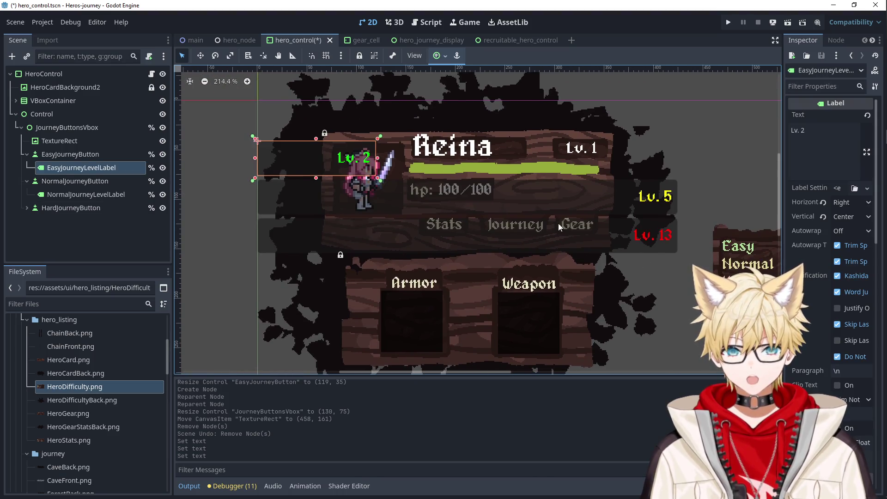
Try moving the Lv. 2 label onto the difficulty panel, then undo it.
{"action": "left_click_drag", "start_coordinate": [253, 157], "coordinate": [519, 195]}
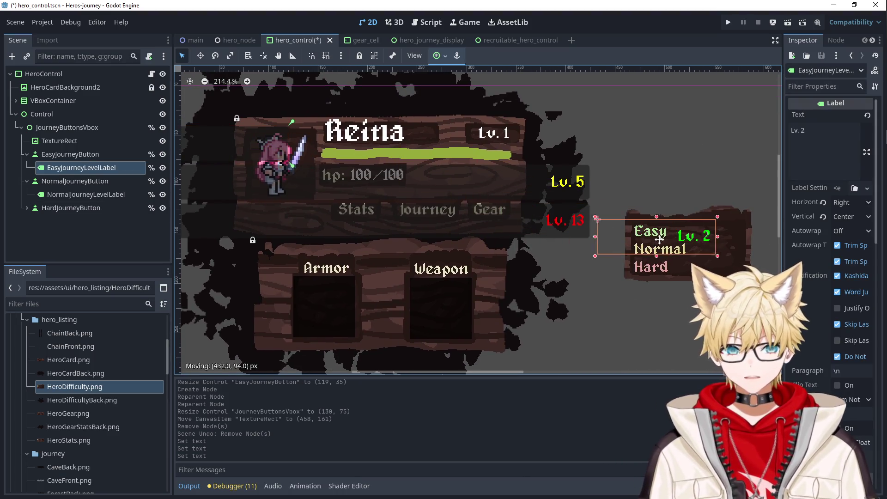
{"action": "left_click_drag", "start_coordinate": [89, 152], "coordinate": [89, 151]}
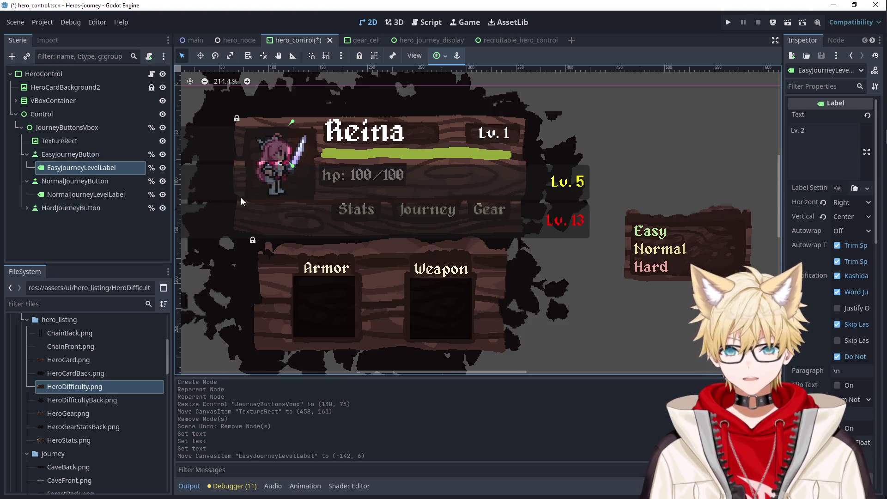
{"action": "key", "text": "ctrl+z"}
{"action": "scroll", "coordinate": [350, 99], "scroll_direction": "left", "scroll_amount": 5}
Lock the Easy, Normal and Hard level labels.
{"action": "left_click", "coordinate": [359, 56]}
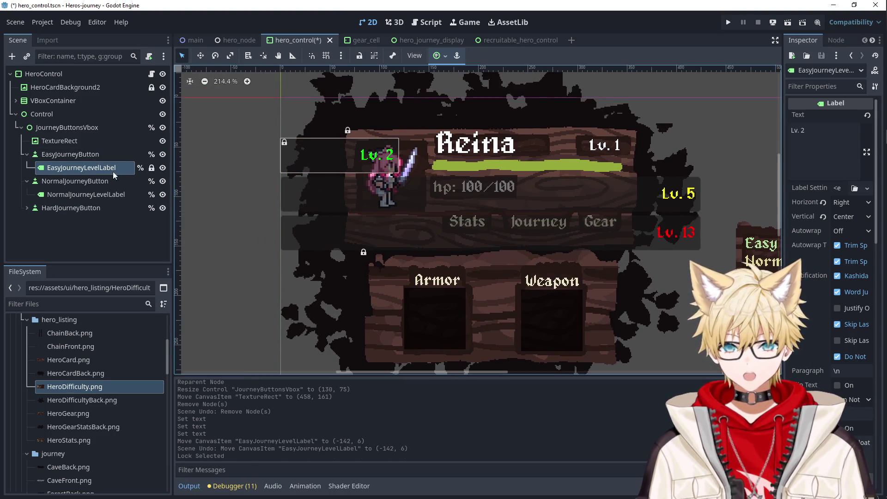
{"action": "left_click", "coordinate": [86, 195]}
{"action": "left_click", "coordinate": [359, 56]}
{"action": "left_click", "coordinate": [25, 208]}
{"action": "left_click", "coordinate": [112, 223]}
{"action": "left_click", "coordinate": [359, 56]}
Drag the Easy button onto the panel's Easy row at (460, 170).
{"action": "left_click", "coordinate": [347, 166]}
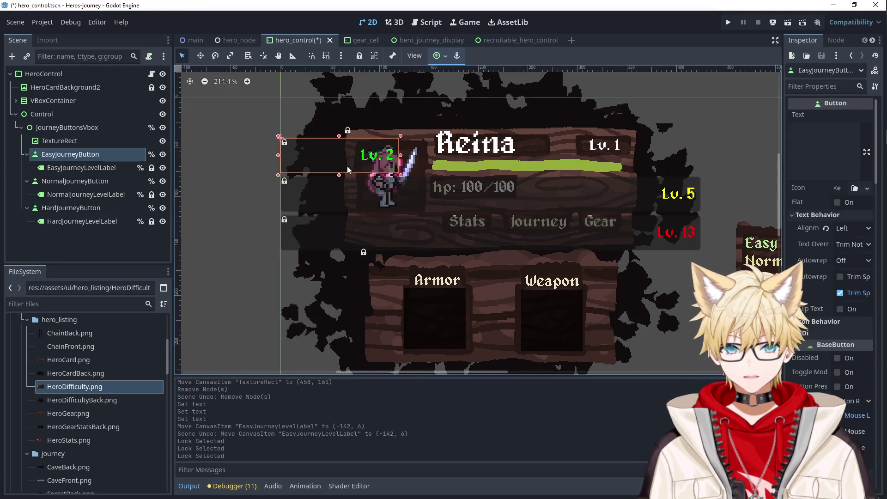
{"action": "scroll", "coordinate": [347, 165], "scroll_direction": "right", "scroll_amount": 2}
{"action": "left_click_drag", "start_coordinate": [278, 147], "coordinate": [585, 209]}
{"action": "scroll", "coordinate": [462, 231], "scroll_direction": "right", "scroll_amount": 5}
{"action": "mouse_move", "coordinate": [342, 187]}
{"action": "left_mouse_down"}
{"action": "mouse_move", "coordinate": [485, 204]}
{"action": "mouse_move", "coordinate": [383, 295]}
{"action": "left_mouse_up"}
{"action": "left_click_drag", "start_coordinate": [340, 170], "coordinate": [490, 199]}
{"action": "scroll", "coordinate": [491, 198], "scroll_direction": "up", "scroll_amount": 8}
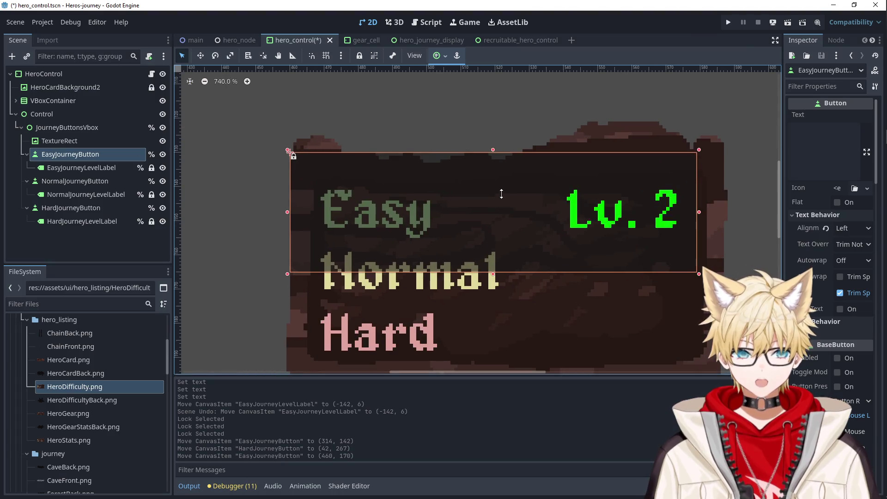
Reset minimum height to 0, resize the Easy button to 119×14, and move the Normal button onto the panel.
{"action": "left_click", "coordinate": [815, 144]}
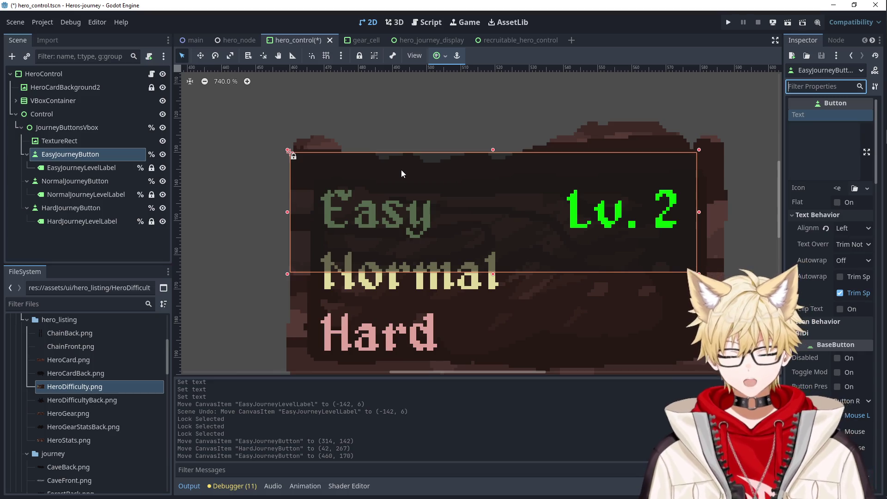
{"action": "type", "text": "mini"}
{"action": "left_click", "coordinate": [828, 181]}
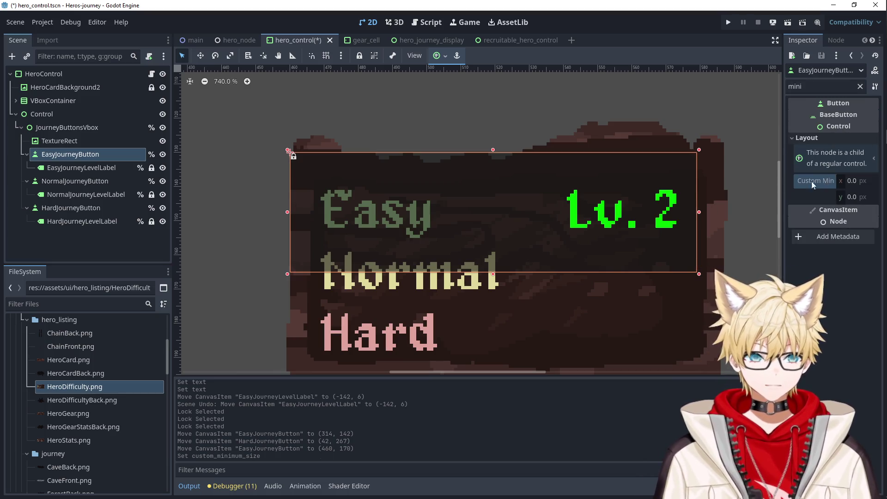
{"action": "left_click_drag", "start_coordinate": [493, 150], "coordinate": [497, 213]}
{"action": "mouse_move", "coordinate": [494, 274]}
{"action": "left_mouse_down"}
{"action": "mouse_move", "coordinate": [507, 184]}
{"action": "mouse_move", "coordinate": [502, 218]}
{"action": "left_mouse_up"}
{"action": "left_click_drag", "start_coordinate": [501, 188], "coordinate": [500, 181]}
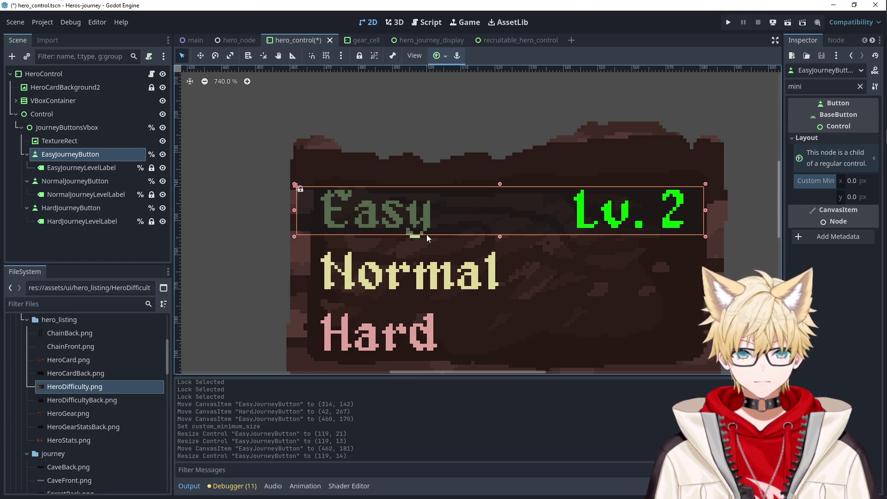
{"action": "scroll", "coordinate": [234, 231], "scroll_direction": "down", "scroll_amount": 5}
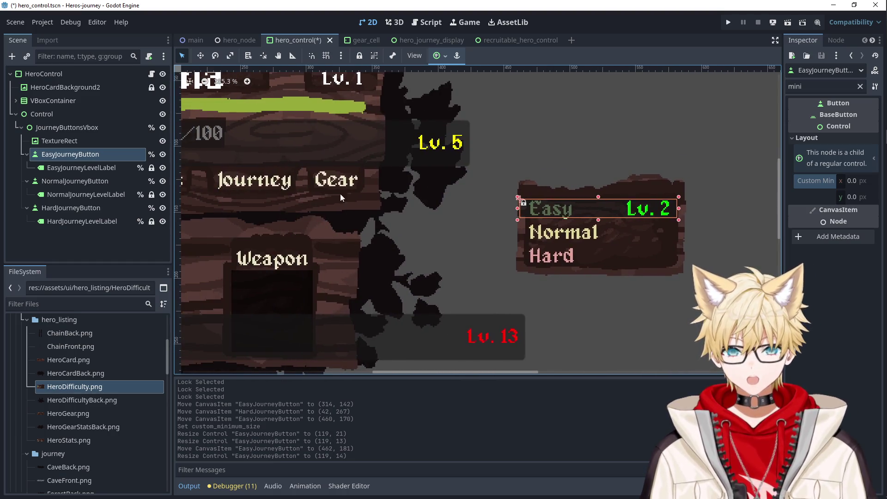
{"action": "mouse_move", "coordinate": [327, 159]}
{"action": "left_mouse_down"}
{"action": "mouse_move", "coordinate": [410, 167]}
{"action": "mouse_move", "coordinate": [607, 237]}
{"action": "left_mouse_up"}
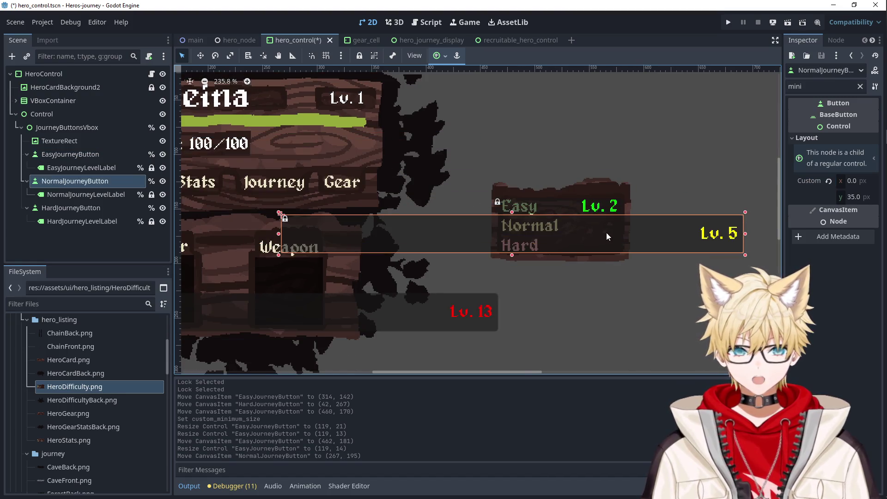
Reset the Normal button's minimum height to 0 and move its box onto the Normal row.
{"action": "left_click", "coordinate": [828, 181]}
{"action": "scroll", "coordinate": [573, 213], "scroll_direction": "up", "scroll_amount": 1}
{"action": "left_click_drag", "start_coordinate": [505, 213], "coordinate": [505, 236]}
{"action": "left_click_drag", "start_coordinate": [253, 248], "coordinate": [524, 249]}
{"action": "scroll", "coordinate": [642, 270], "scroll_direction": "up", "scroll_amount": 10}
{"action": "left_click_drag", "start_coordinate": [553, 222], "coordinate": [411, 166]}
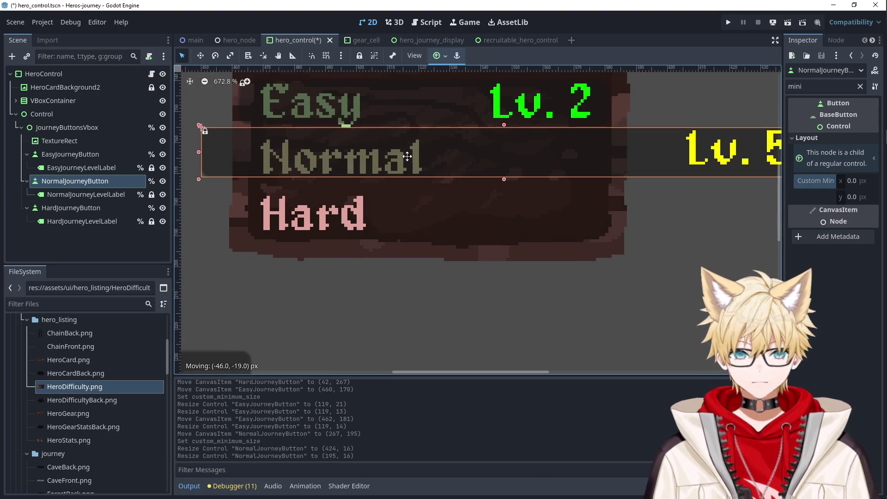
Trim the Normal button from both sides so it fits the Normal row.
{"action": "scroll", "coordinate": [534, 217], "scroll_direction": "up", "scroll_amount": 4}
{"action": "scroll", "coordinate": [642, 234], "scroll_direction": "down", "scroll_amount": 8}
{"action": "left_click_drag", "start_coordinate": [746, 191], "coordinate": [622, 187]}
{"action": "scroll", "coordinate": [622, 187], "scroll_direction": "up", "scroll_amount": 13}
{"action": "scroll", "coordinate": [613, 204], "scroll_direction": "down", "scroll_amount": 9}
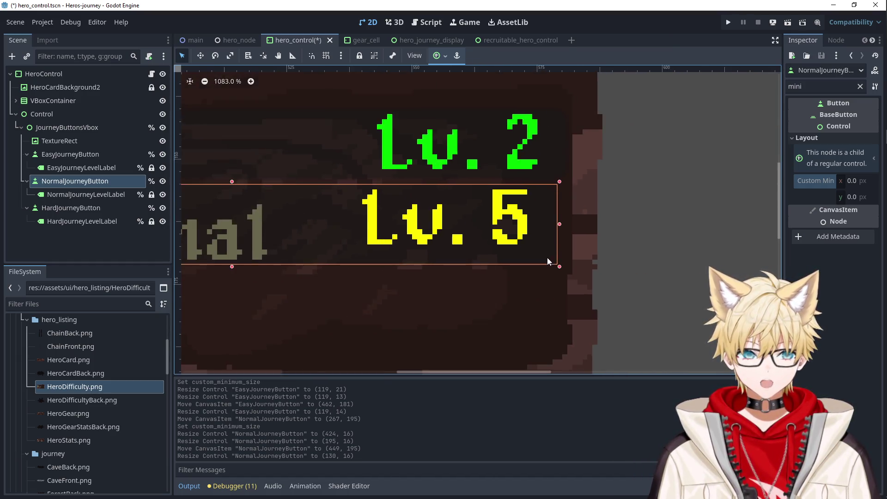
{"action": "left_click", "coordinate": [244, 216]}
{"action": "left_click", "coordinate": [293, 218]}
{"action": "left_click_drag", "start_coordinate": [250, 218], "coordinate": [302, 216]}
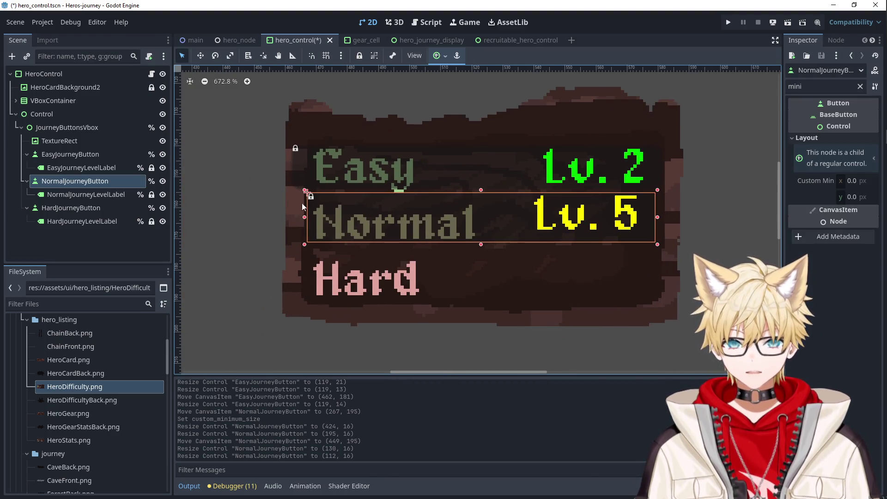
Fit the Easy button's left edge and height to its row, undoing a stray texture move.
{"action": "left_click", "coordinate": [287, 164]}
{"action": "left_click_drag", "start_coordinate": [285, 165], "coordinate": [294, 165]}
{"action": "key", "text": "ctrl+z"}
{"action": "left_click", "coordinate": [294, 166]}
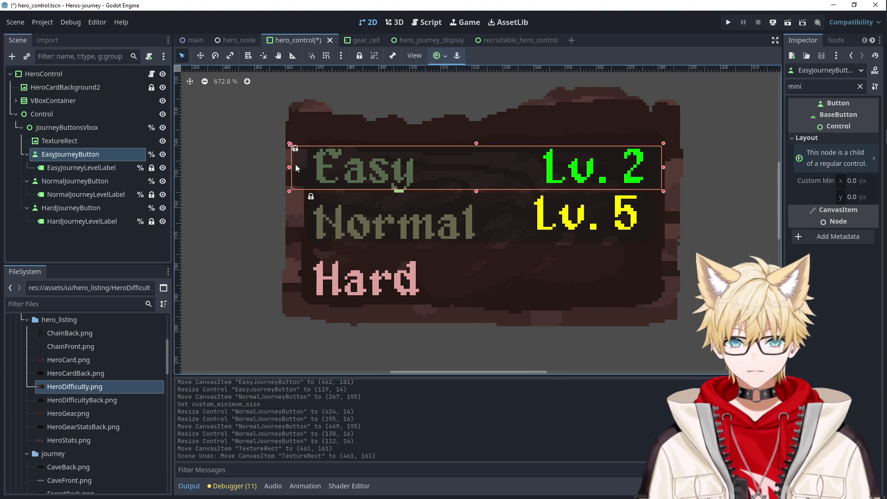
{"action": "mouse_move", "coordinate": [307, 168]}
{"action": "left_mouse_down"}
{"action": "mouse_move", "coordinate": [333, 175]}
{"action": "mouse_move", "coordinate": [303, 166]}
{"action": "left_mouse_up"}
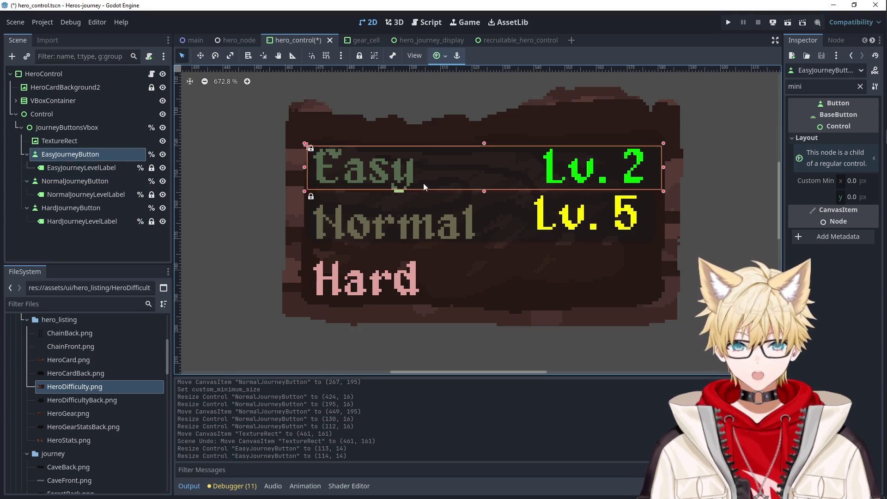
{"action": "left_click_drag", "start_coordinate": [484, 193], "coordinate": [484, 196]}
Widen the Normal button to the right, comparing it with the Easy button.
{"action": "left_click", "coordinate": [498, 212]}
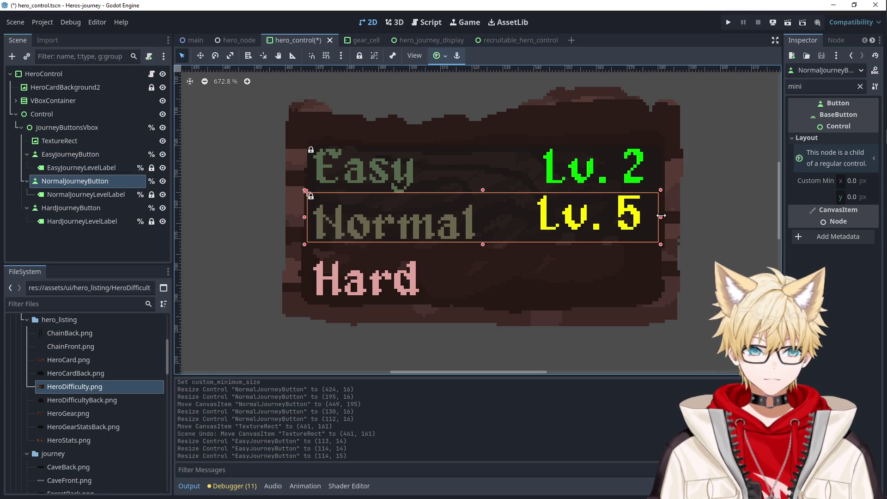
{"action": "left_click_drag", "start_coordinate": [668, 216], "coordinate": [707, 216]}
{"action": "left_click", "coordinate": [629, 173]}
{"action": "left_click", "coordinate": [630, 219]}
{"action": "left_click", "coordinate": [635, 182]}
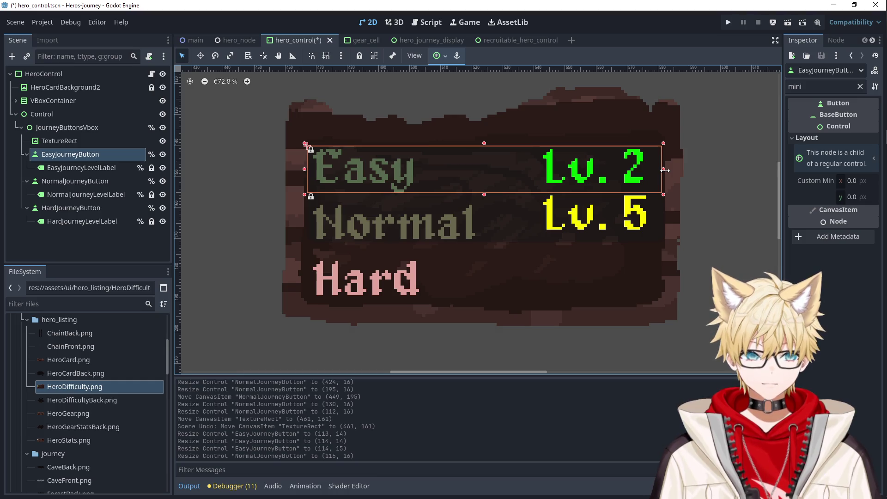
{"action": "left_click", "coordinate": [692, 188]}
Widen the Easy button slightly so Easy and Normal both measure about 115 px.
{"action": "left_click", "coordinate": [640, 200]}
{"action": "left_click", "coordinate": [636, 173]}
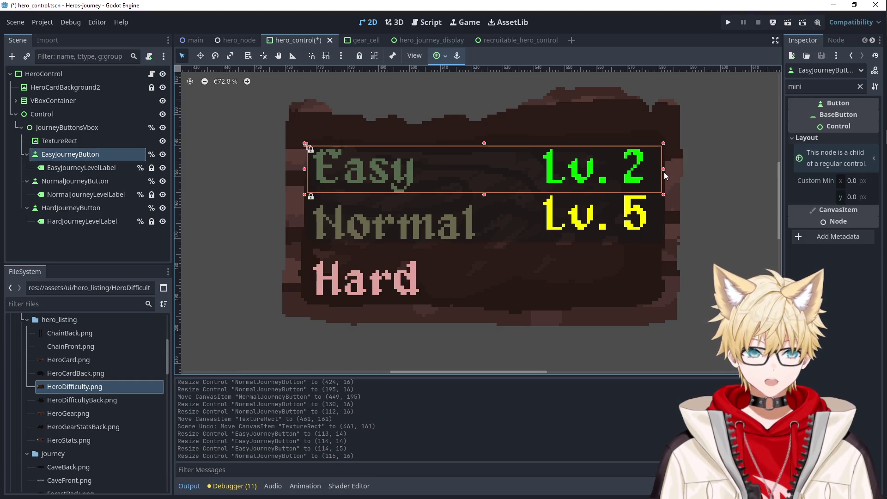
{"action": "left_click", "coordinate": [643, 209]}
{"action": "left_click", "coordinate": [637, 198]}
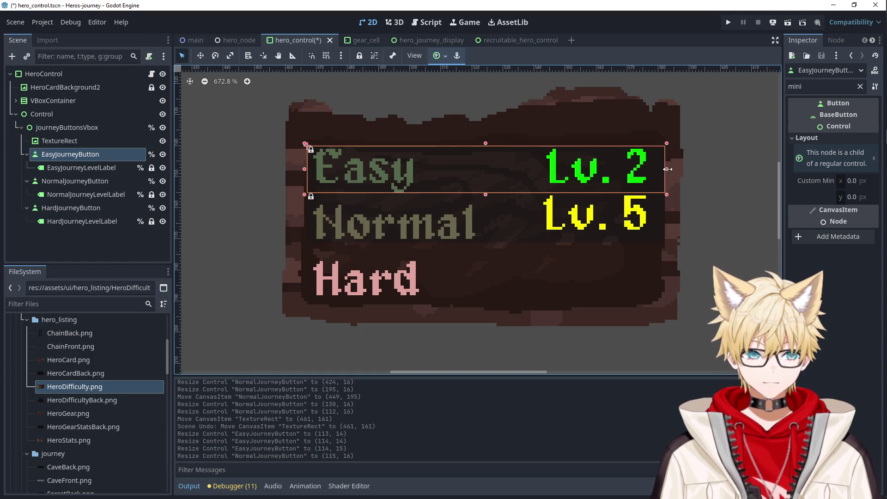
{"action": "left_click_drag", "start_coordinate": [668, 169], "coordinate": [671, 169]}
{"action": "left_click", "coordinate": [615, 206]}
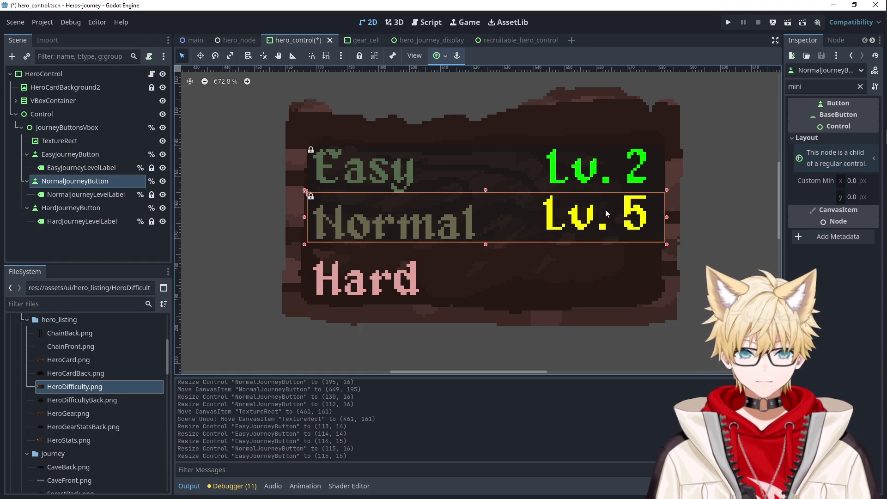
{"action": "scroll", "coordinate": [606, 210], "scroll_direction": "down", "scroll_amount": 5}
{"action": "left_click", "coordinate": [455, 268]}
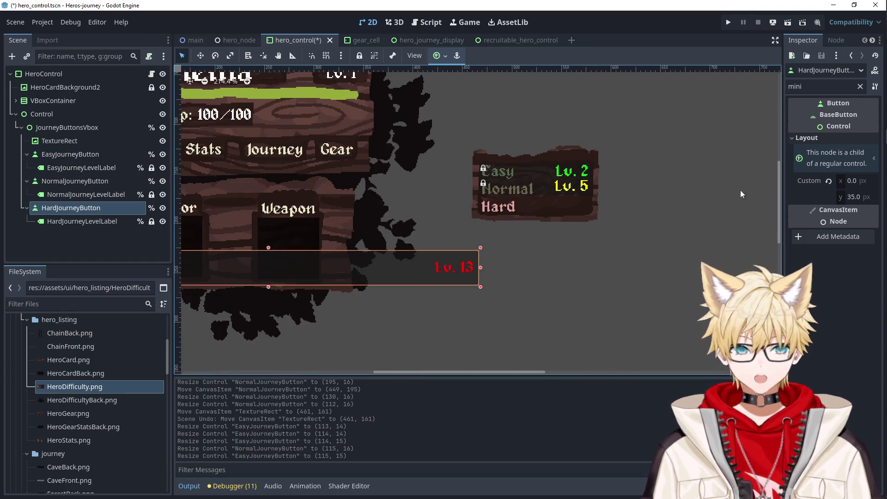
Reset the Hard button's minimum size to 0 and move it onto the Hard row, 19 px tall.
{"action": "left_click", "coordinate": [828, 182]}
{"action": "left_click_drag", "start_coordinate": [450, 266], "coordinate": [701, 221]}
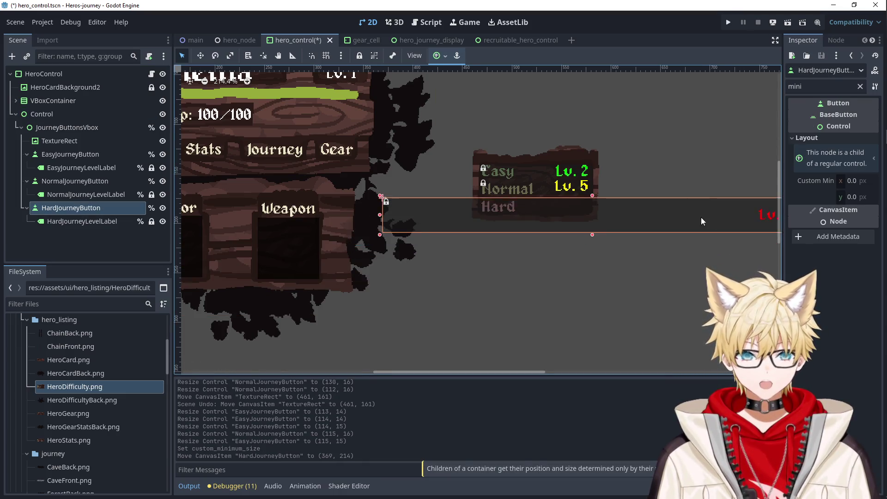
{"action": "scroll", "coordinate": [702, 221], "scroll_direction": "up", "scroll_amount": 2}
{"action": "left_click_drag", "start_coordinate": [295, 225], "coordinate": [623, 261]}
{"action": "scroll", "coordinate": [623, 260], "scroll_direction": "right", "scroll_amount": 2}
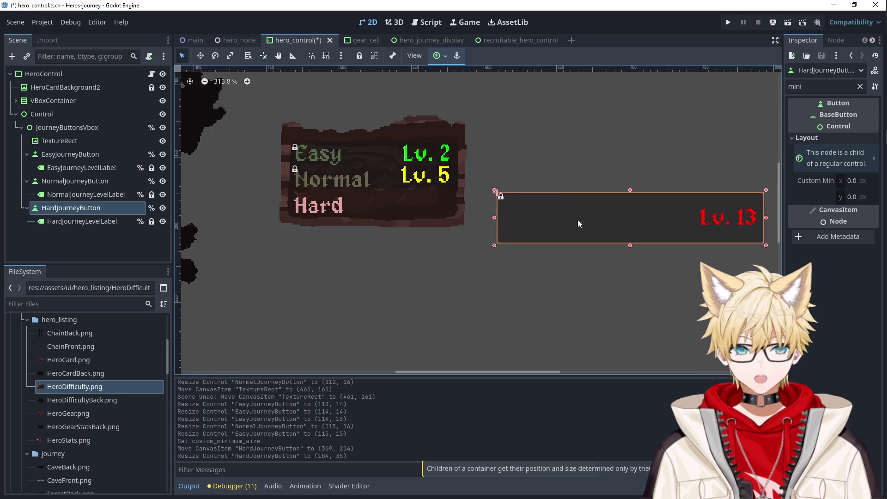
{"action": "left_click_drag", "start_coordinate": [578, 220], "coordinate": [358, 220]}
{"action": "mouse_move", "coordinate": [400, 193]}
{"action": "left_mouse_down"}
{"action": "mouse_move", "coordinate": [399, 215]}
{"action": "mouse_move", "coordinate": [425, 182]}
{"action": "left_mouse_up"}
Pull the Hard button's right edge back inside the panel.
{"action": "scroll", "coordinate": [388, 228], "scroll_direction": "up", "scroll_amount": 1}
{"action": "scroll", "coordinate": [388, 230], "scroll_direction": "up", "scroll_amount": 4}
{"action": "scroll", "coordinate": [301, 211], "scroll_direction": "up", "scroll_amount": 2}
{"action": "scroll", "coordinate": [477, 258], "scroll_direction": "up", "scroll_amount": 2}
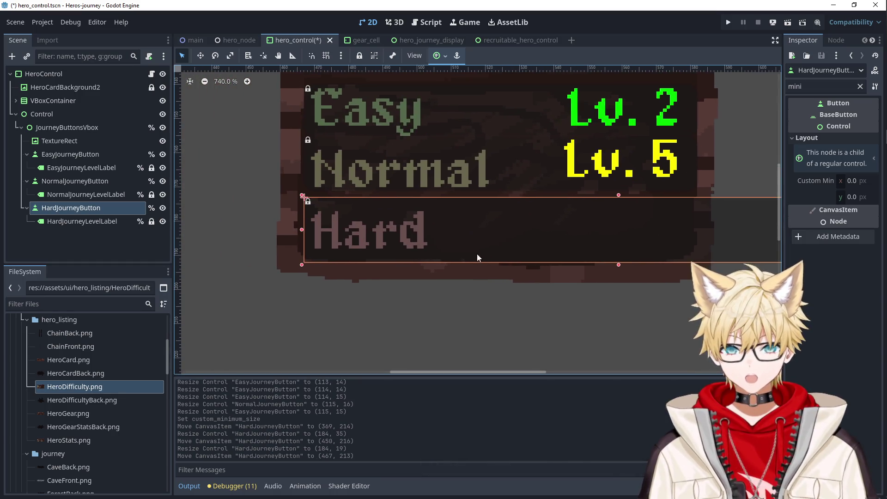
{"action": "mouse_move", "coordinate": [323, 229]}
{"action": "left_mouse_down"}
{"action": "mouse_move", "coordinate": [401, 251]}
{"action": "mouse_move", "coordinate": [428, 241]}
{"action": "left_mouse_up"}
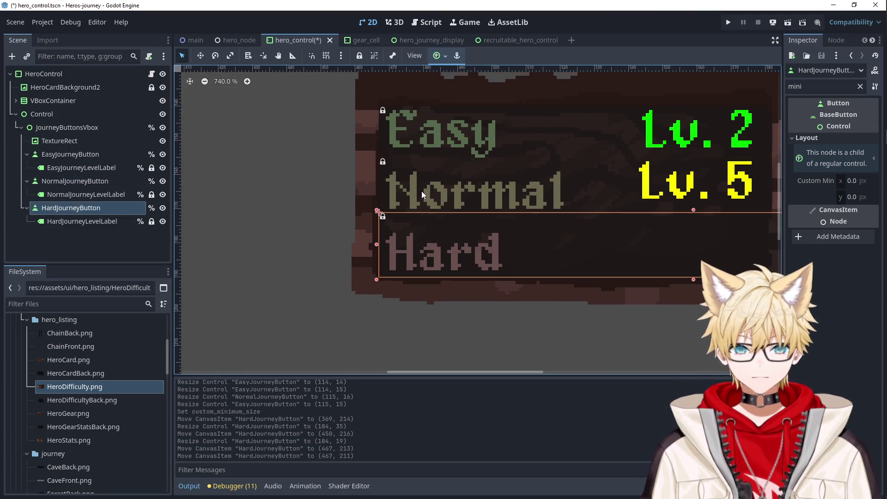
{"action": "scroll", "coordinate": [621, 268], "scroll_direction": "down", "scroll_amount": 3}
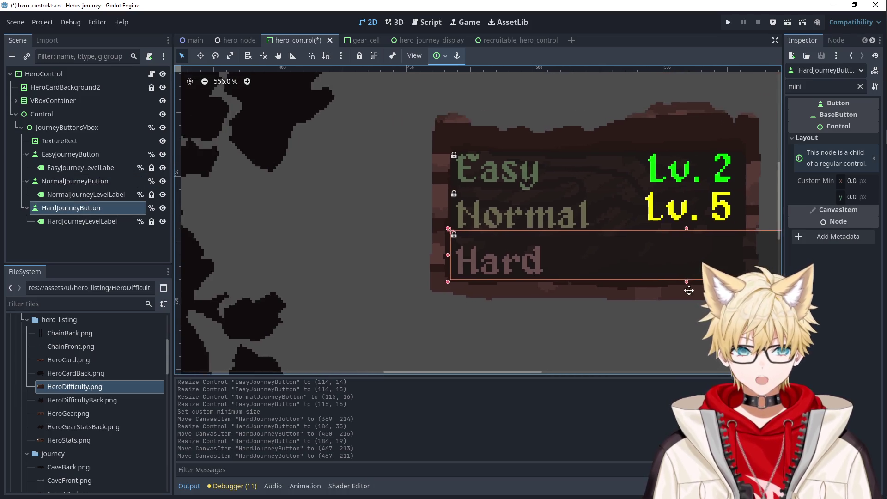
{"action": "scroll", "coordinate": [745, 236], "scroll_direction": "right", "scroll_amount": 5}
{"action": "left_click_drag", "start_coordinate": [733, 242], "coordinate": [545, 243]}
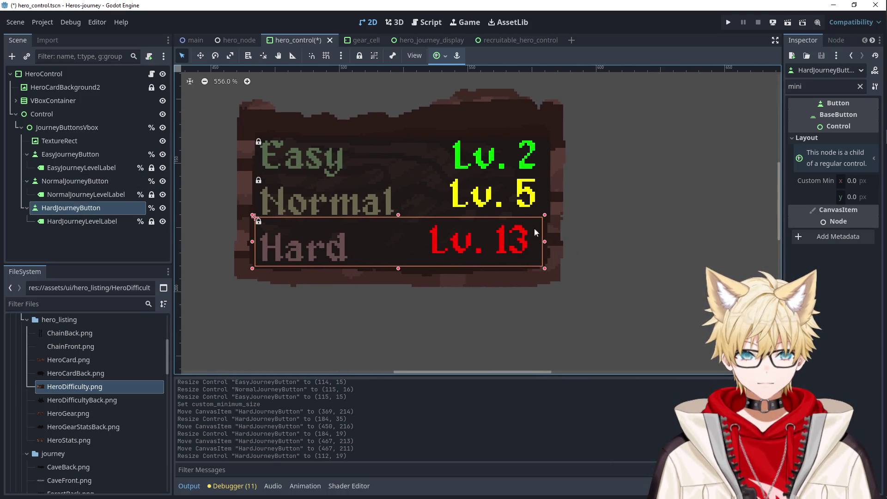
Widen the Hard button to about 115 px to match the Easy button.
{"action": "left_click", "coordinate": [489, 237]}
{"action": "left_click", "coordinate": [544, 241]}
{"action": "left_click", "coordinate": [549, 240]}
{"action": "left_click", "coordinate": [549, 245]}
{"action": "left_click_drag", "start_coordinate": [548, 244], "coordinate": [555, 245]}
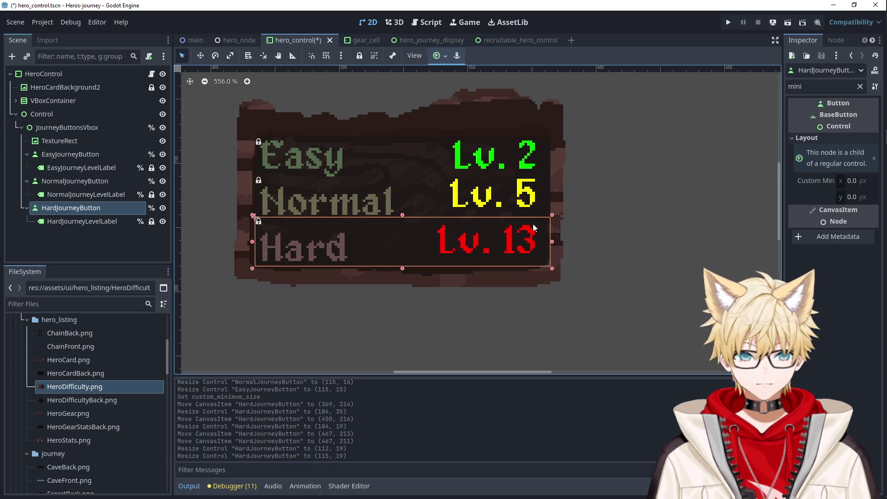
{"action": "left_click", "coordinate": [498, 182]}
{"action": "left_click", "coordinate": [487, 235]}
{"action": "left_click", "coordinate": [444, 245]}
{"action": "left_click", "coordinate": [400, 254]}
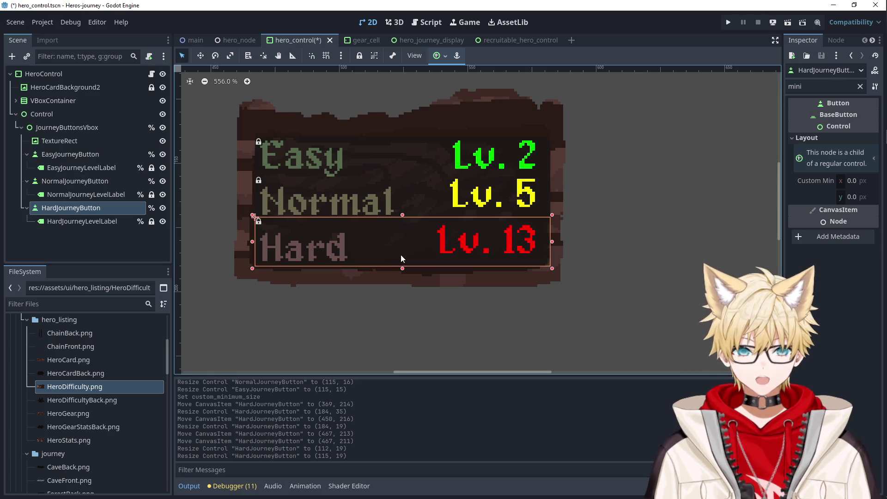
{"action": "left_click", "coordinate": [860, 86]}
Filter the Inspector for theme and remove the Hard button's Font Color override.
{"action": "type", "text": "theme"}
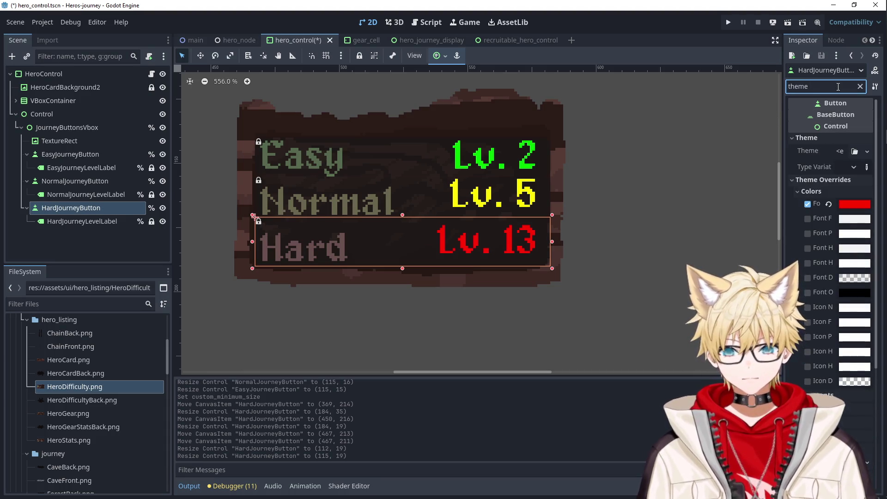
{"action": "left_click", "coordinate": [807, 204]}
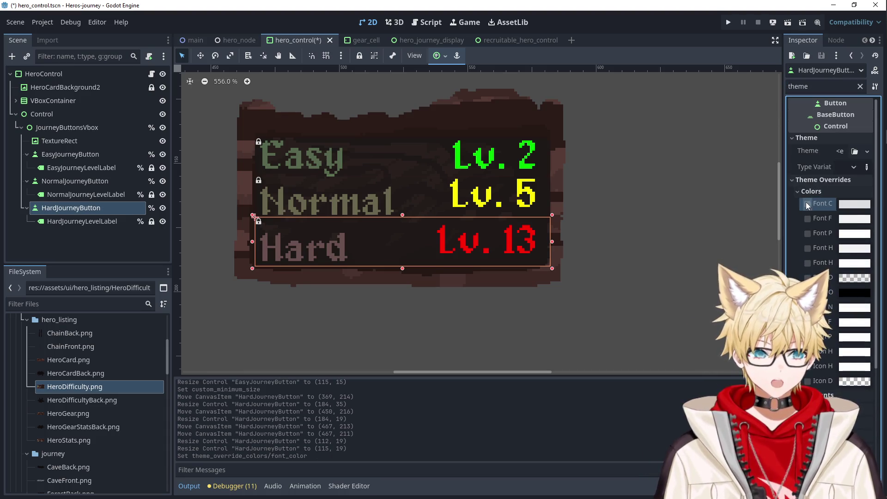
{"action": "left_click", "coordinate": [90, 221]}
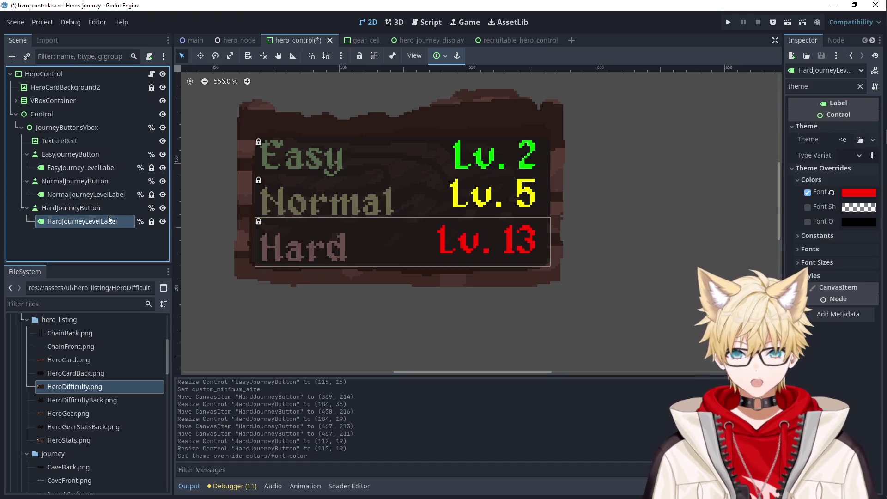
{"action": "left_click", "coordinate": [98, 209]}
{"action": "scroll", "coordinate": [831, 208], "scroll_direction": "down", "scroll_amount": 3}
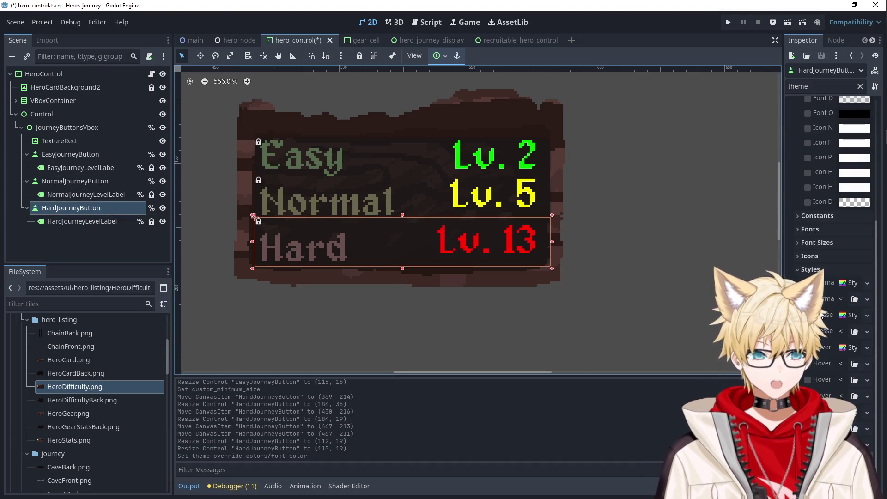
Set the Hard button's Normal, Pressed, Hover, Disabled and Focus styles to New StyleBoxEmpty.
{"action": "left_click", "coordinate": [852, 283]}
{"action": "left_click", "coordinate": [842, 305]}
{"action": "left_click", "coordinate": [867, 315]}
{"action": "left_click", "coordinate": [850, 339]}
{"action": "left_click", "coordinate": [866, 315]}
{"action": "left_click", "coordinate": [846, 354]}
{"action": "left_click", "coordinate": [867, 347]}
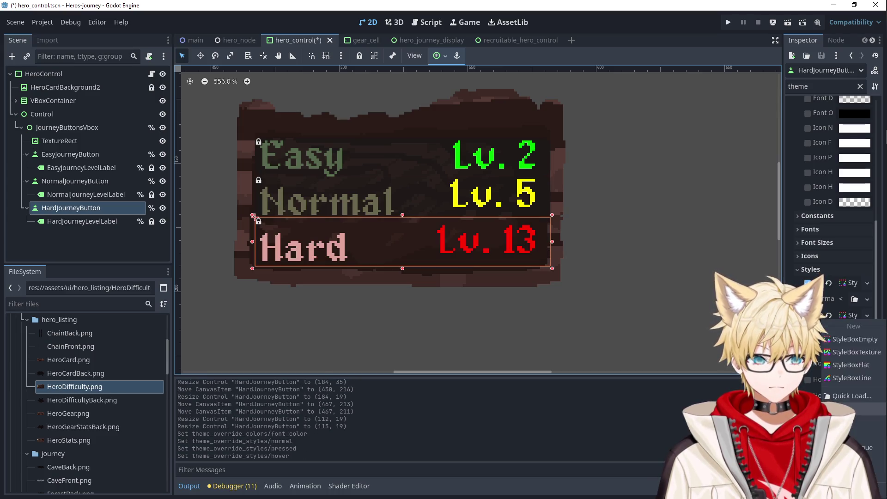
{"action": "left_click", "coordinate": [850, 372]}
{"action": "left_click", "coordinate": [849, 436]}
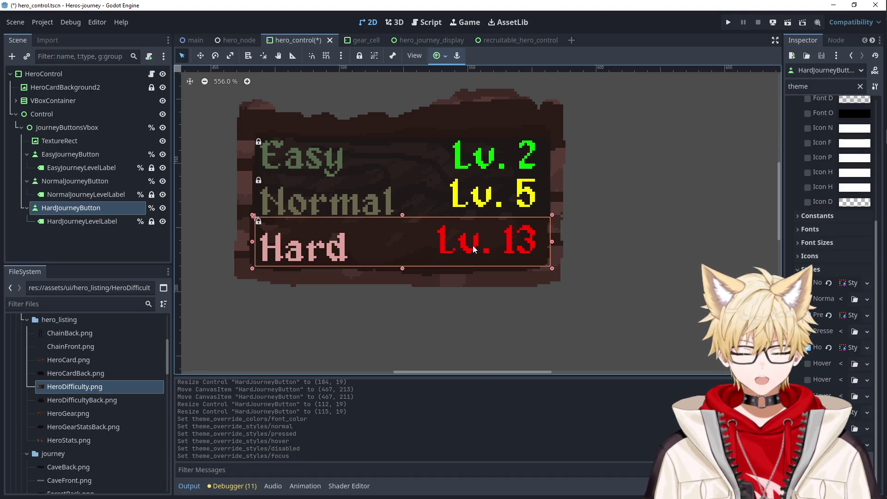
Adjust the Hard button's top and bottom edges to about 115×20.
{"action": "key", "text": "Down"}
{"action": "key", "text": "Down"}
{"action": "key", "text": "Down"}
{"action": "key", "text": "Down"}
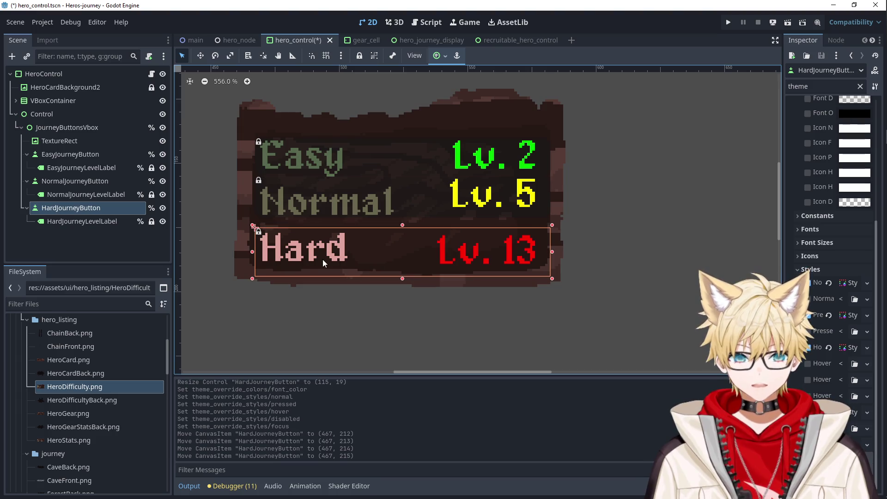
{"action": "left_click_drag", "start_coordinate": [403, 225], "coordinate": [403, 214]}
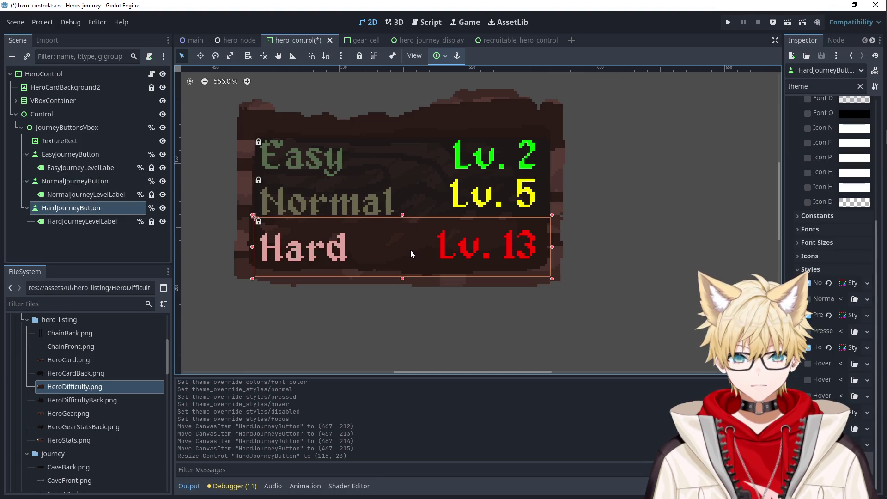
{"action": "left_click_drag", "start_coordinate": [402, 276], "coordinate": [403, 282]}
{"action": "left_click_drag", "start_coordinate": [402, 214], "coordinate": [402, 222]}
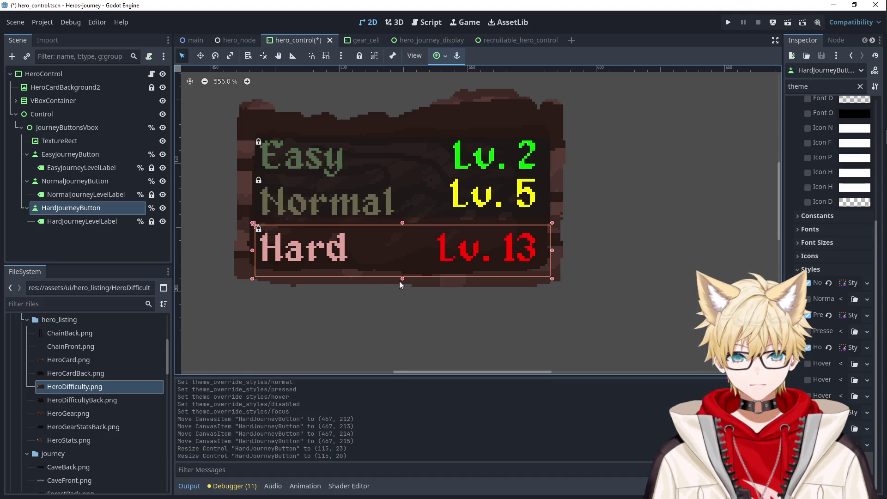
Even out the Normal and Easy buttons' heights to 115×17.
{"action": "left_click", "coordinate": [402, 203]}
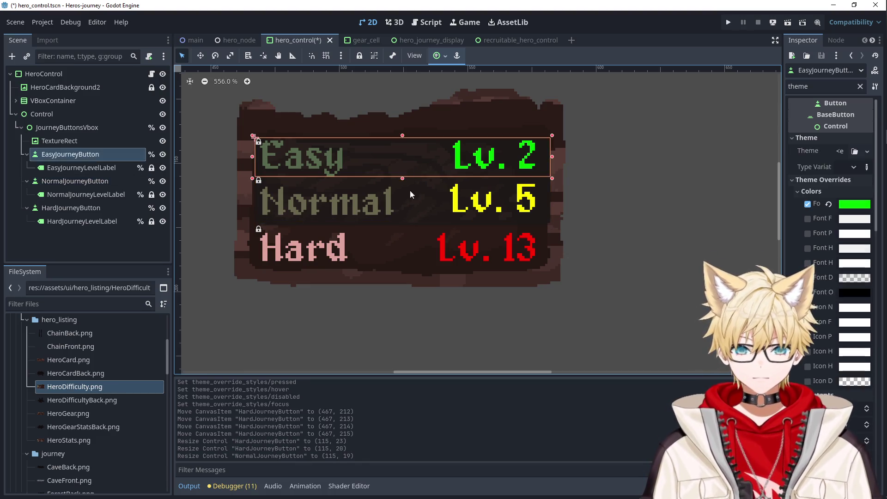
{"action": "left_click_drag", "start_coordinate": [402, 176], "coordinate": [406, 181]}
{"action": "left_click", "coordinate": [437, 162]}
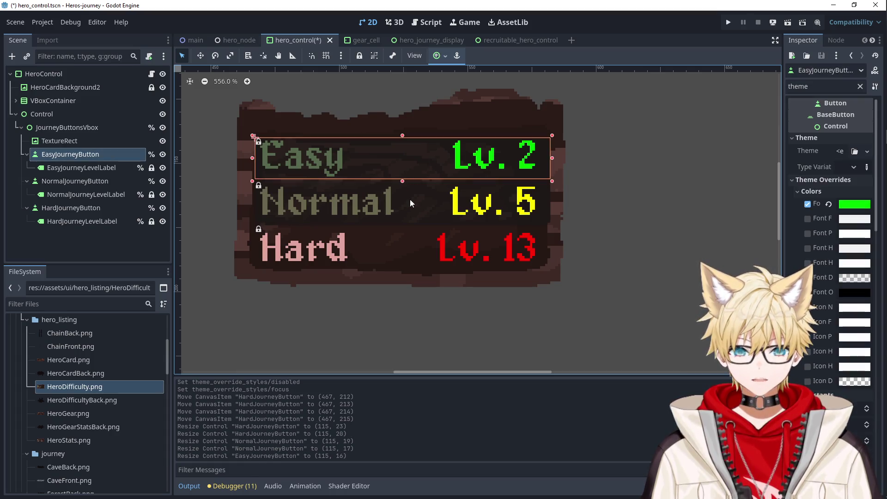
{"action": "left_click", "coordinate": [411, 203]}
{"action": "left_click", "coordinate": [393, 163]}
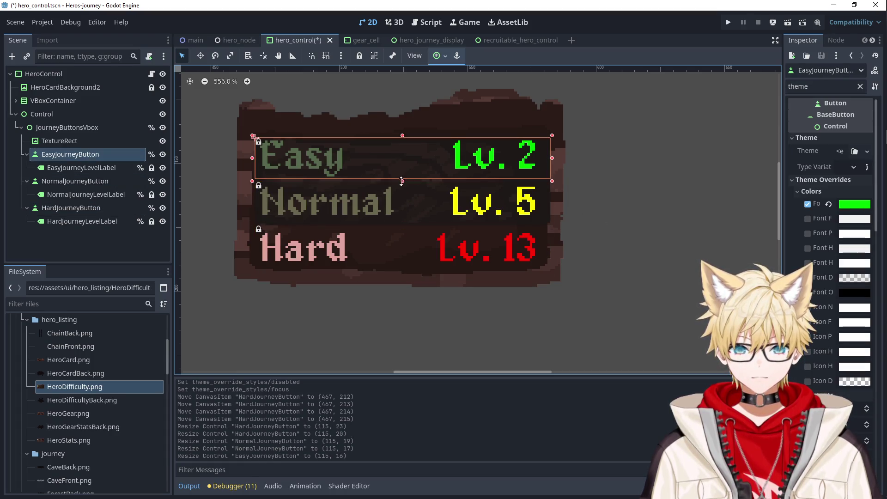
{"action": "left_click_drag", "start_coordinate": [401, 180], "coordinate": [402, 183]}
{"action": "left_click", "coordinate": [633, 157]}
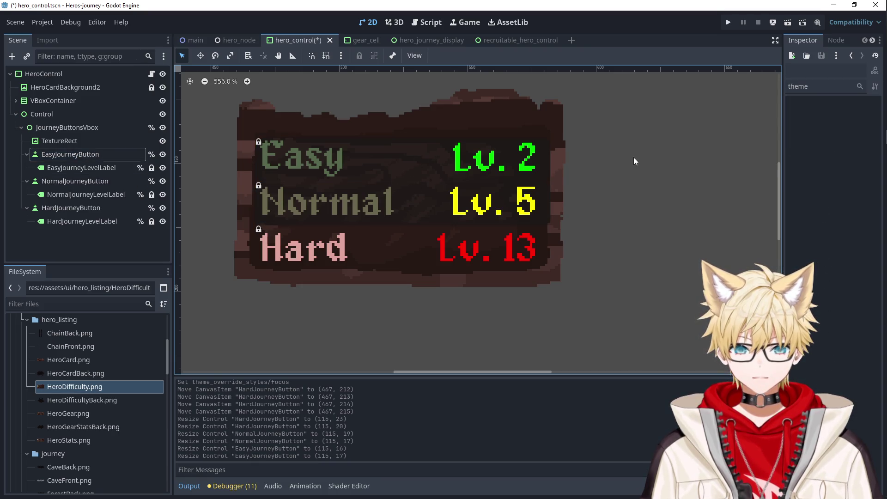
{"action": "left_click", "coordinate": [374, 249]}
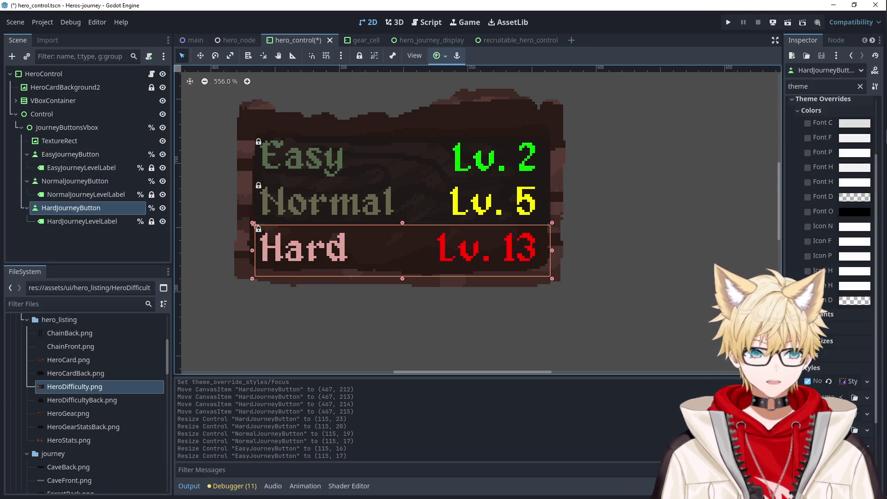
Color the Hard level label's Lv. 13 text with the Hard text's pink.
{"action": "left_click", "coordinate": [82, 222]}
{"action": "left_click", "coordinate": [858, 192]}
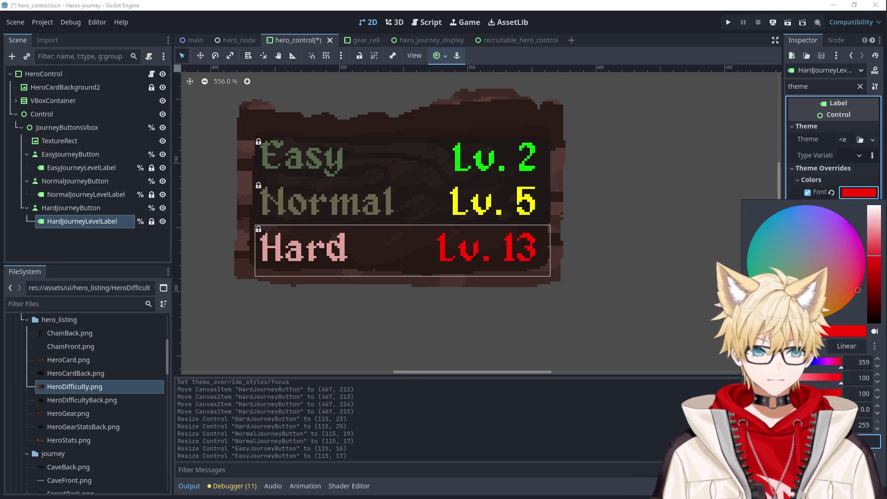
{"action": "left_click", "coordinate": [339, 243]}
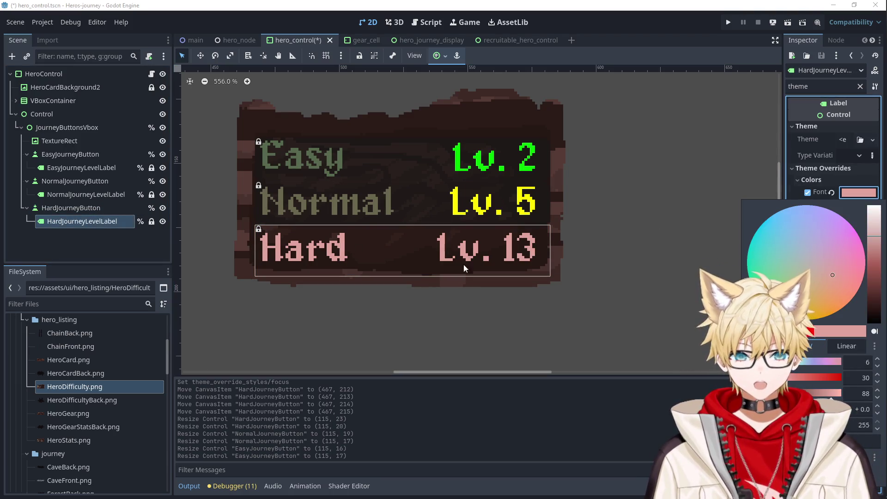
Give the Normal journey button New StyleBoxEmpty for Normal, Pressed, Hover, Disabled and Focus.
{"action": "left_click", "coordinate": [379, 208]}
{"action": "left_click", "coordinate": [378, 208]}
{"action": "scroll", "coordinate": [827, 334], "scroll_direction": "down", "scroll_amount": 5}
{"action": "left_click", "coordinate": [845, 282]}
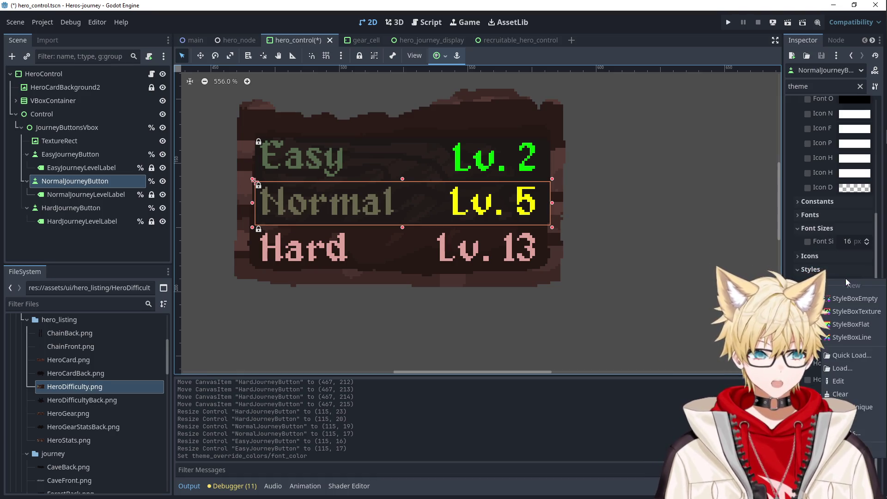
{"action": "left_click", "coordinate": [845, 309]}
{"action": "left_click", "coordinate": [844, 314]}
{"action": "left_click", "coordinate": [844, 352]}
{"action": "left_click", "coordinate": [844, 315]}
{"action": "left_click", "coordinate": [845, 352]}
{"action": "left_click", "coordinate": [844, 315]}
{"action": "left_click", "coordinate": [845, 352]}
{"action": "left_click", "coordinate": [843, 315]}
{"action": "left_click", "coordinate": [845, 351]}
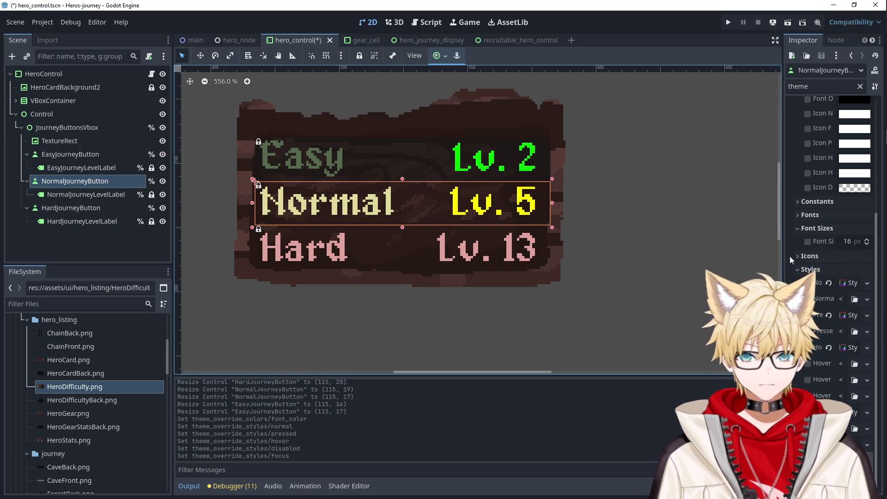
{"action": "scroll", "coordinate": [827, 217], "scroll_direction": "up", "scroll_amount": 5}
Change the Normal level label's Lv. 5 font colour to a paler yellow.
{"action": "left_click", "coordinate": [133, 194]}
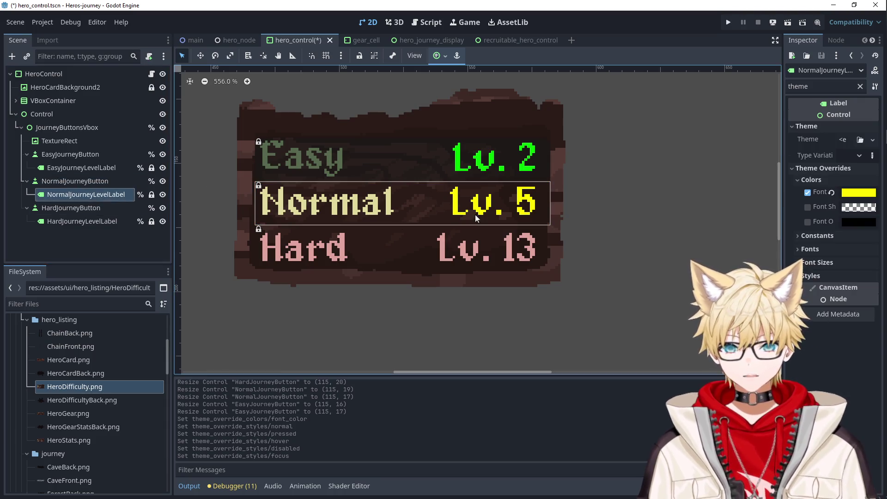
{"action": "left_click", "coordinate": [858, 192]}
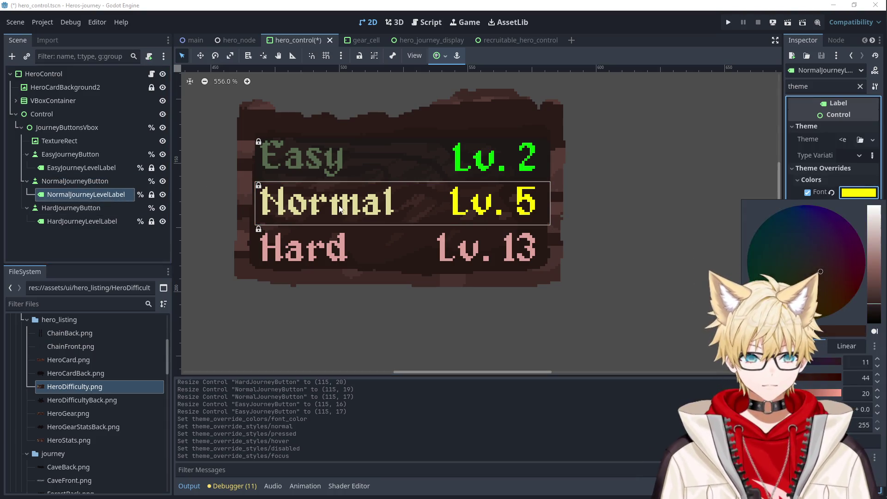
{"action": "left_click", "coordinate": [807, 258]}
{"action": "left_click", "coordinate": [615, 243]}
Try sampling a canvas colour for the Easy level label, then cancel the change.
{"action": "left_click", "coordinate": [402, 159]}
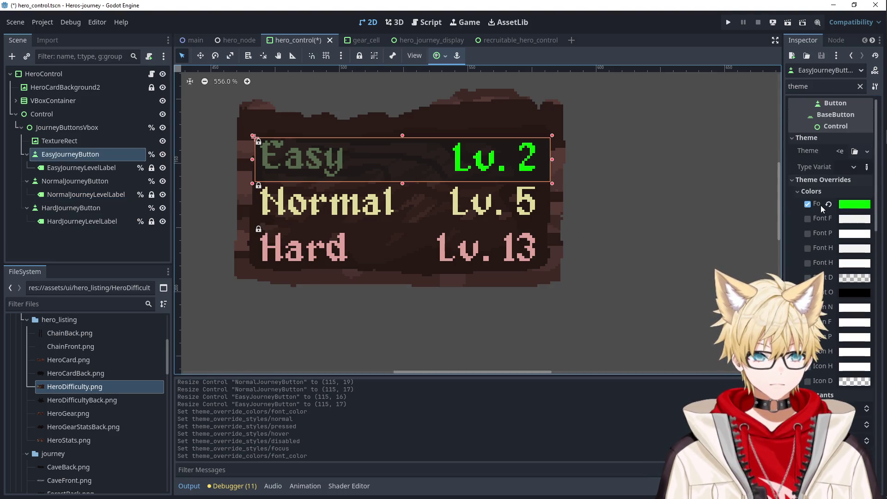
{"action": "left_click", "coordinate": [79, 169]}
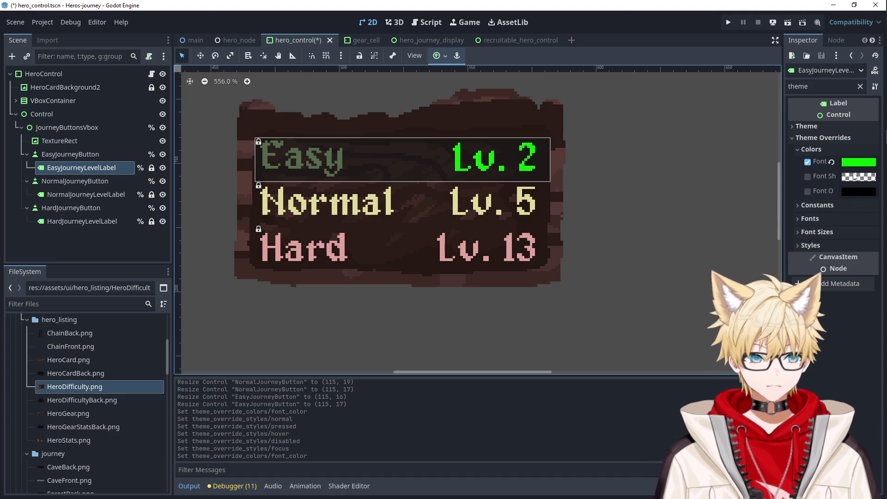
{"action": "left_click", "coordinate": [859, 162]}
{"action": "left_click", "coordinate": [874, 301]}
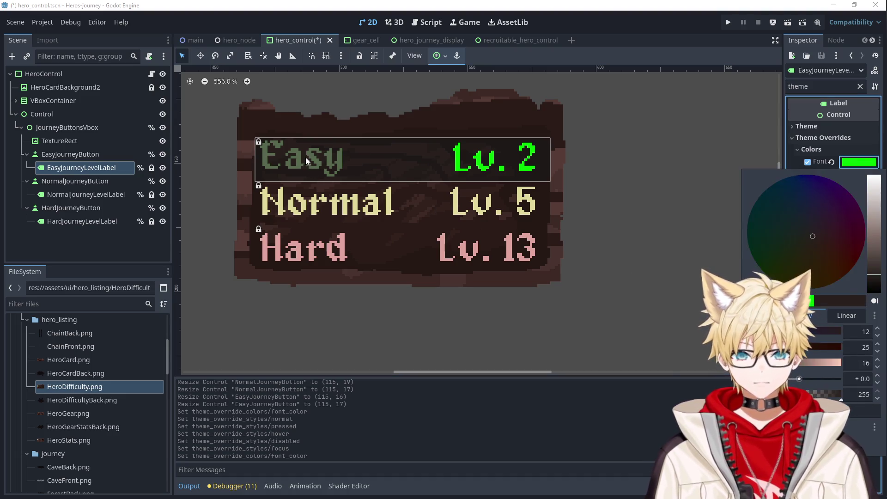
{"action": "key", "text": "Escape"}
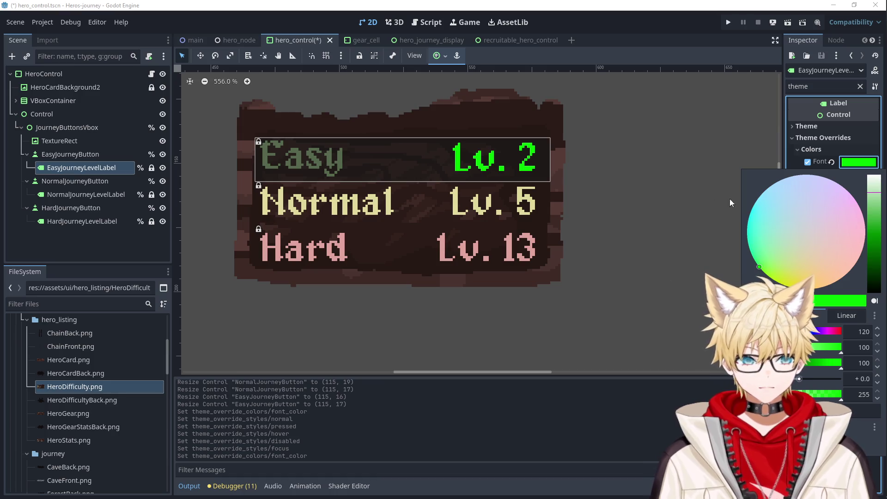
{"action": "left_click", "coordinate": [730, 199]}
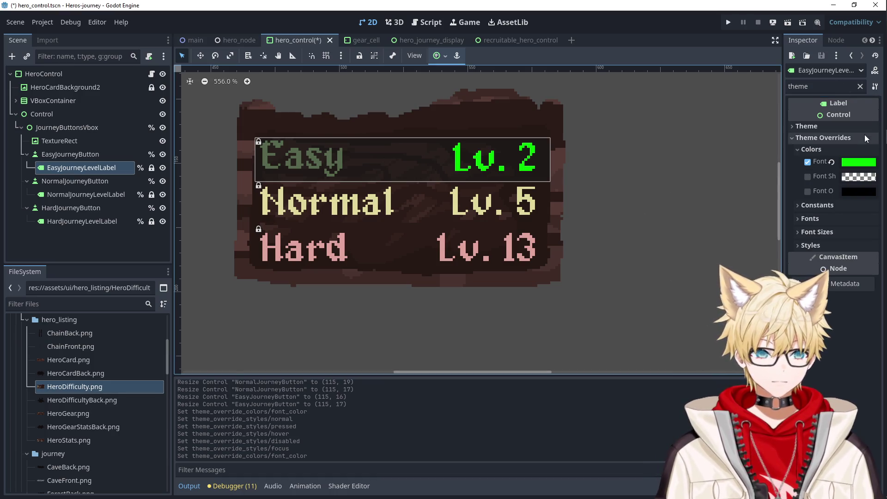
{"action": "left_click", "coordinate": [860, 86]}
Give the Easy journey button New StyleBoxEmpty for all five style states.
{"action": "left_click", "coordinate": [141, 154]}
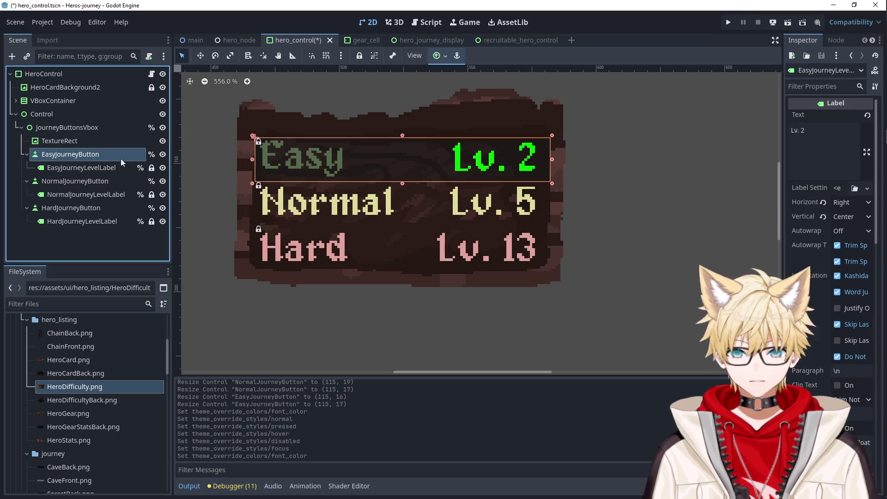
{"action": "scroll", "coordinate": [850, 245], "scroll_direction": "down", "scroll_amount": 10}
{"action": "scroll", "coordinate": [837, 321], "scroll_direction": "down", "scroll_amount": 10}
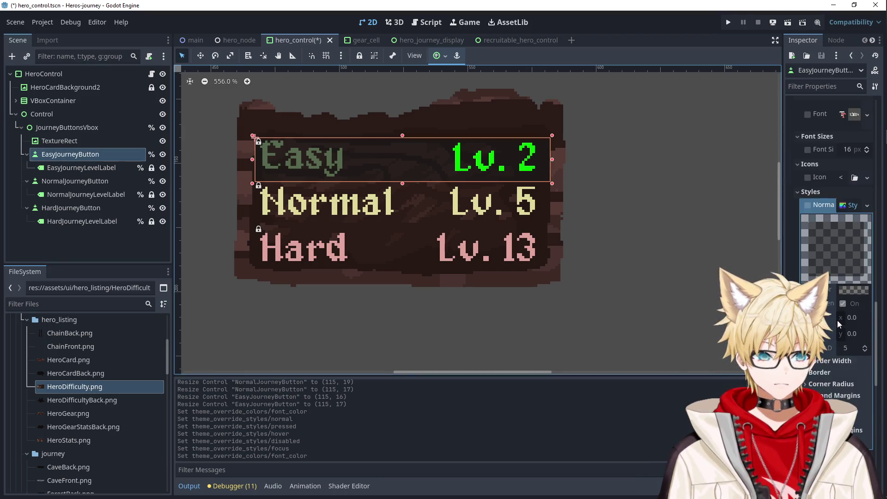
{"action": "scroll", "coordinate": [837, 320], "scroll_direction": "up", "scroll_amount": 7}
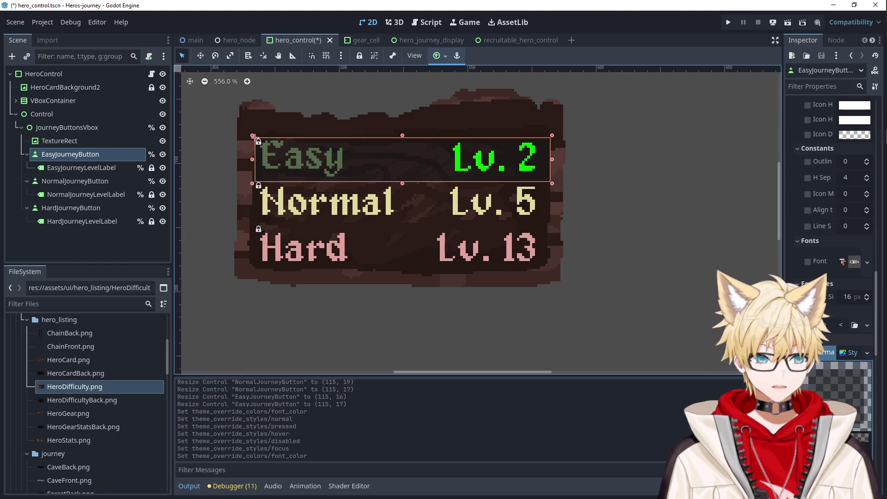
{"action": "scroll", "coordinate": [842, 306], "scroll_direction": "down", "scroll_amount": 2}
{"action": "left_click", "coordinate": [841, 306]}
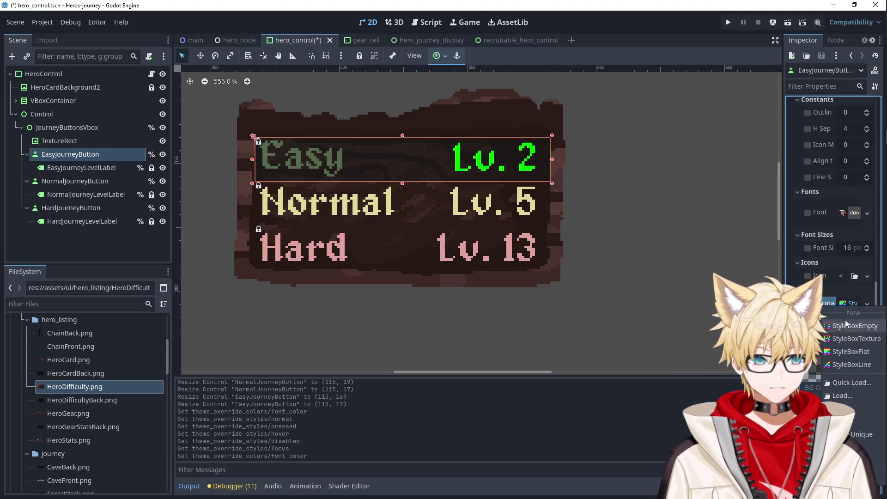
{"action": "left_click", "coordinate": [845, 320]}
{"action": "left_click", "coordinate": [843, 330]}
{"action": "left_click", "coordinate": [847, 339]}
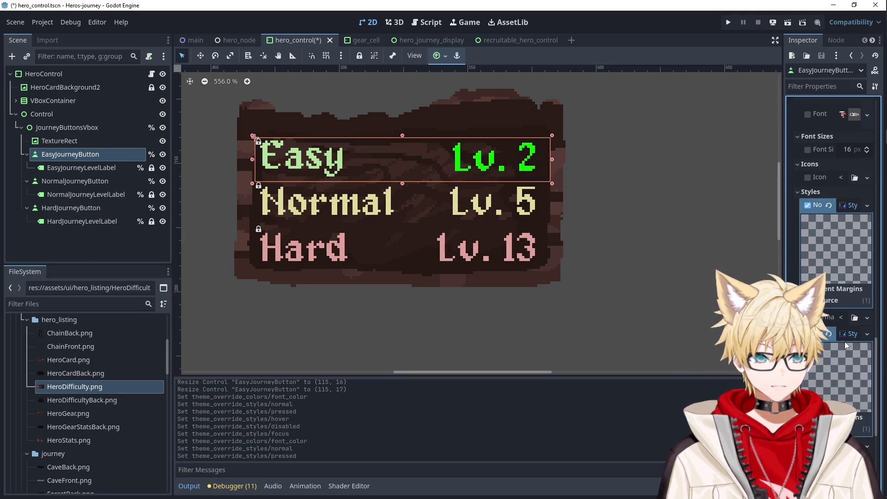
{"action": "left_click", "coordinate": [850, 247]}
{"action": "left_click", "coordinate": [855, 262]}
{"action": "left_click", "coordinate": [850, 305]}
{"action": "left_click", "coordinate": [854, 330]}
{"action": "left_click", "coordinate": [848, 320]}
{"action": "left_click", "coordinate": [845, 339]}
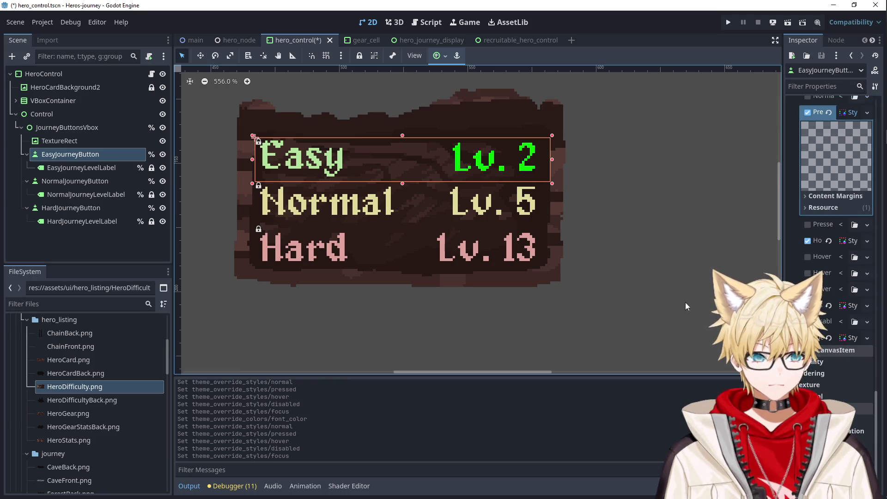
Lighten the Easy level label's Lv. 2 font colour to pale green.
{"action": "left_click", "coordinate": [82, 168]}
{"action": "scroll", "coordinate": [851, 143], "scroll_direction": "down", "scroll_amount": 10}
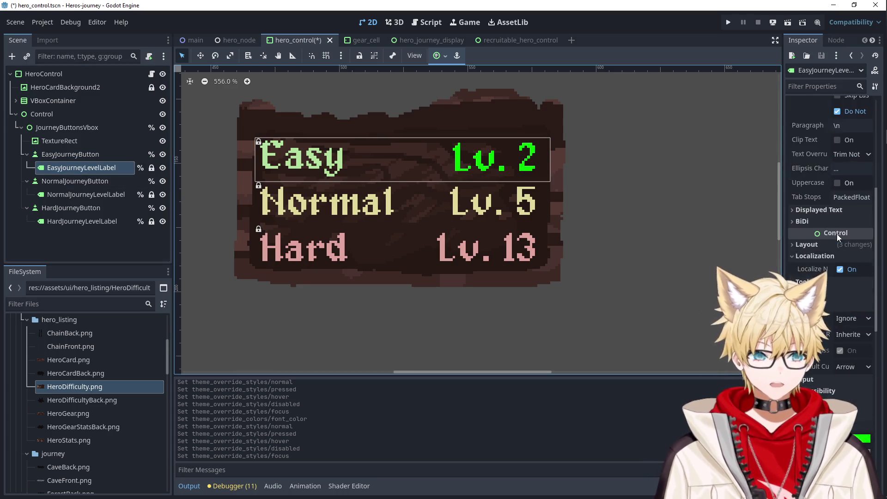
{"action": "left_click", "coordinate": [836, 234]}
{"action": "left_click", "coordinate": [851, 242]}
{"action": "left_click_drag", "start_coordinate": [841, 389], "coordinate": [815, 389]}
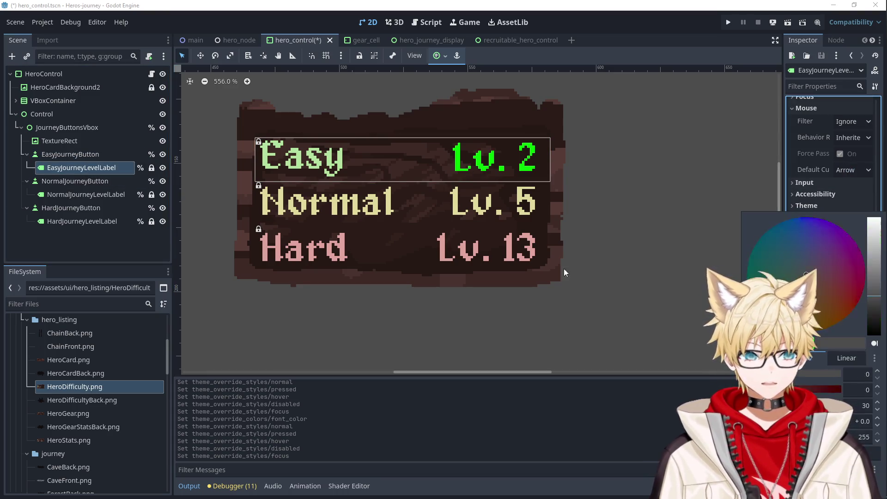
{"action": "left_click", "coordinate": [653, 218]}
{"action": "scroll", "coordinate": [654, 218], "scroll_direction": "down", "scroll_amount": 3}
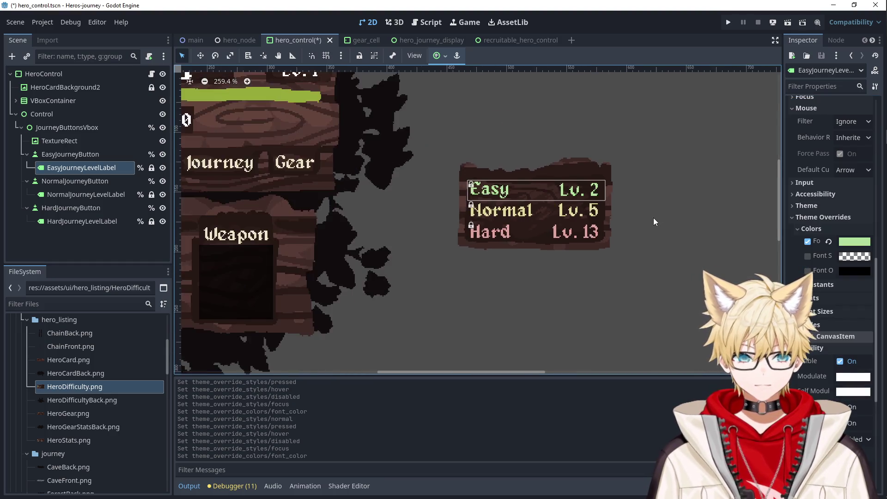
Inspect the EasyJourneyButton, TextureRect and other difficulty nodes in the Scene dock.
{"action": "left_click", "coordinate": [62, 155]}
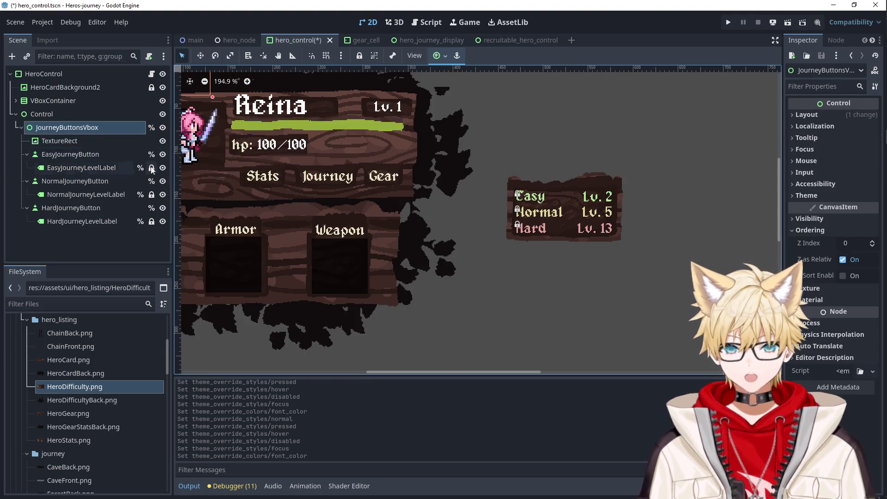
{"action": "left_click", "coordinate": [52, 139]}
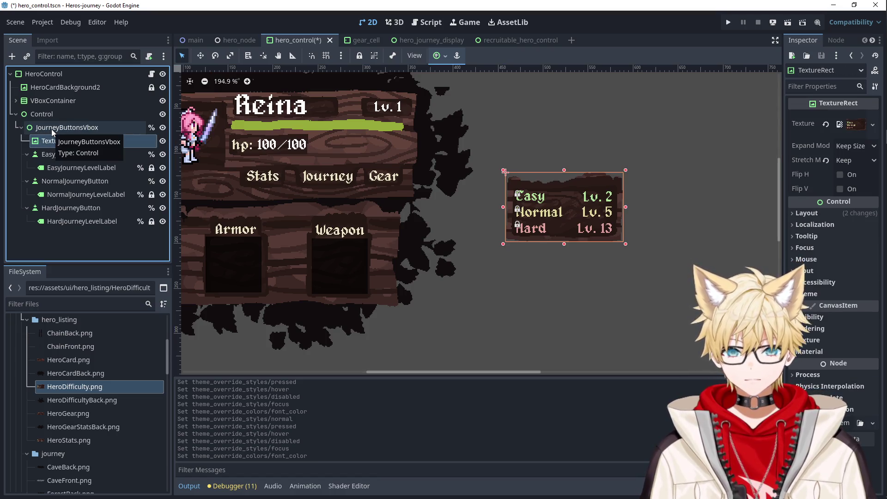
{"action": "left_click", "coordinate": [55, 155]}
{"action": "left_click", "coordinate": [54, 167]}
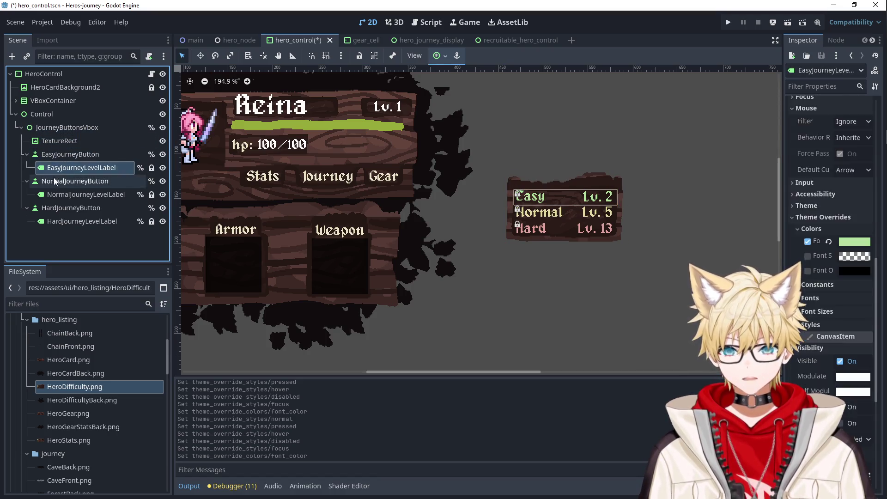
{"action": "left_click", "coordinate": [55, 181]}
{"action": "left_click", "coordinate": [56, 194]}
{"action": "left_click", "coordinate": [55, 154]}
Drag JourneyButtonsVbox up-left to about (-167, -39), off the difficulty panel.
{"action": "left_click", "coordinate": [60, 127]}
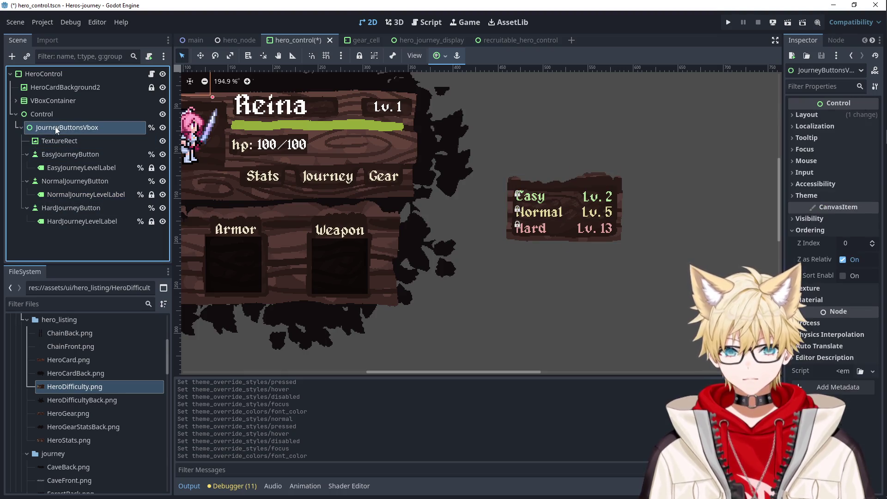
{"action": "scroll", "coordinate": [246, 192], "scroll_direction": "down", "scroll_amount": 3}
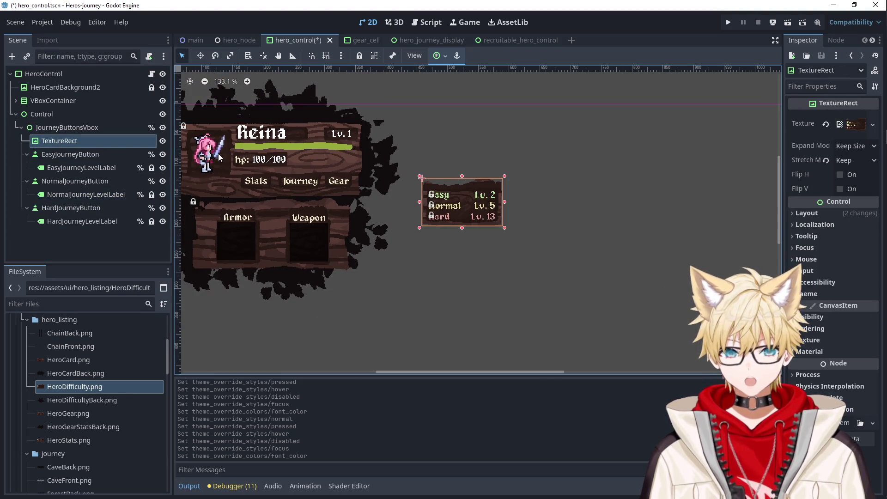
{"action": "left_click", "coordinate": [62, 131]}
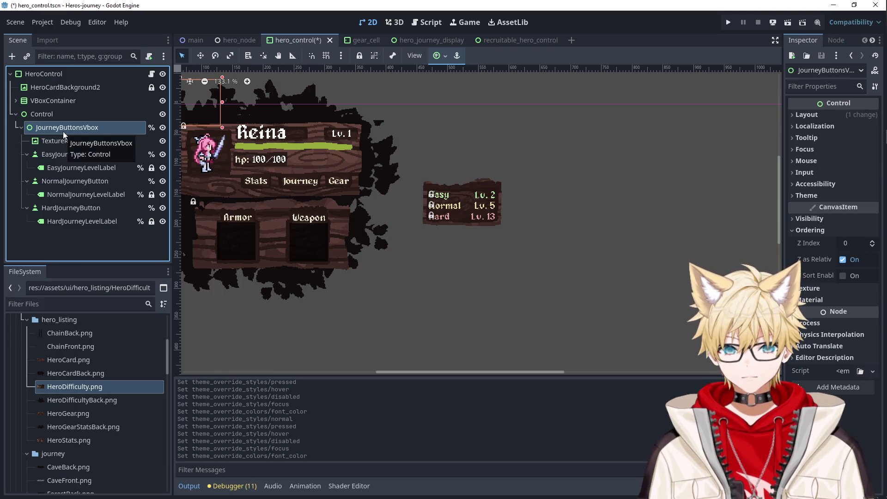
{"action": "left_click", "coordinate": [65, 138]}
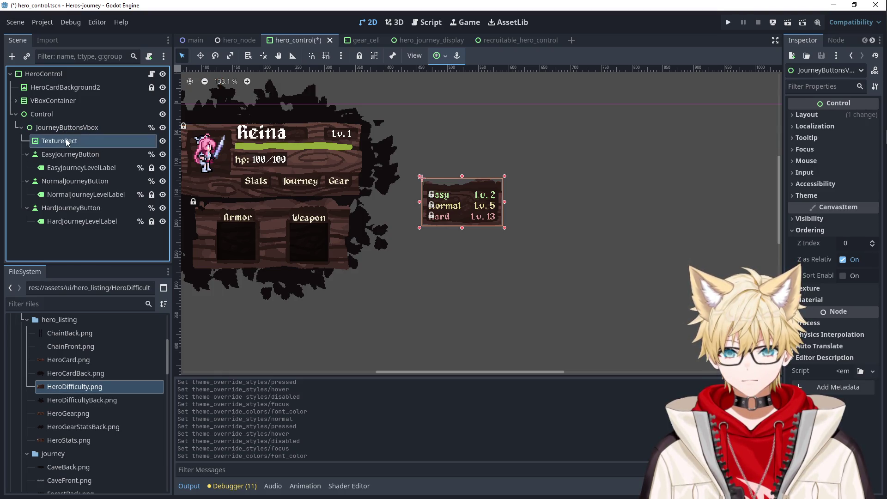
{"action": "left_click", "coordinate": [66, 128]}
{"action": "scroll", "coordinate": [309, 169], "scroll_direction": "down", "scroll_amount": 1}
{"action": "left_click_drag", "start_coordinate": [325, 159], "coordinate": [248, 141]}
{"action": "left_click", "coordinate": [528, 203]}
{"action": "scroll", "coordinate": [518, 205], "scroll_direction": "up", "scroll_amount": 4}
{"action": "scroll", "coordinate": [395, 193], "scroll_direction": "down", "scroll_amount": 5}
{"action": "left_click", "coordinate": [209, 132]}
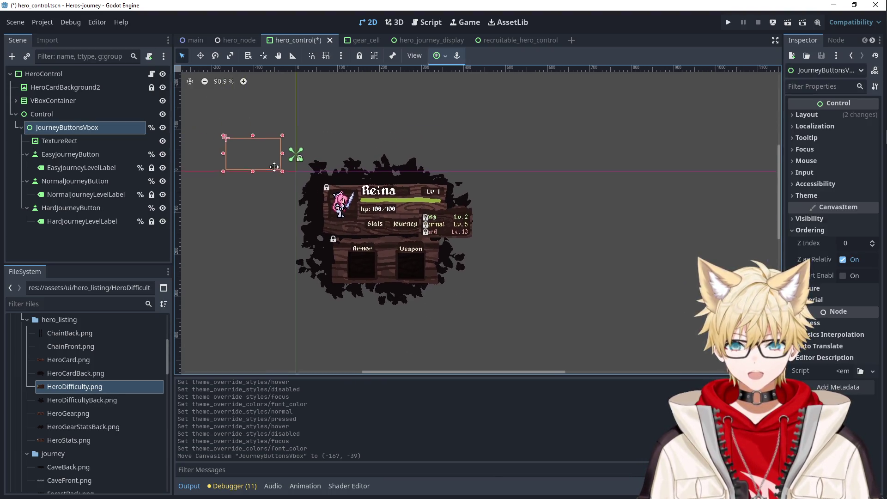
Reparent TextureRect through HardJourneyLevelLabel directly under the Control node.
{"action": "left_click", "coordinate": [71, 140]}
{"action": "left_click", "coordinate": [82, 221], "text": "shift"}
{"action": "left_click_drag", "start_coordinate": [59, 143], "coordinate": [55, 115]}
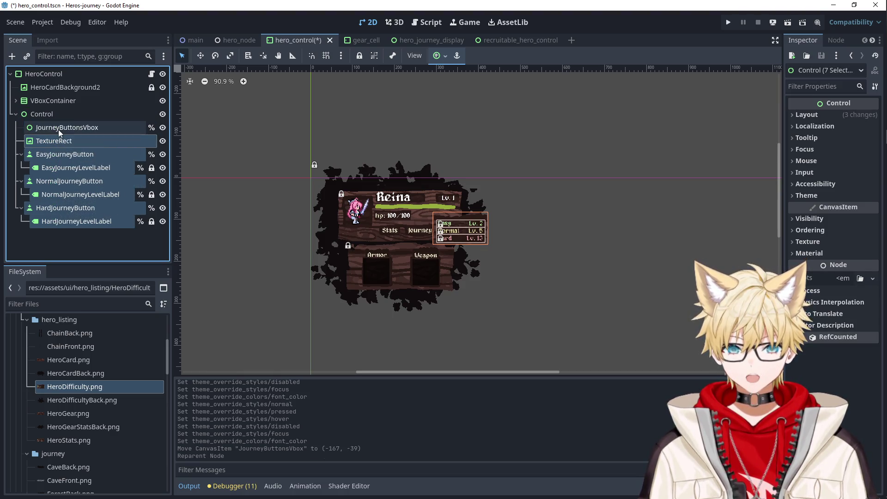
Trial-delete the empty JourneyButtonsVbox and toggle Control's visibility, then undo it all.
{"action": "left_click", "coordinate": [59, 129]}
{"action": "key", "text": "Delete"}
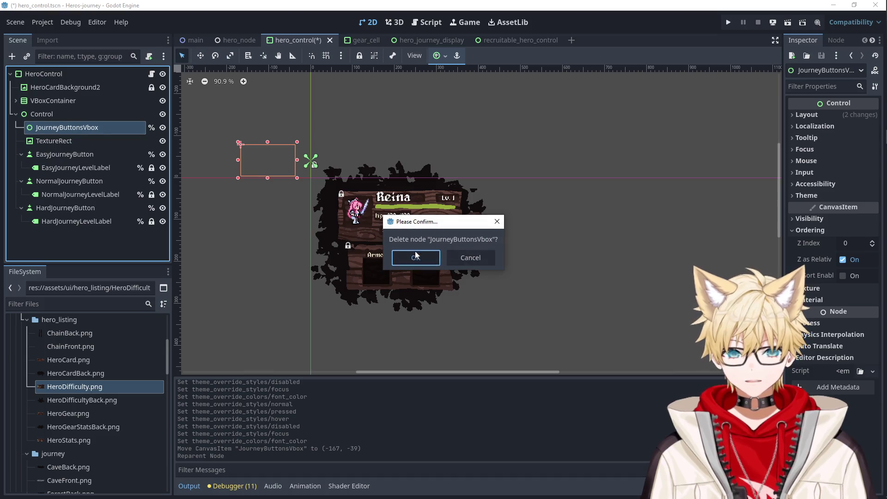
{"action": "left_click", "coordinate": [416, 257]}
{"action": "left_click", "coordinate": [63, 128]}
{"action": "left_click", "coordinate": [58, 114]}
{"action": "left_click", "coordinate": [62, 128]}
{"action": "left_click", "coordinate": [571, 196]}
{"action": "scroll", "coordinate": [597, 220], "scroll_direction": "down", "scroll_amount": 1}
{"action": "scroll", "coordinate": [578, 212], "scroll_direction": "up", "scroll_amount": 1}
{"action": "left_click", "coordinate": [162, 114]}
{"action": "left_click", "coordinate": [162, 114]}
{"action": "key", "text": "ctrl+z"}
{"action": "key", "text": "ctrl+z"}
{"action": "key", "text": "ctrl+z"}
Reselect Control and JourneyButtonsVbox, cancelling an attempted rename of Control.
{"action": "left_click", "coordinate": [88, 129]}
{"action": "left_click", "coordinate": [83, 116]}
{"action": "left_click", "coordinate": [83, 128]}
{"action": "left_click", "coordinate": [95, 113]}
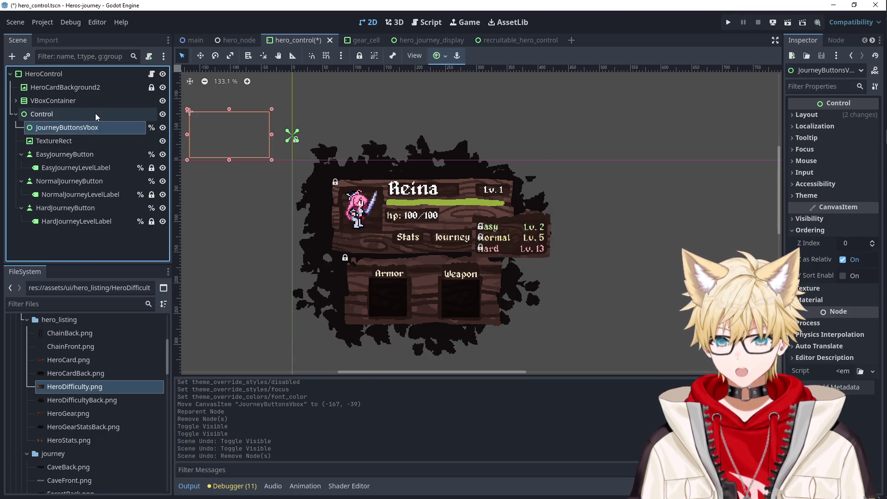
{"action": "left_click", "coordinate": [96, 113]}
{"action": "key", "text": "Escape"}
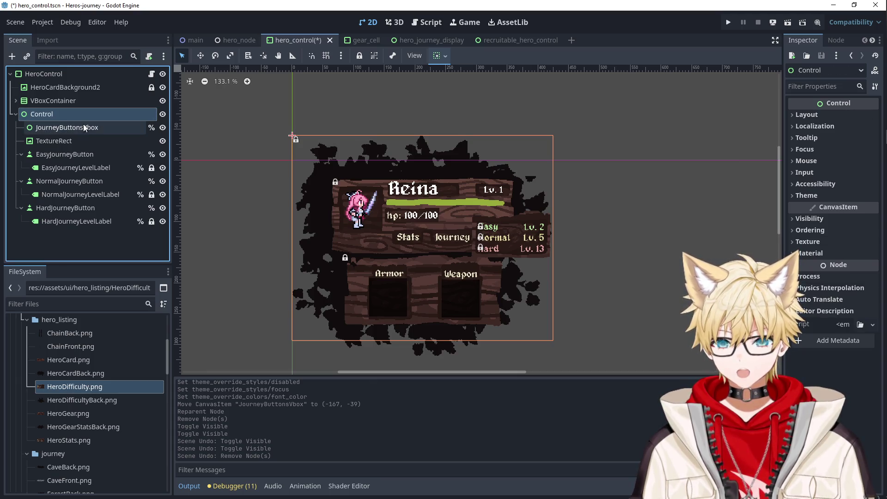
{"action": "left_click", "coordinate": [82, 128]}
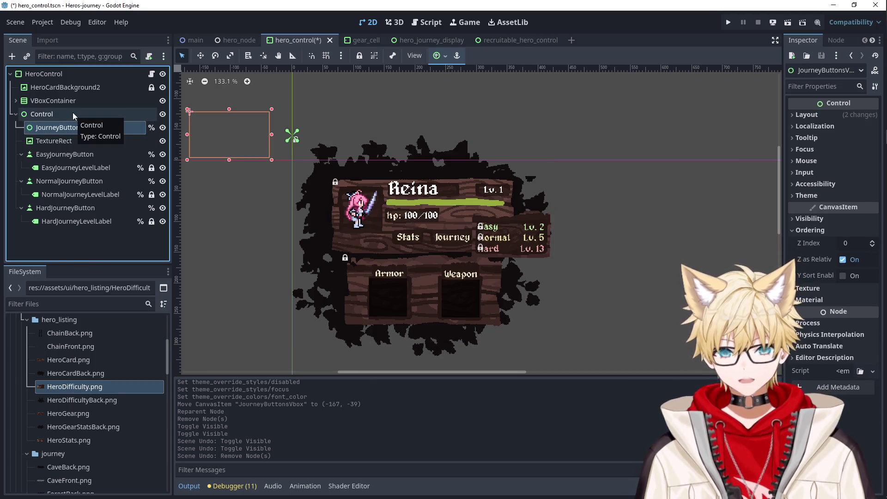
Replace the empty container by renaming Control to JourneyButtonsVbox, made scene-unique and hidden.
{"action": "key", "text": "Delete"}
{"action": "key", "text": "Return"}
{"action": "left_click", "coordinate": [85, 114]}
{"action": "left_click", "coordinate": [85, 114]}
{"action": "type", "text": "JourneyButtonsVbox"}
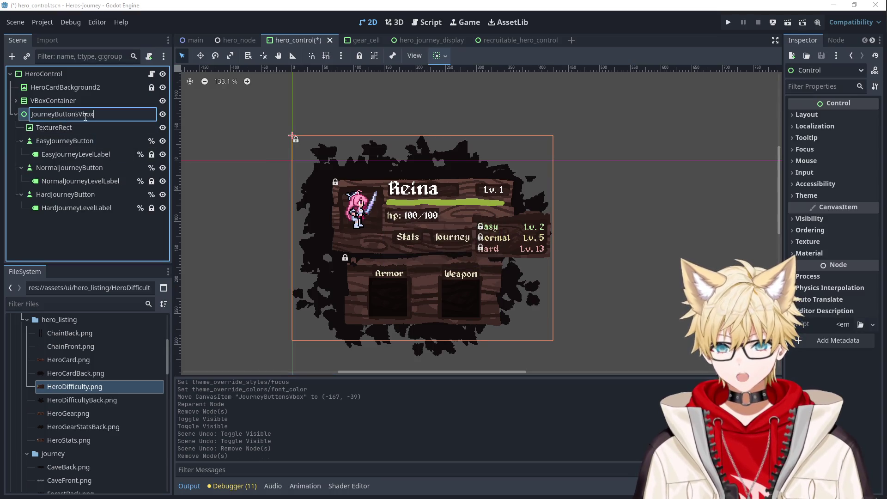
{"action": "key", "text": "Return"}
{"action": "right_click", "coordinate": [92, 116]}
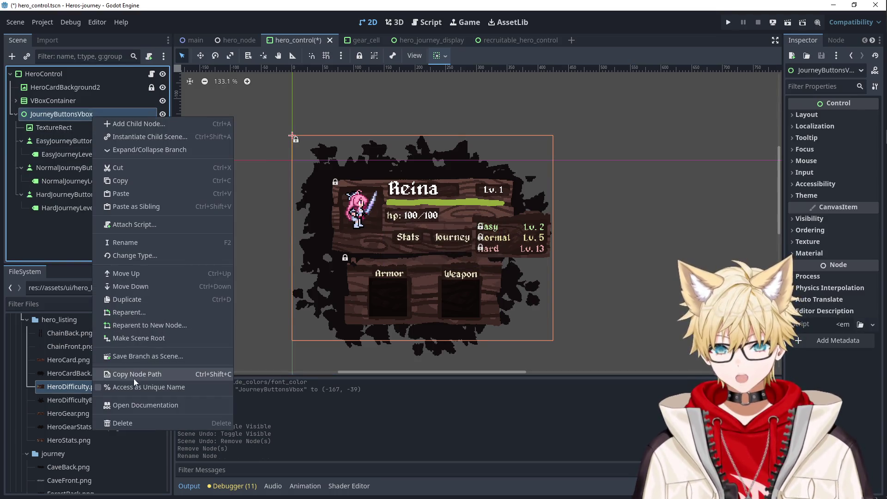
{"action": "left_click", "coordinate": [134, 383]}
{"action": "left_click", "coordinate": [162, 114]}
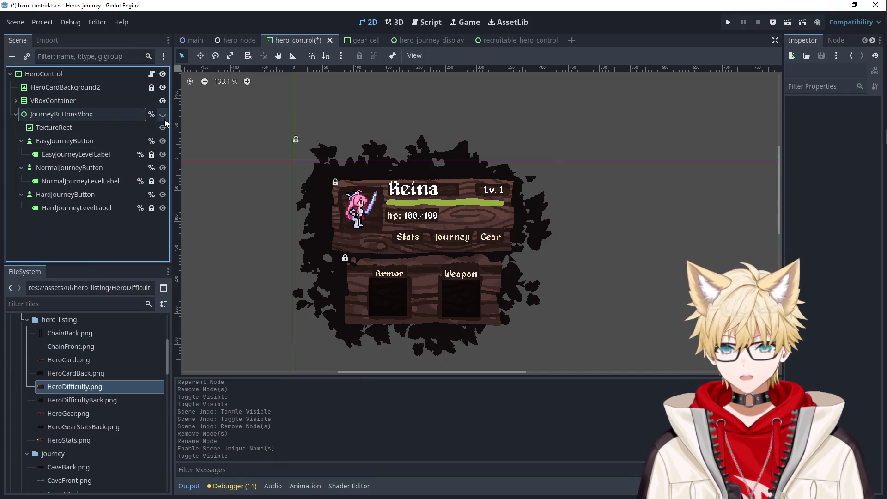
Test-run the game, sending Aywin on a journey, then stop it.
{"action": "left_click", "coordinate": [728, 22]}
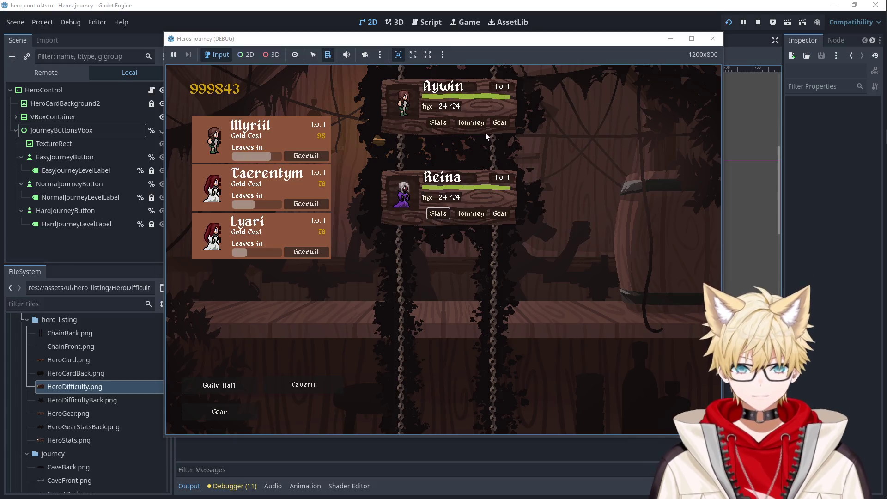
{"action": "left_click", "coordinate": [478, 124]}
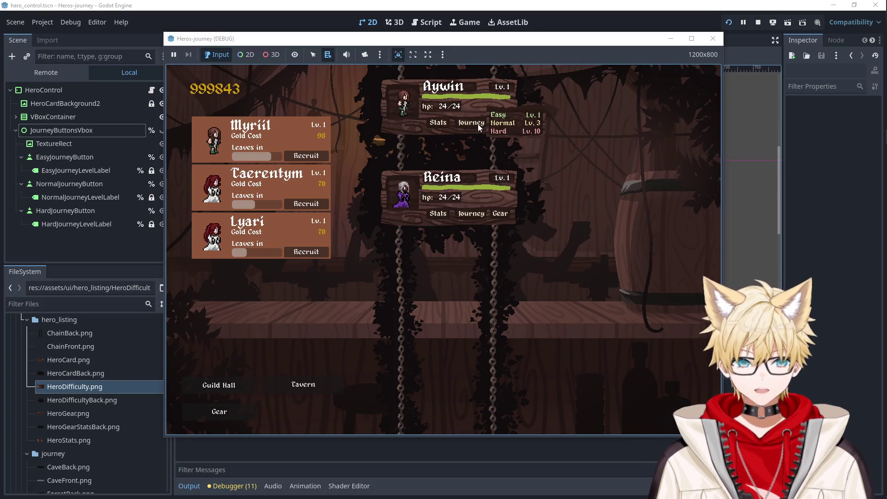
{"action": "left_click", "coordinate": [503, 124]}
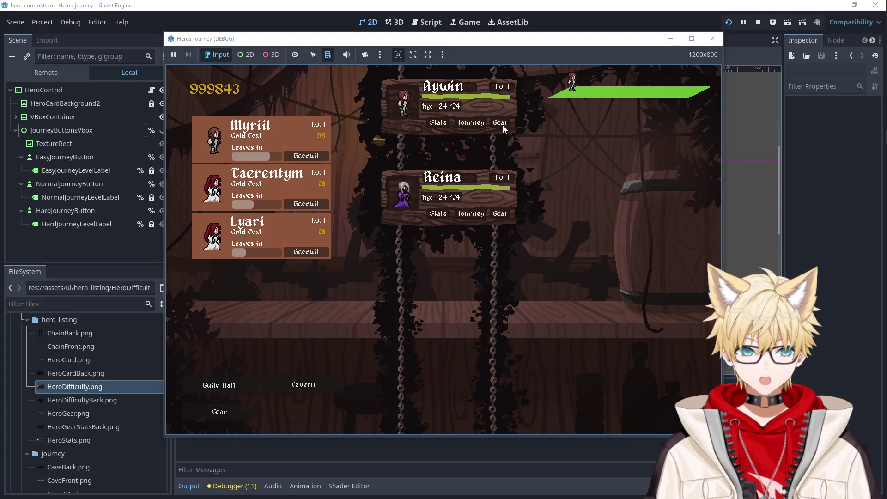
{"action": "left_click", "coordinate": [713, 41]}
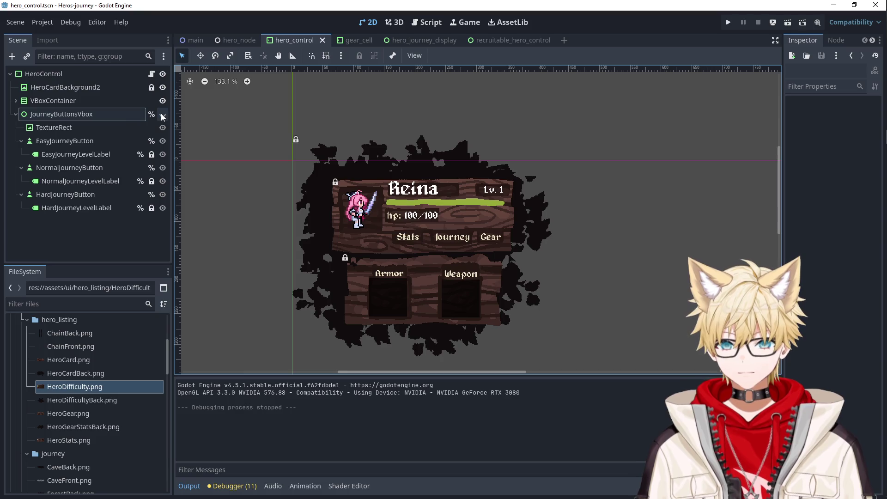
Hide the GearPage panel, save the hero_control scene and relaunch the game.
{"action": "left_click", "coordinate": [15, 114]}
{"action": "left_click", "coordinate": [16, 100]}
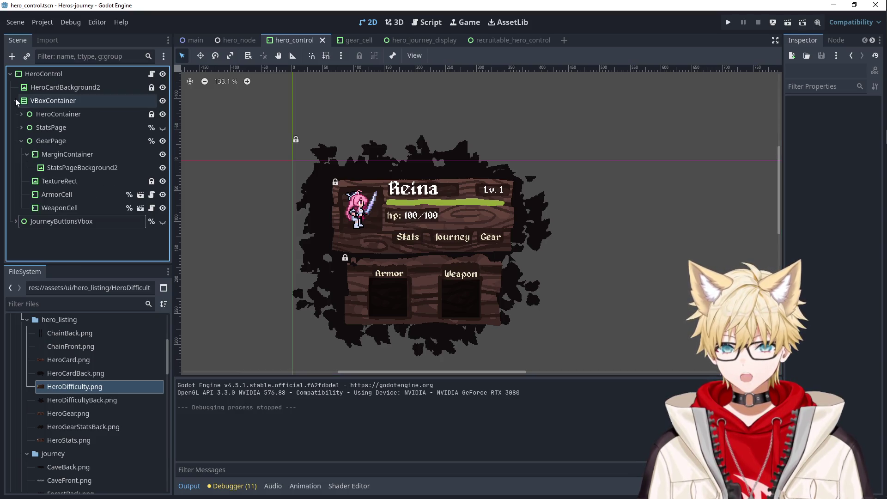
{"action": "left_click", "coordinate": [163, 141]}
{"action": "left_click", "coordinate": [21, 141]}
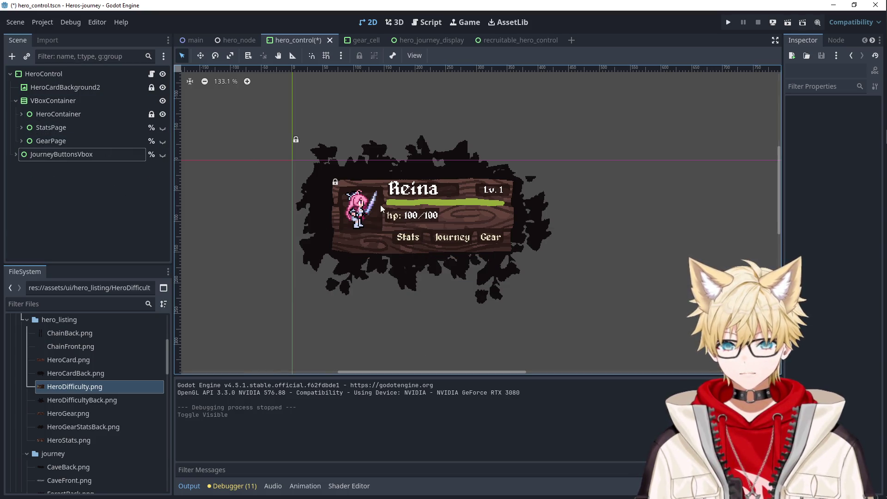
{"action": "key", "text": "ctrl+s"}
{"action": "scroll", "coordinate": [590, 201], "scroll_direction": "down", "scroll_amount": 4}
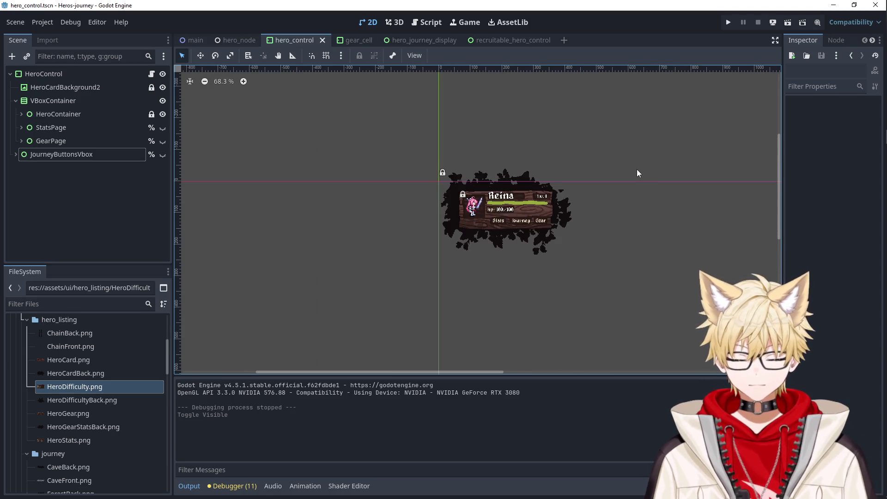
{"action": "left_click", "coordinate": [734, 24]}
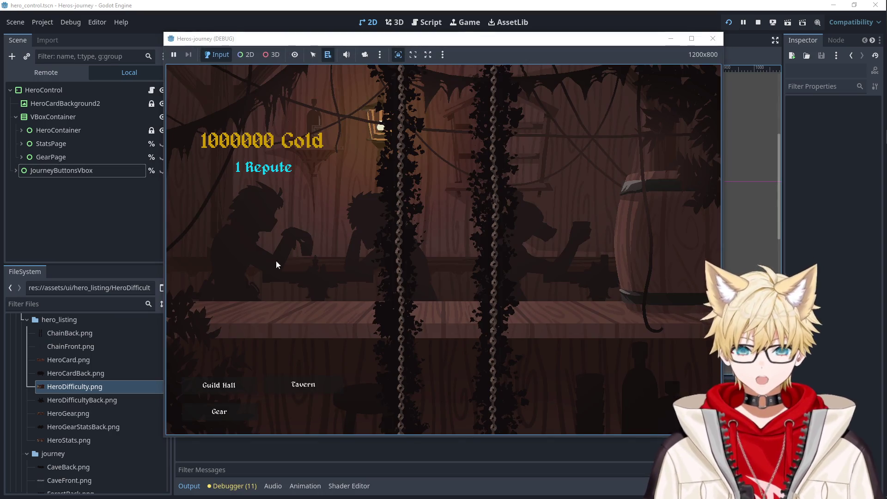
Recruit Aywin and Vesryn from the tavern and check Aywin's stats and gear panels.
{"action": "left_click", "coordinate": [303, 384]}
{"action": "left_click", "coordinate": [308, 156]}
{"action": "left_click", "coordinate": [306, 203]}
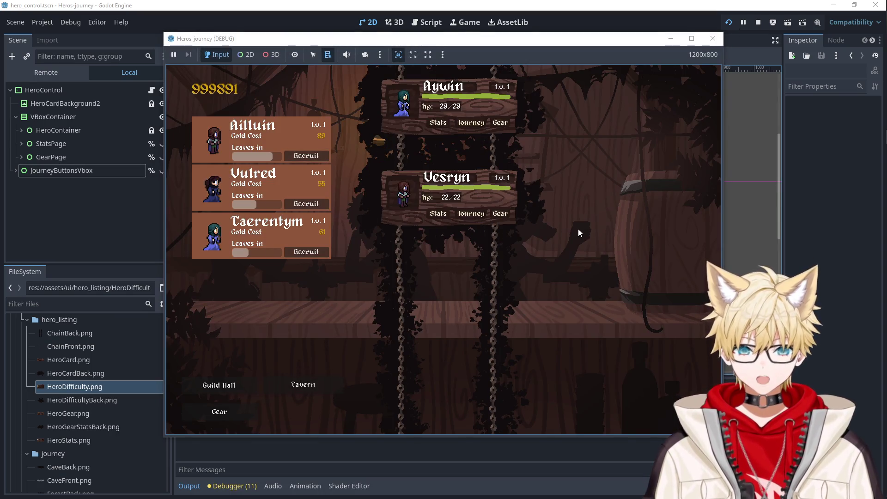
{"action": "left_click", "coordinate": [437, 124]}
{"action": "left_click", "coordinate": [438, 124]}
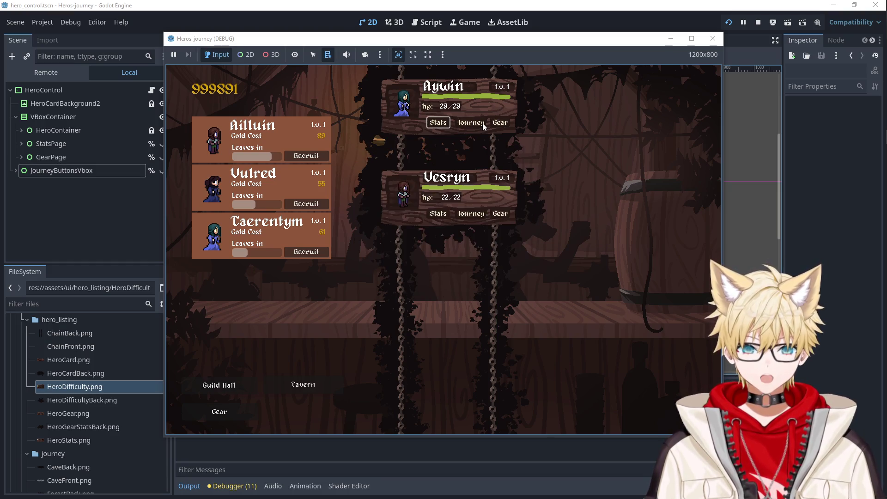
{"action": "left_click", "coordinate": [498, 124]}
{"action": "left_click", "coordinate": [496, 124]}
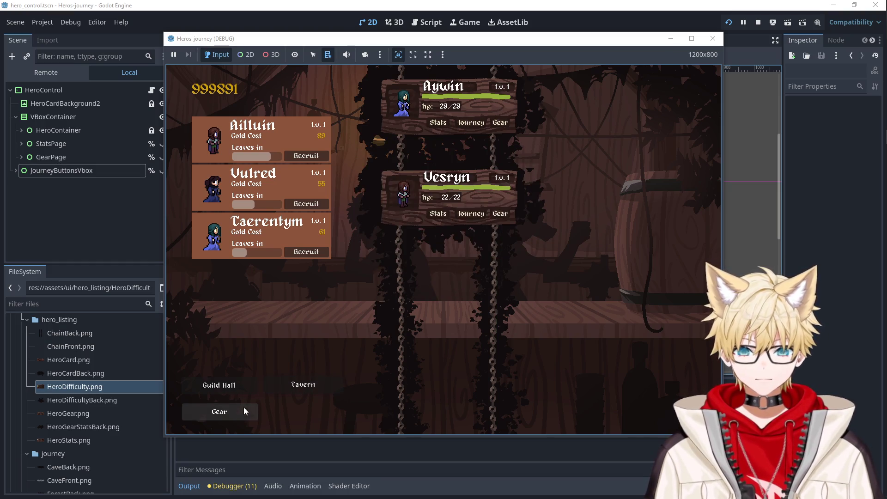
Equip Aywin with armor and sword, send him on an Easy journey, then stop the game.
{"action": "left_click", "coordinate": [220, 412]}
{"action": "left_click", "coordinate": [497, 123]}
{"action": "mouse_move", "coordinate": [242, 185]}
{"action": "left_mouse_down"}
{"action": "mouse_move", "coordinate": [432, 178]}
{"action": "mouse_move", "coordinate": [424, 170]}
{"action": "left_mouse_up"}
{"action": "left_click_drag", "start_coordinate": [219, 195], "coordinate": [482, 178]}
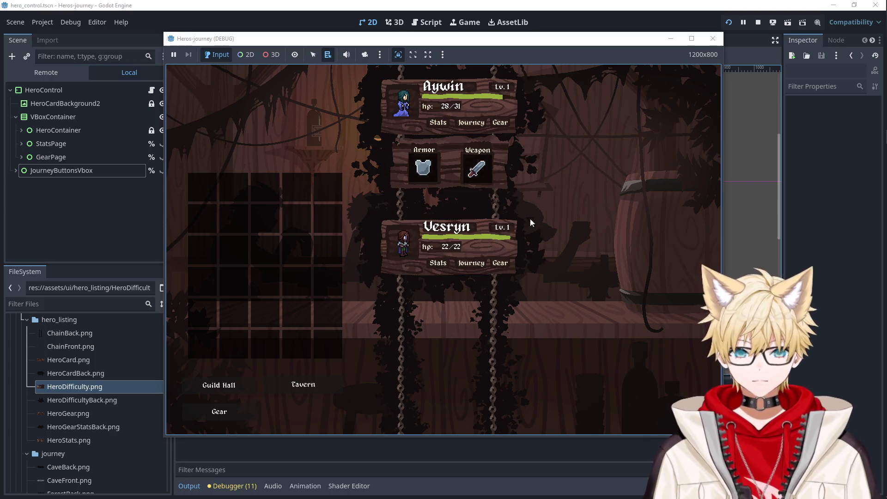
{"action": "left_click", "coordinate": [471, 124]}
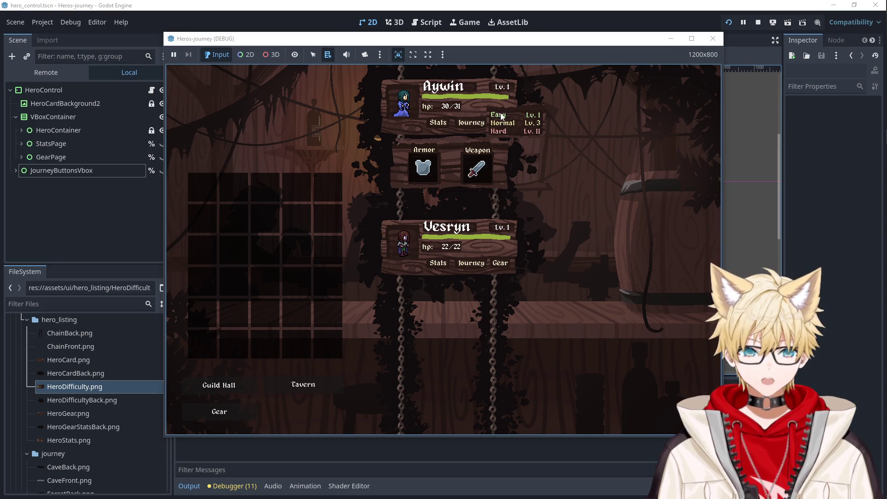
{"action": "left_click", "coordinate": [501, 116]}
{"action": "left_click", "coordinate": [439, 126]}
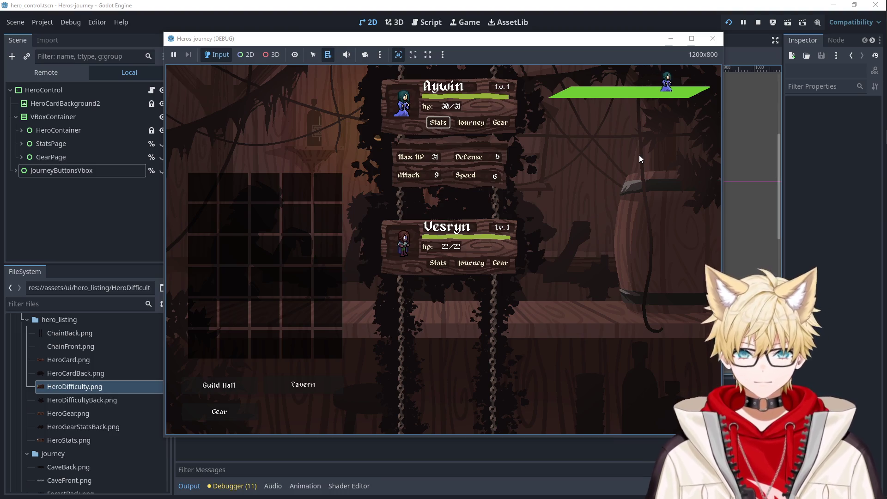
{"action": "left_click", "coordinate": [711, 39]}
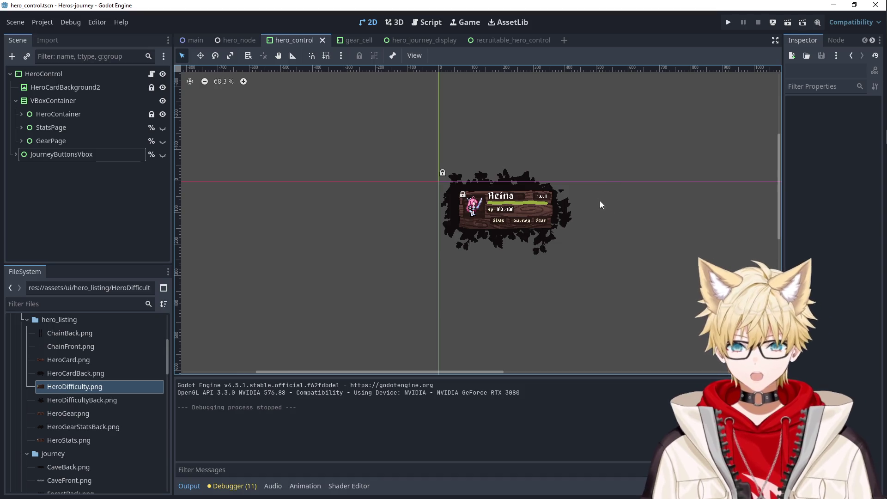
{"action": "scroll", "coordinate": [578, 208], "scroll_direction": "up", "scroll_amount": 3}
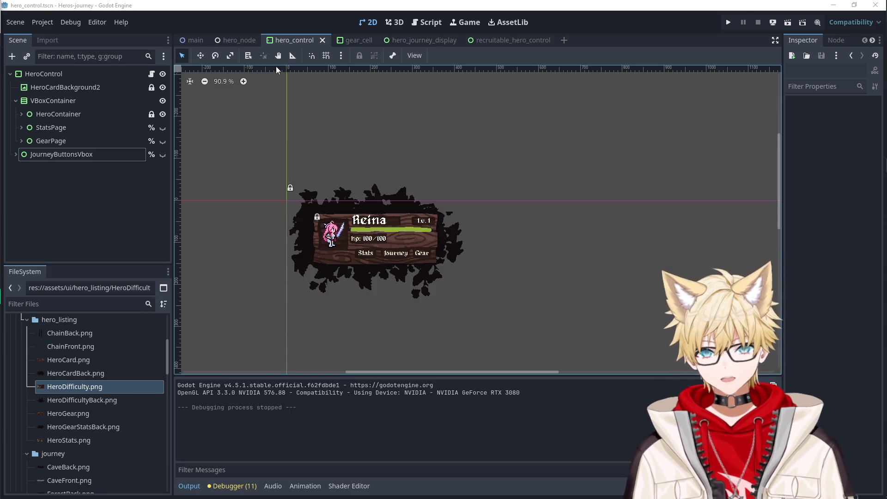
{"action": "middle_click", "coordinate": [224, 42]}
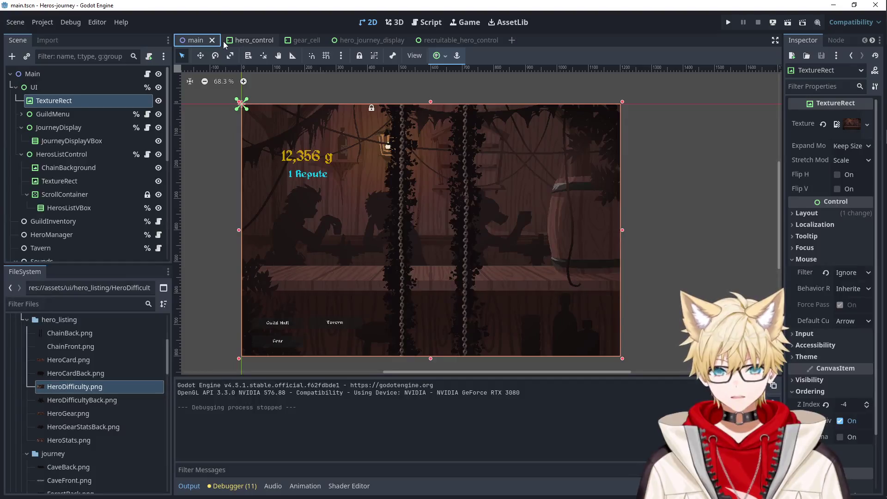
Open the hero_journey_display scene, then switch to the itch.io analytics in the browser.
{"action": "left_click", "coordinate": [240, 41]}
{"action": "left_click", "coordinate": [506, 166]}
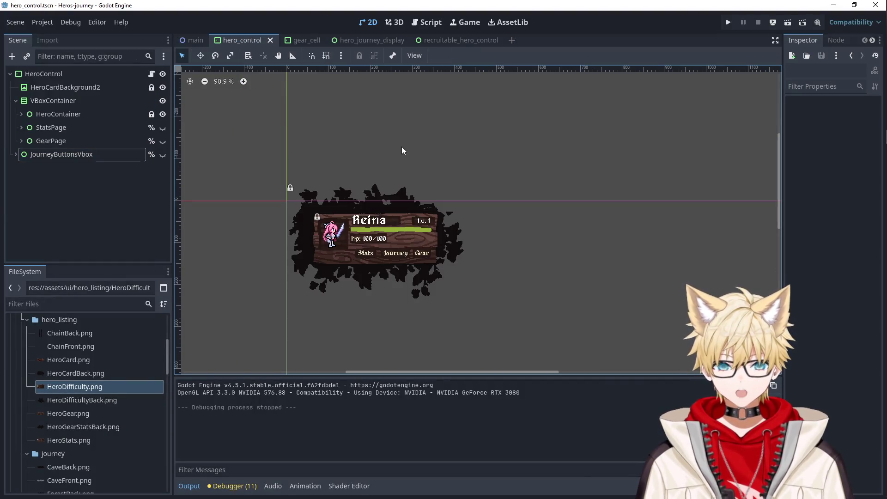
{"action": "left_click", "coordinate": [368, 41]}
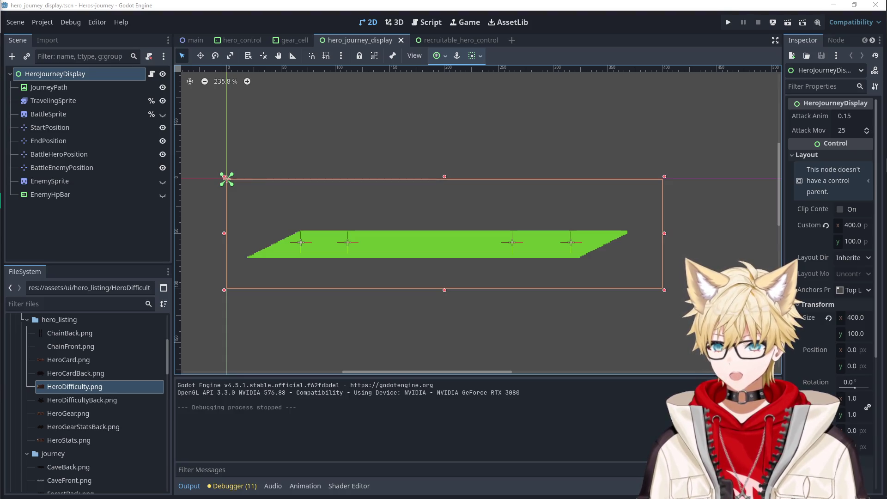
{"action": "key", "text": "alt+Tab"}
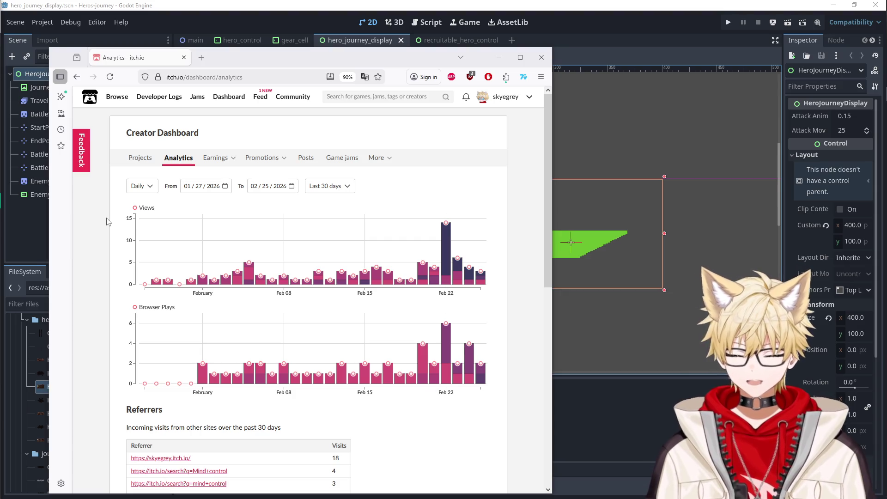
{"action": "scroll", "coordinate": [528, 357], "scroll_direction": "down", "scroll_amount": 5}
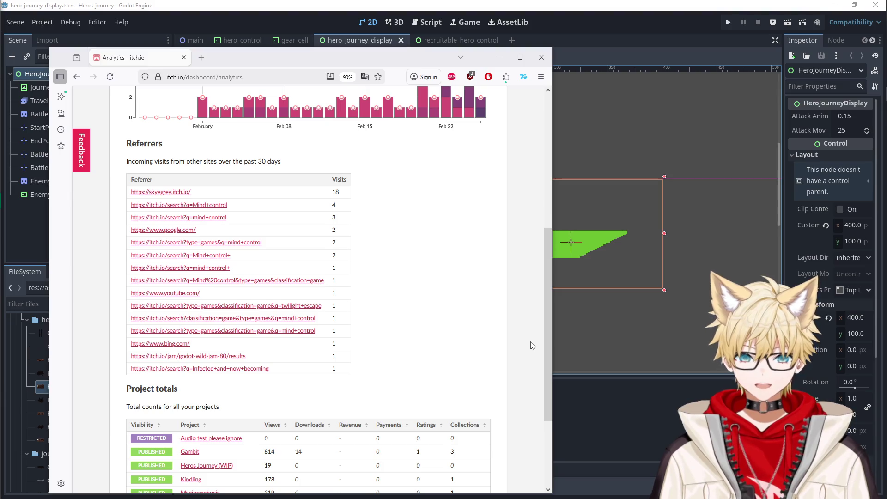
{"action": "scroll", "coordinate": [531, 349], "scroll_direction": "down", "scroll_amount": 3}
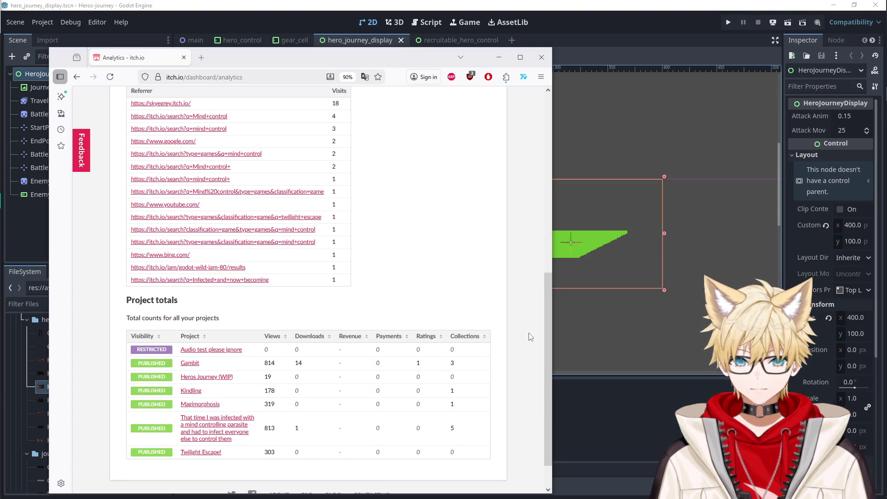
{"action": "scroll", "coordinate": [529, 338], "scroll_direction": "up", "scroll_amount": 1}
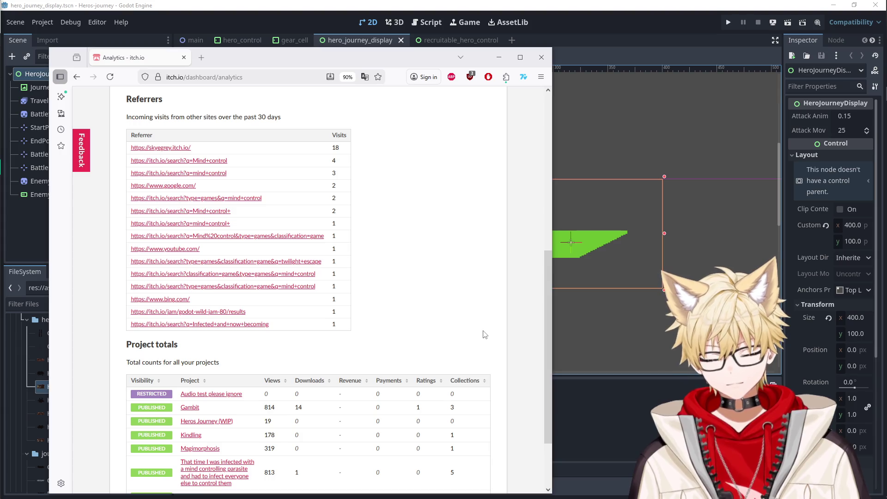
{"action": "scroll", "coordinate": [484, 334], "scroll_direction": "down", "scroll_amount": 2}
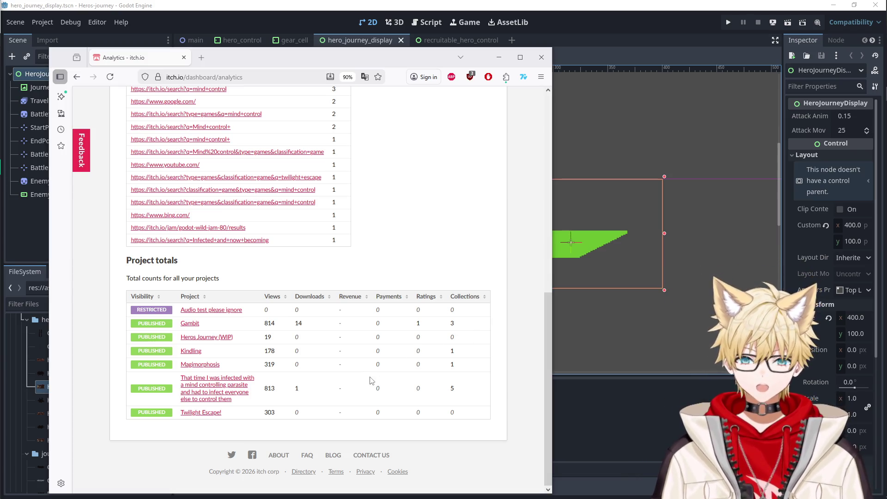
{"action": "scroll", "coordinate": [370, 380], "scroll_direction": "up", "scroll_amount": 3}
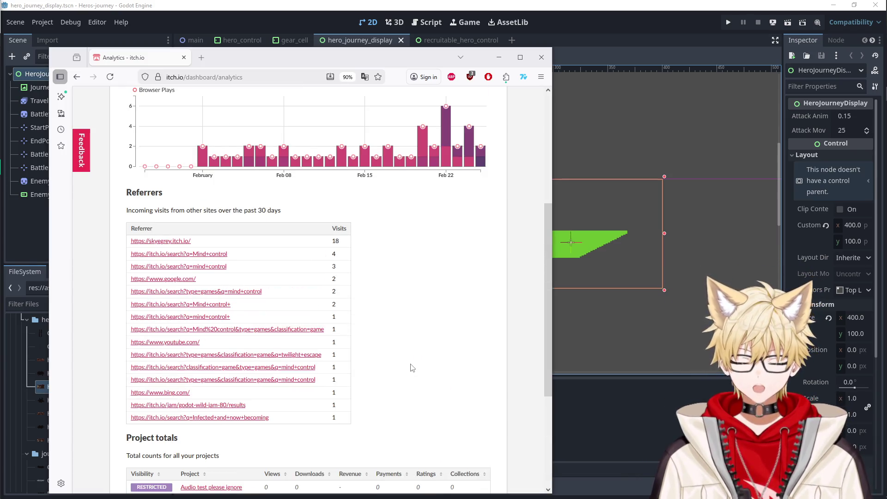
{"action": "scroll", "coordinate": [413, 368], "scroll_direction": "down", "scroll_amount": 1}
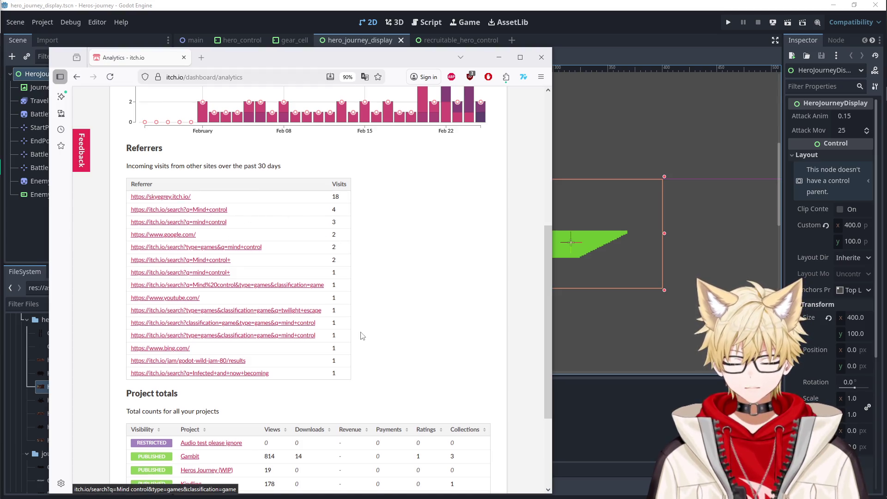
{"action": "scroll", "coordinate": [229, 394], "scroll_direction": "down", "scroll_amount": 3}
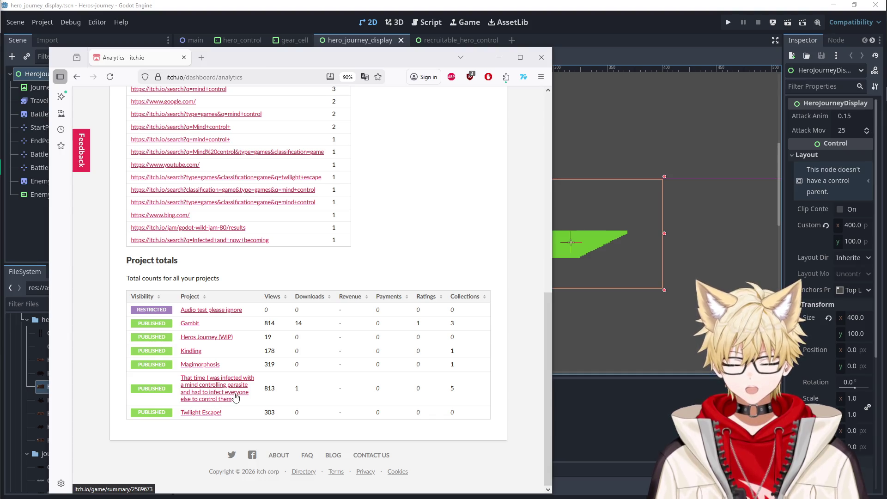
{"action": "scroll", "coordinate": [394, 350], "scroll_direction": "up", "scroll_amount": 3}
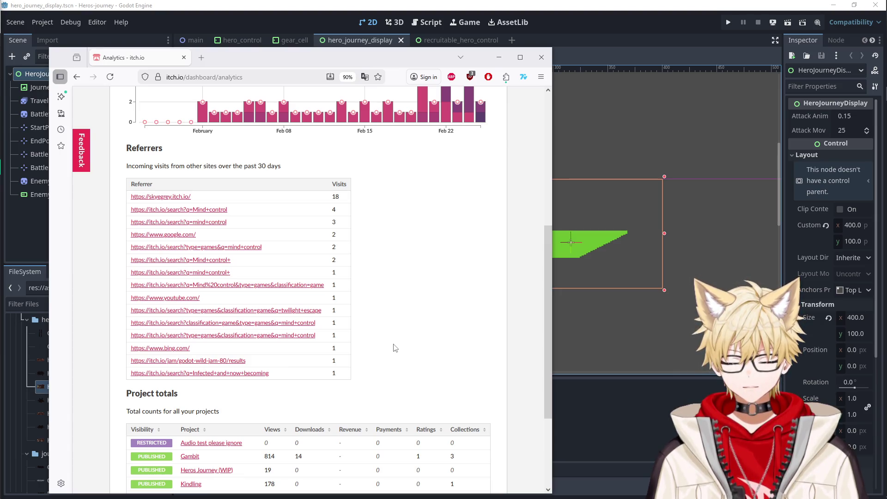
{"action": "scroll", "coordinate": [395, 347], "scroll_direction": "down", "scroll_amount": 3}
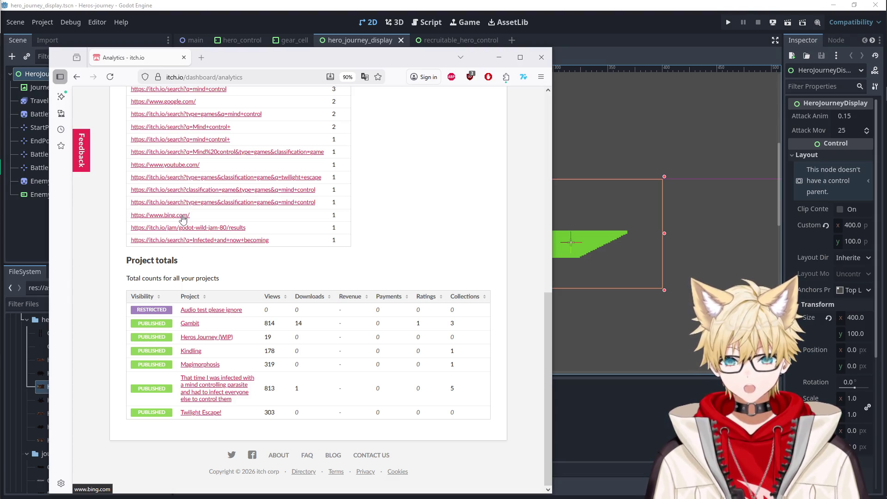
{"action": "scroll", "coordinate": [182, 219], "scroll_direction": "up", "scroll_amount": 5}
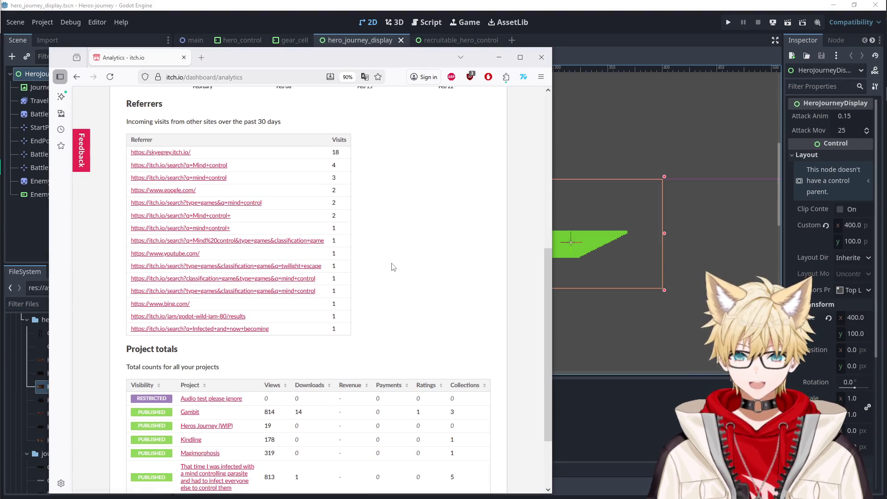
{"action": "scroll", "coordinate": [394, 262], "scroll_direction": "up", "scroll_amount": 4}
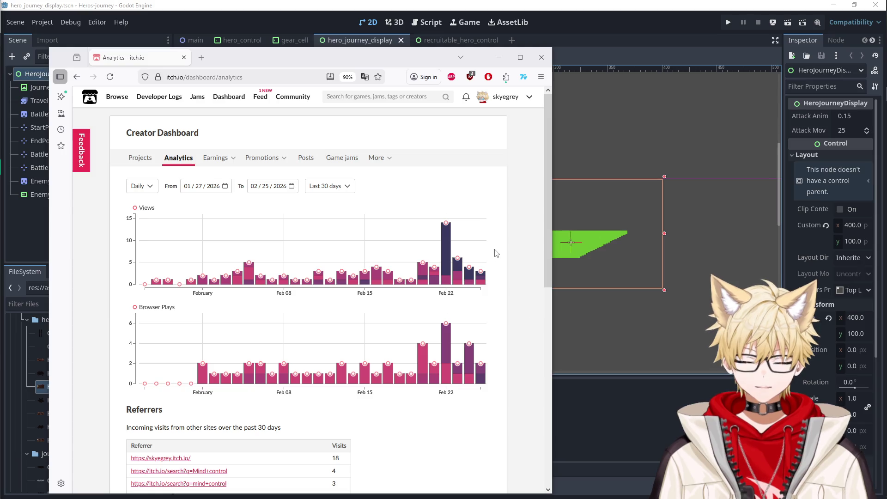
{"action": "key", "text": "alt+Tab"}
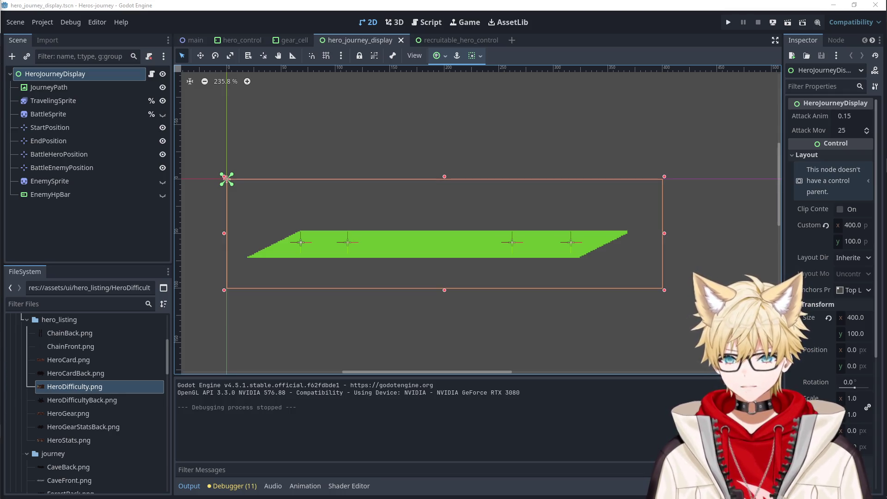
Launch the published HTML5 build from its itch.io page.
{"action": "mouse_move", "coordinate": [884, 125]}
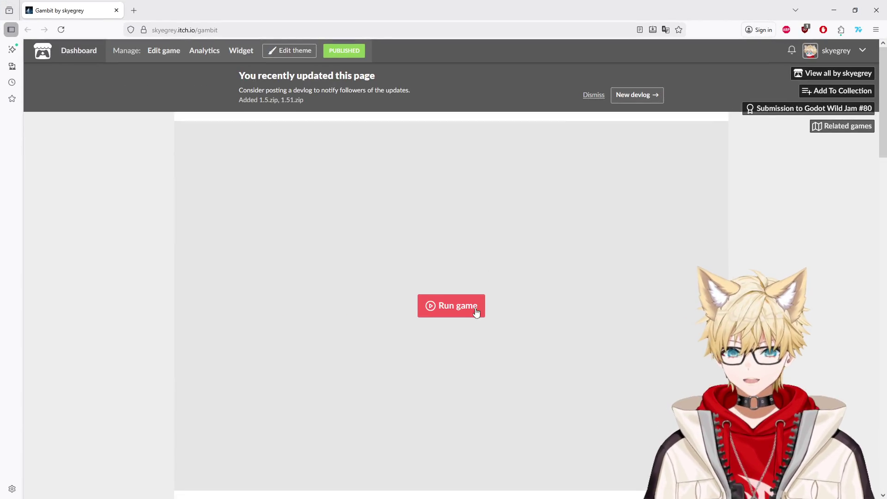
{"action": "left_click", "coordinate": [476, 309]}
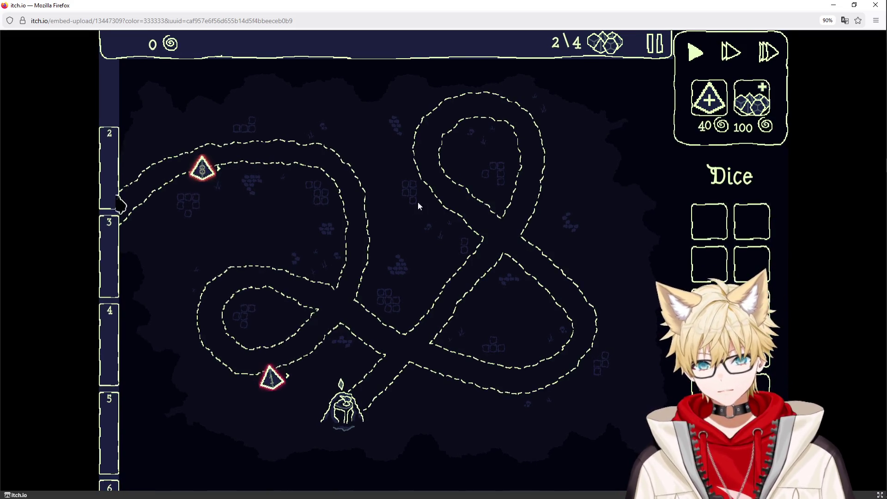
Move the lower tower, buy a Top Heavy die, merge Expanding into it, place the d6 by the entrance.
{"action": "mouse_move", "coordinate": [278, 370]}
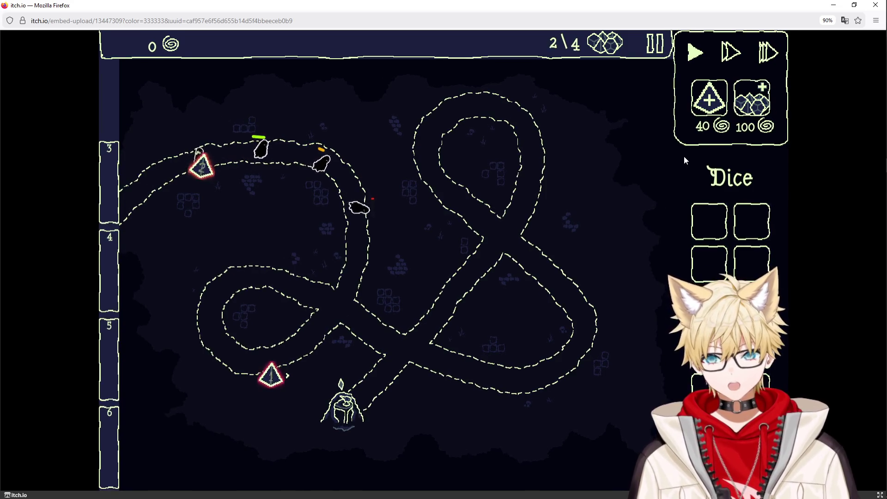
{"action": "left_click_drag", "start_coordinate": [271, 379], "coordinate": [369, 294]}
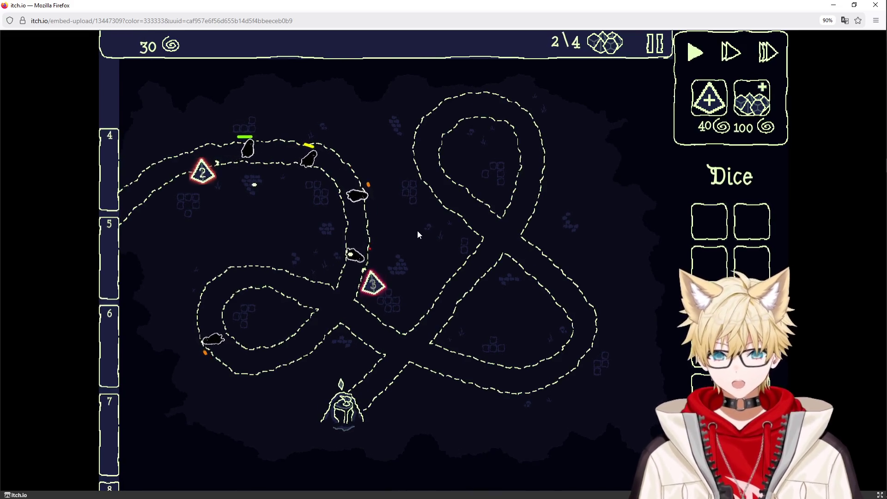
{"action": "left_click", "coordinate": [706, 108]}
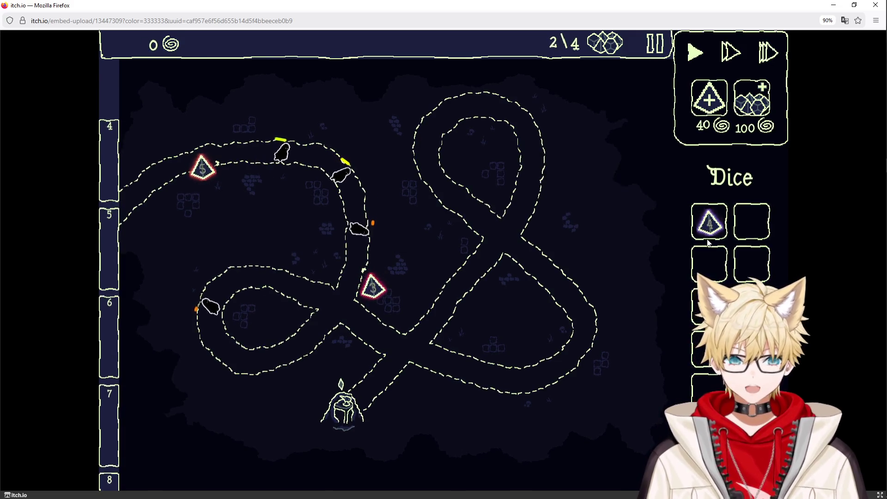
{"action": "mouse_move", "coordinate": [710, 222]}
{"action": "left_mouse_down"}
{"action": "mouse_move", "coordinate": [287, 287]}
{"action": "mouse_move", "coordinate": [265, 309]}
{"action": "left_mouse_up"}
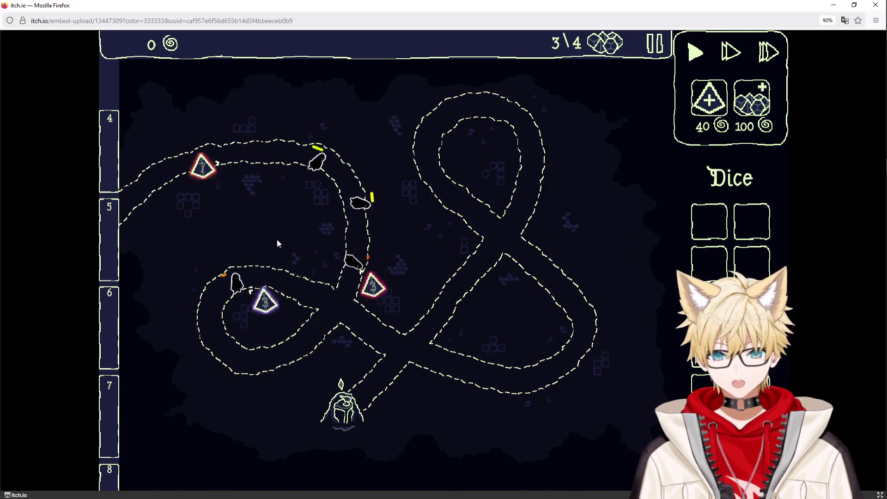
{"action": "mouse_move", "coordinate": [210, 175]}
{"action": "left_mouse_down"}
{"action": "mouse_move", "coordinate": [266, 304]}
{"action": "mouse_move", "coordinate": [320, 268]}
{"action": "left_mouse_up"}
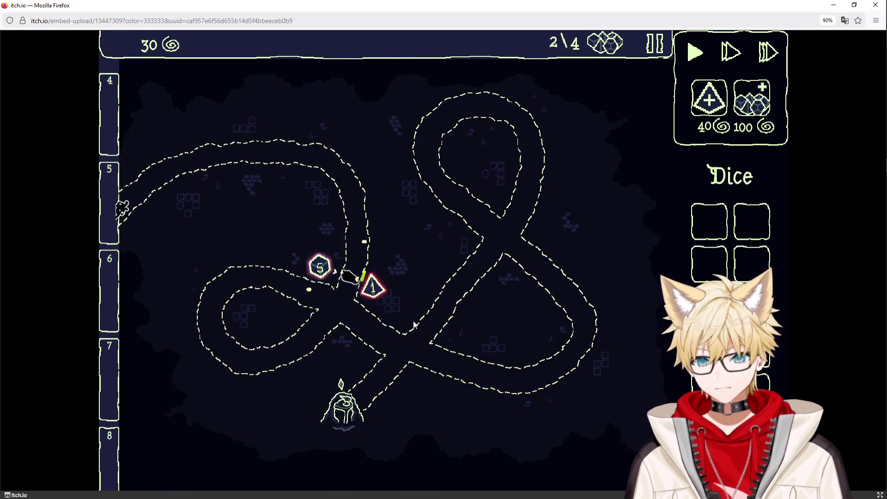
{"action": "left_click_drag", "start_coordinate": [320, 267], "coordinate": [177, 199]}
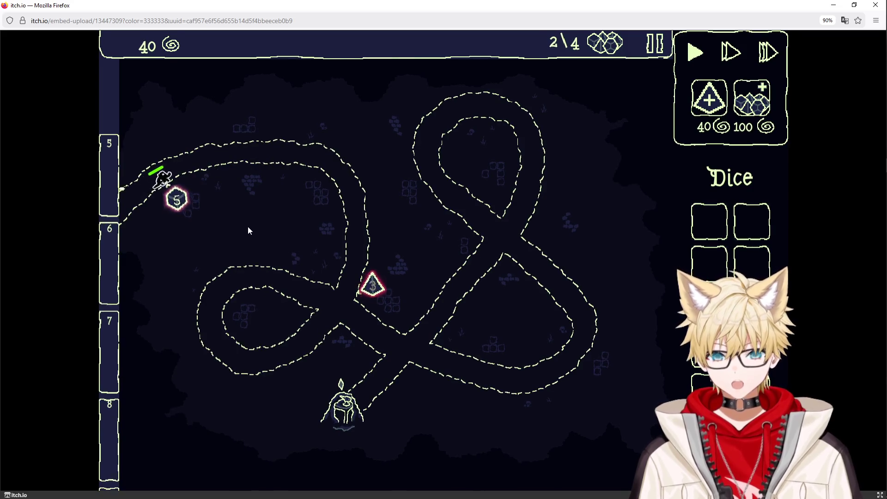
Place a bought Advantage d4 and merge a Chaining d4 into the d6 tower.
{"action": "left_click", "coordinate": [709, 98]}
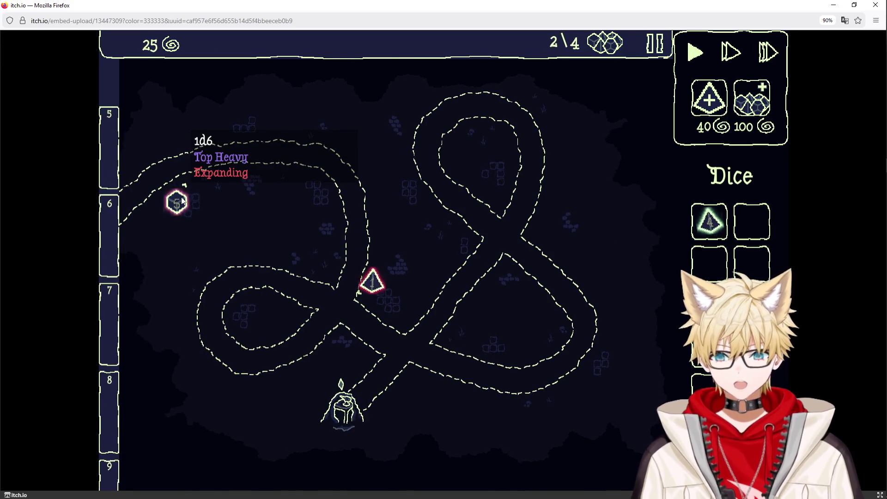
{"action": "mouse_move", "coordinate": [706, 231]}
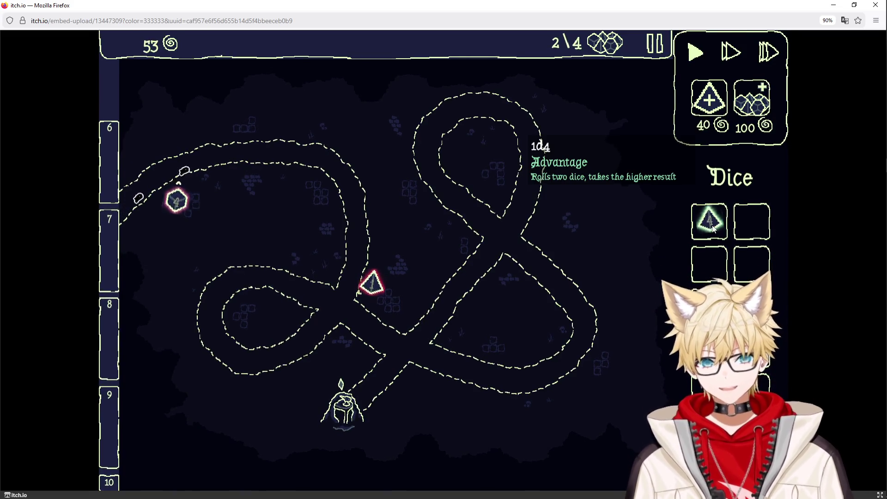
{"action": "mouse_move", "coordinate": [709, 221]}
{"action": "left_mouse_down"}
{"action": "mouse_move", "coordinate": [523, 231]}
{"action": "mouse_move", "coordinate": [259, 182]}
{"action": "left_mouse_up"}
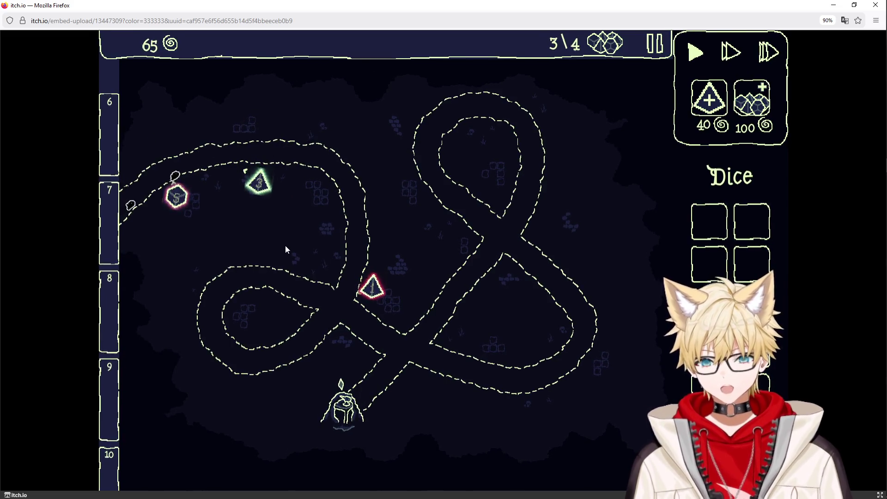
{"action": "mouse_move", "coordinate": [368, 290]}
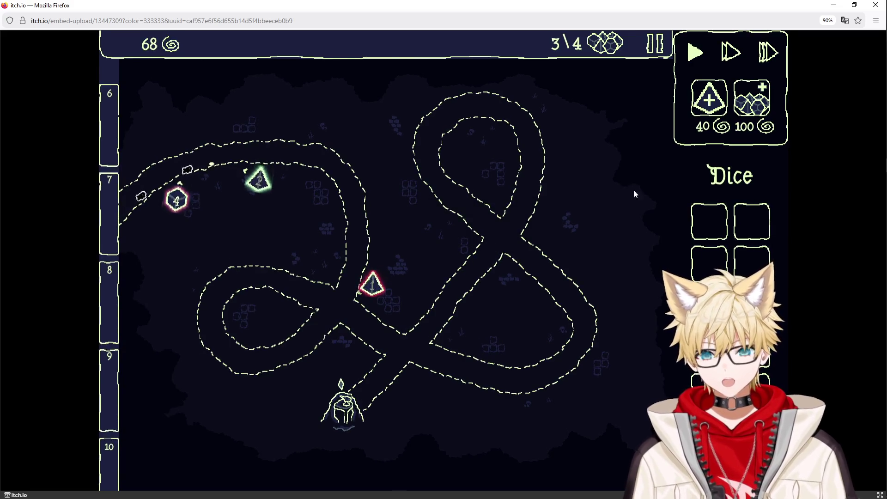
{"action": "left_click", "coordinate": [708, 98]}
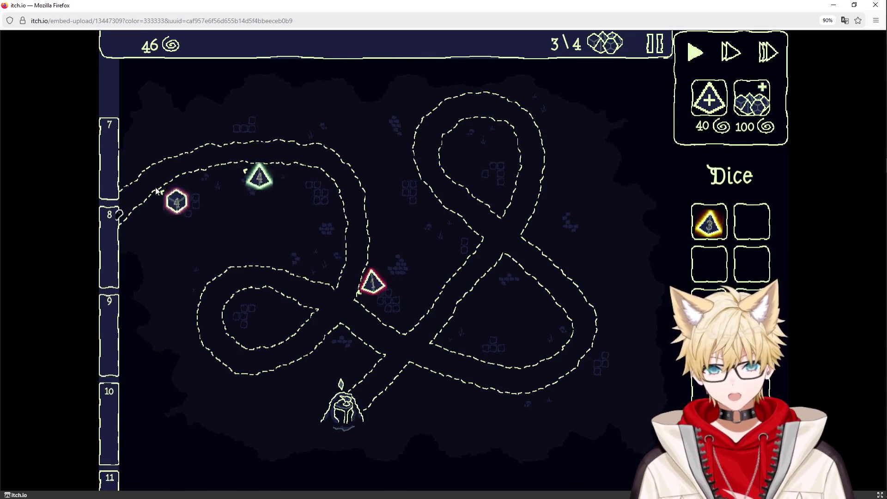
{"action": "mouse_move", "coordinate": [177, 201]}
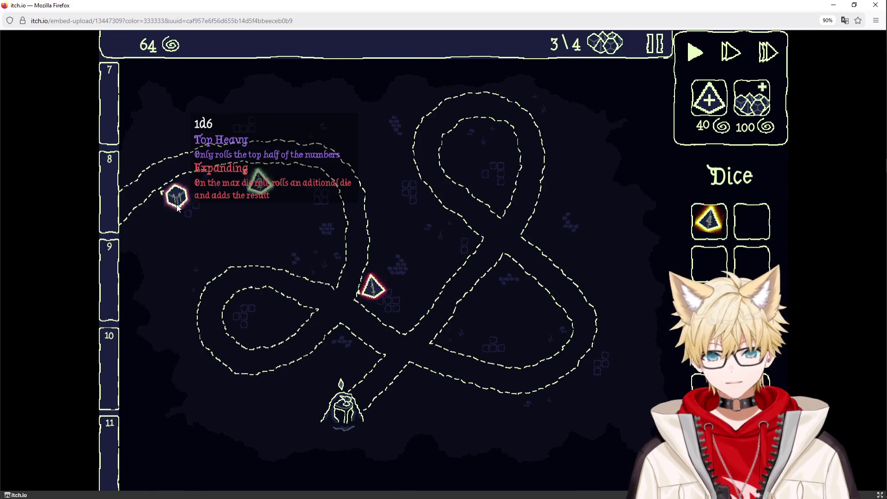
{"action": "mouse_move", "coordinate": [700, 237]}
{"action": "mouse_move", "coordinate": [700, 237]}
{"action": "left_mouse_down"}
{"action": "mouse_move", "coordinate": [261, 181]}
{"action": "mouse_move", "coordinate": [177, 202]}
{"action": "left_mouse_up"}
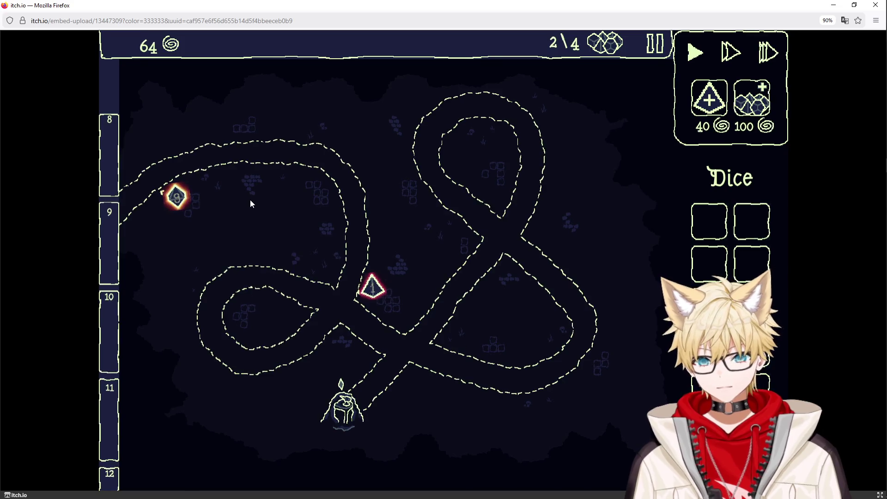
{"action": "mouse_move", "coordinate": [185, 199]}
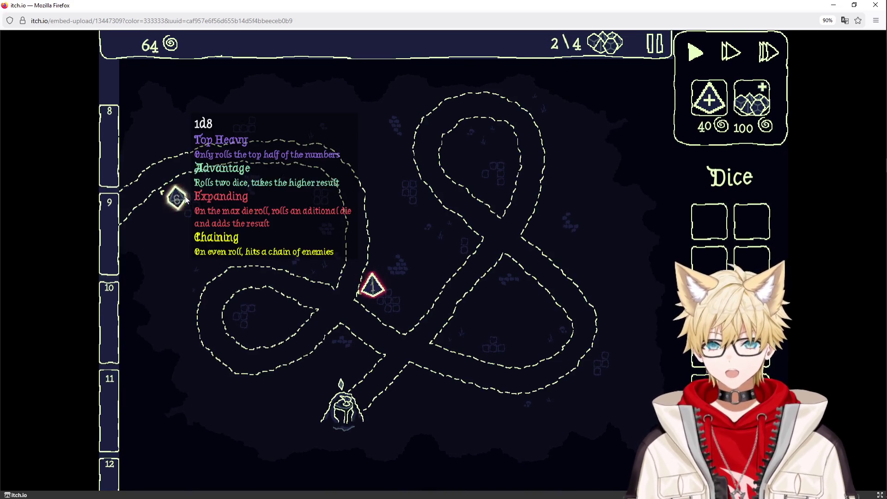
Buy two d4 dice and place them beside the upper path and in the right loop.
{"action": "left_click", "coordinate": [707, 115]}
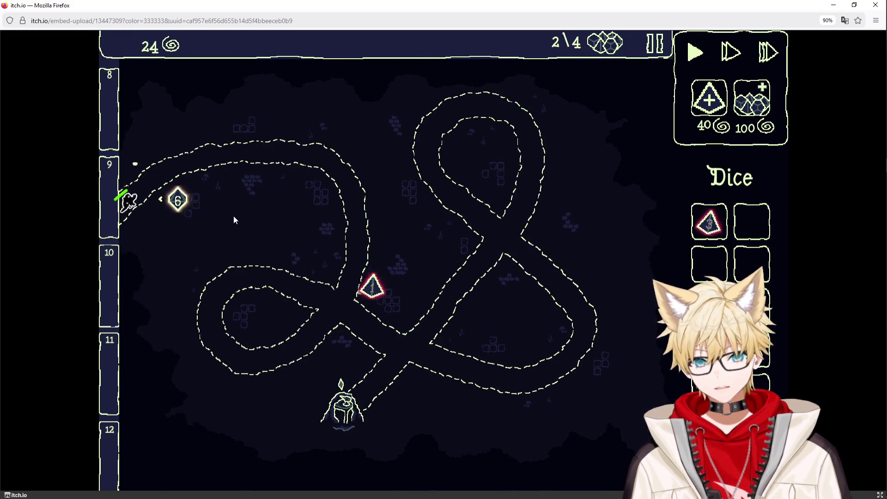
{"action": "mouse_move", "coordinate": [182, 210]}
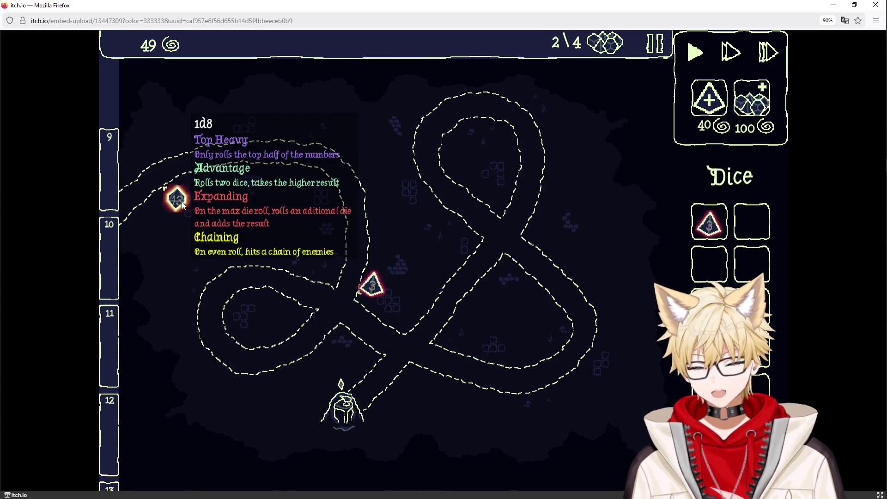
{"action": "left_click", "coordinate": [709, 98]}
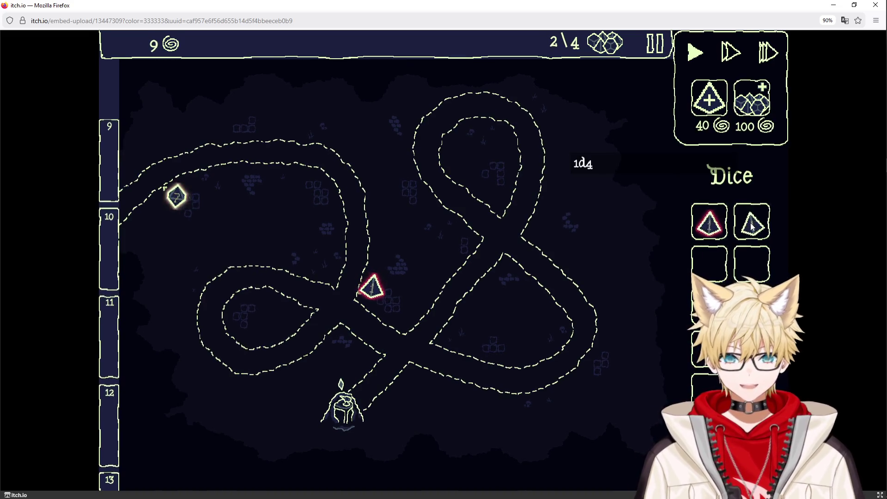
{"action": "mouse_move", "coordinate": [752, 227]}
{"action": "left_mouse_down"}
{"action": "mouse_move", "coordinate": [397, 198]}
{"action": "mouse_move", "coordinate": [364, 224]}
{"action": "left_mouse_up"}
{"action": "mouse_move", "coordinate": [709, 222]}
{"action": "left_mouse_down"}
{"action": "mouse_move", "coordinate": [539, 171]}
{"action": "mouse_move", "coordinate": [489, 169]}
{"action": "left_mouse_up"}
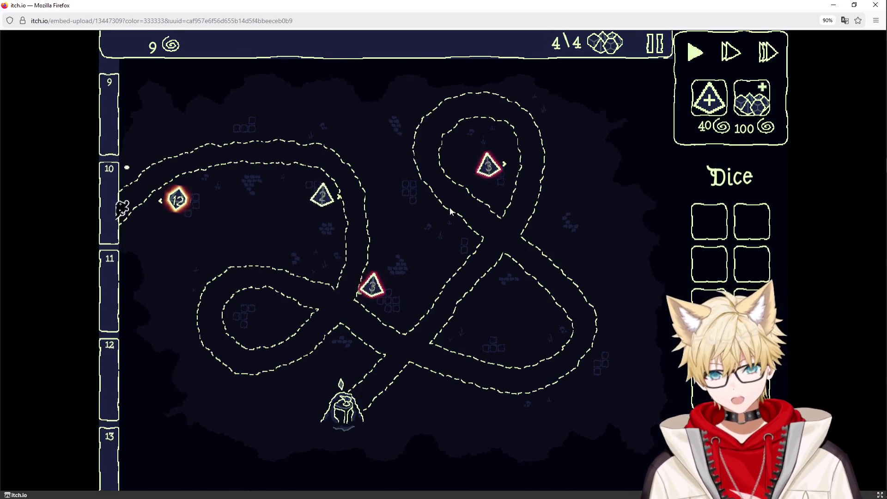
Buy two new d4 dice for 40 each while the waves run.
{"action": "mouse_move", "coordinate": [222, 199]}
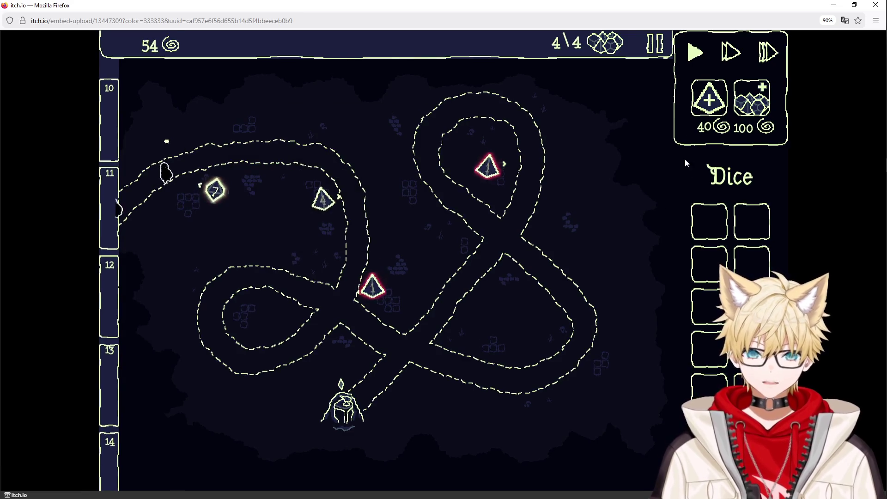
{"action": "left_click", "coordinate": [709, 98]}
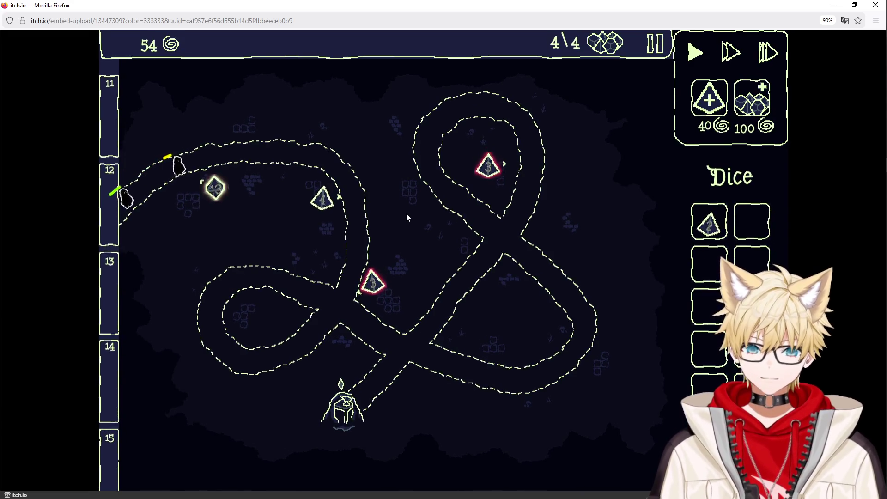
{"action": "left_click", "coordinate": [707, 115]}
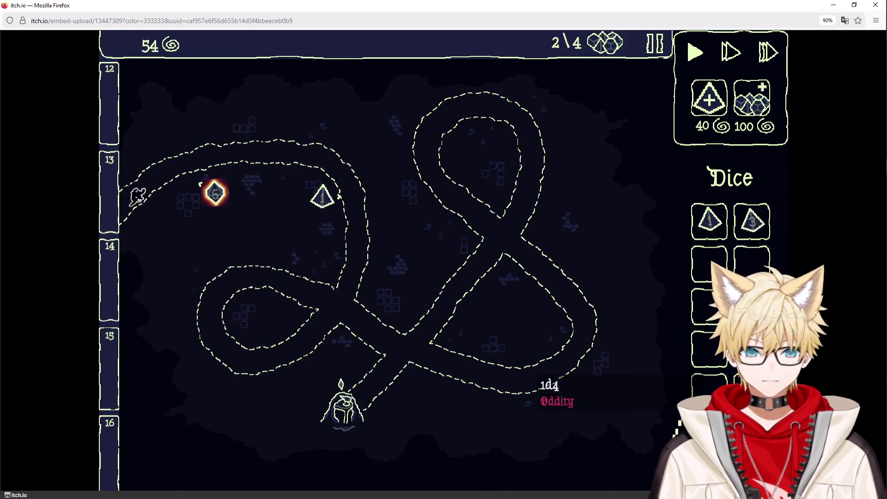
Buy two more dice for 40, including an Evened d4.
{"action": "left_click", "coordinate": [709, 97]}
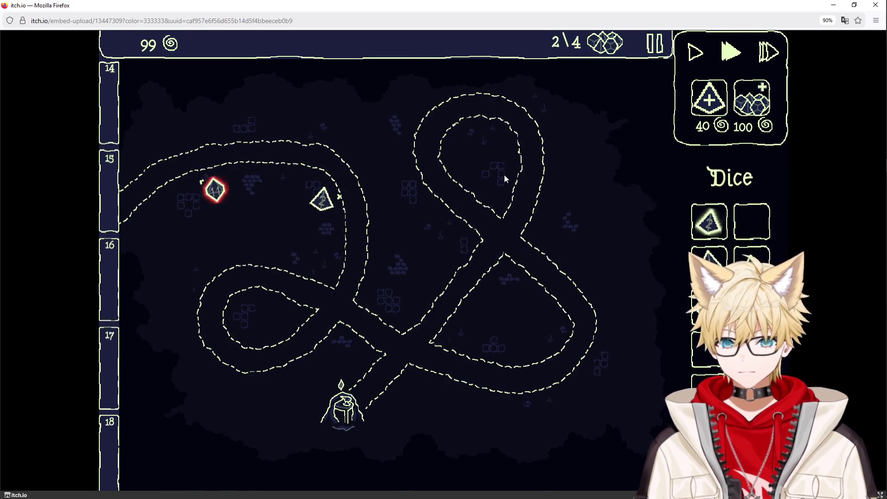
{"action": "left_click", "coordinate": [709, 98]}
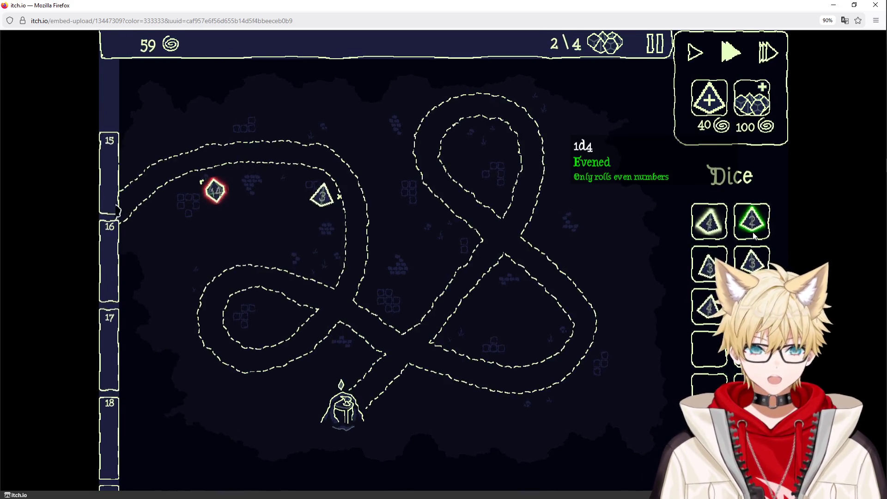
Place and rearrange d4 towers, buying another d4 and putting the Advantage d4 in the lower loop.
{"action": "mouse_move", "coordinate": [752, 222]}
{"action": "left_mouse_down"}
{"action": "mouse_move", "coordinate": [317, 236]}
{"action": "mouse_move", "coordinate": [318, 247]}
{"action": "left_mouse_up"}
{"action": "mouse_move", "coordinate": [709, 222]}
{"action": "left_mouse_down"}
{"action": "mouse_move", "coordinate": [514, 242]}
{"action": "mouse_move", "coordinate": [324, 196]}
{"action": "mouse_move", "coordinate": [334, 209]}
{"action": "mouse_move", "coordinate": [391, 222]}
{"action": "left_mouse_up"}
{"action": "left_click_drag", "start_coordinate": [318, 245], "coordinate": [270, 193]}
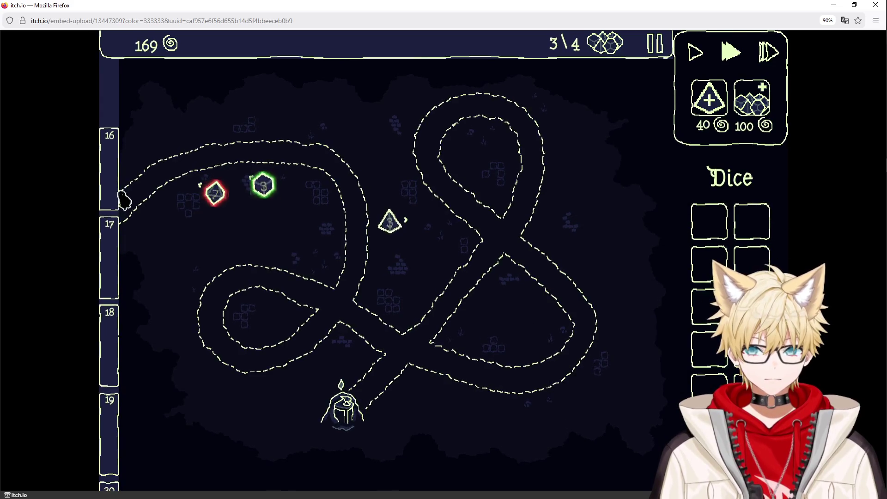
{"action": "left_click_drag", "start_coordinate": [390, 218], "coordinate": [714, 430]}
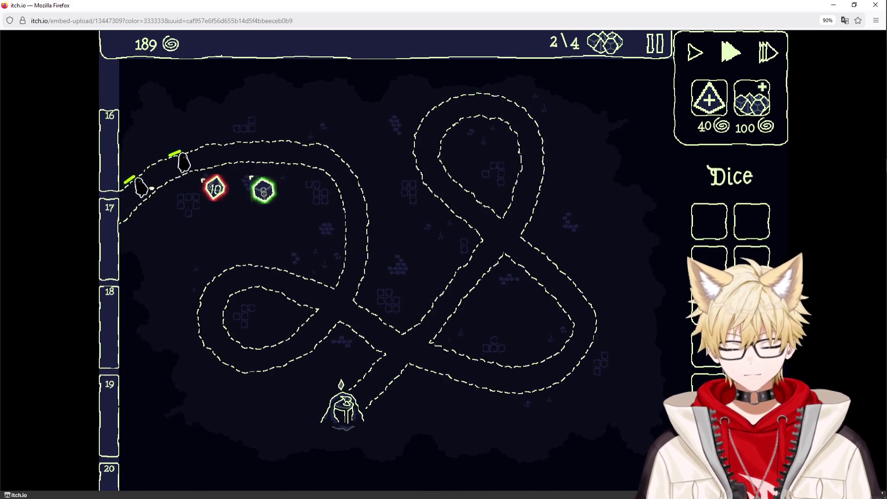
{"action": "left_click", "coordinate": [707, 102]}
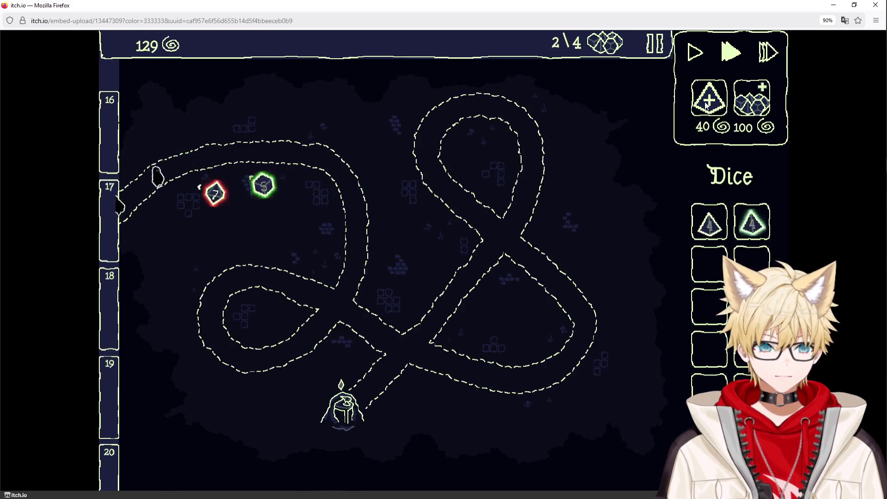
{"action": "mouse_move", "coordinate": [710, 265]}
{"action": "left_mouse_down"}
{"action": "mouse_move", "coordinate": [529, 198]}
{"action": "mouse_move", "coordinate": [529, 181]}
{"action": "mouse_move", "coordinate": [561, 383]}
{"action": "mouse_move", "coordinate": [711, 318]}
{"action": "left_mouse_up"}
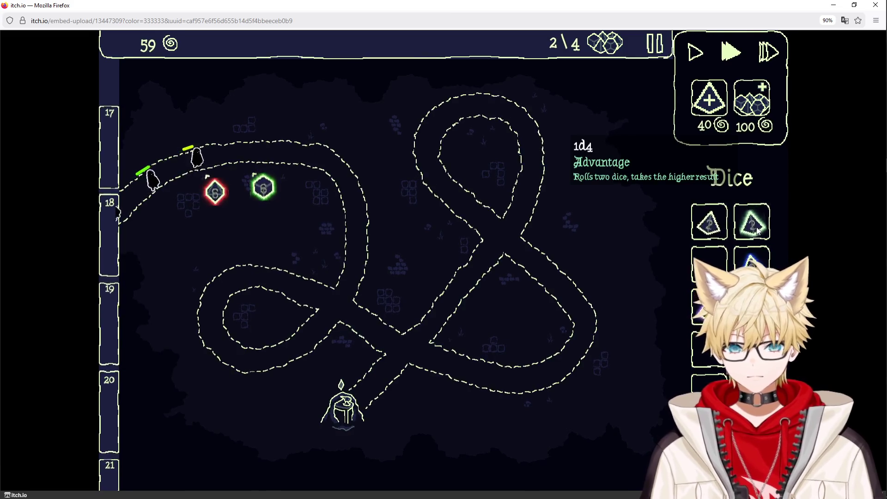
{"action": "mouse_move", "coordinate": [757, 230]}
{"action": "left_mouse_down"}
{"action": "mouse_move", "coordinate": [366, 313]}
{"action": "mouse_move", "coordinate": [283, 318]}
{"action": "left_mouse_up"}
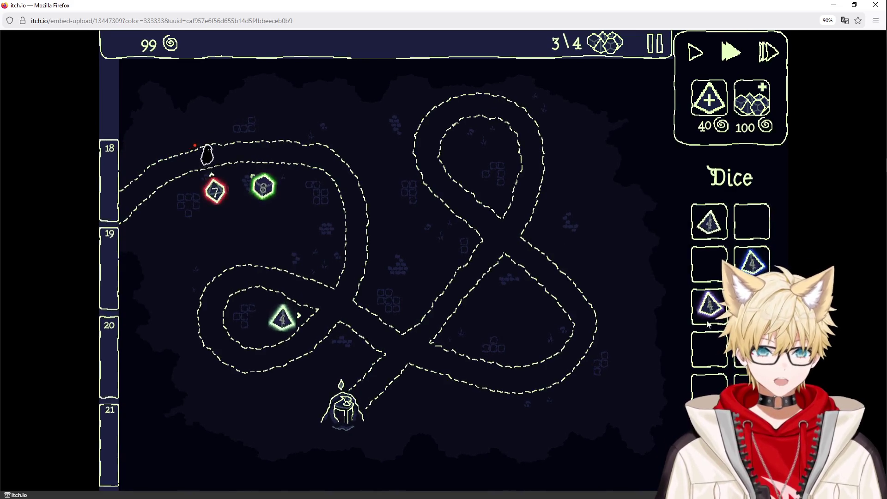
Place the Top Heavy d4 in the lower-left loop, buy two d4s and build an Expanding d6 tower.
{"action": "left_click_drag", "start_coordinate": [709, 307], "coordinate": [283, 316]}
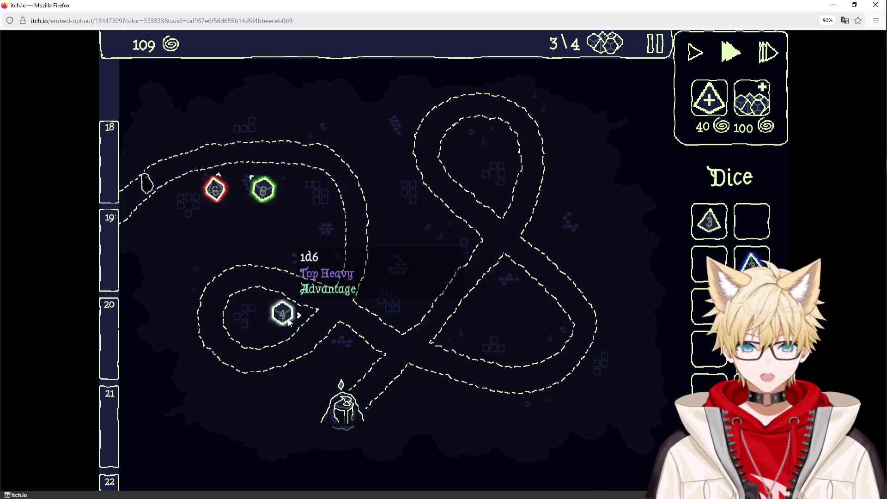
{"action": "left_click_drag", "start_coordinate": [751, 264], "coordinate": [526, 436]}
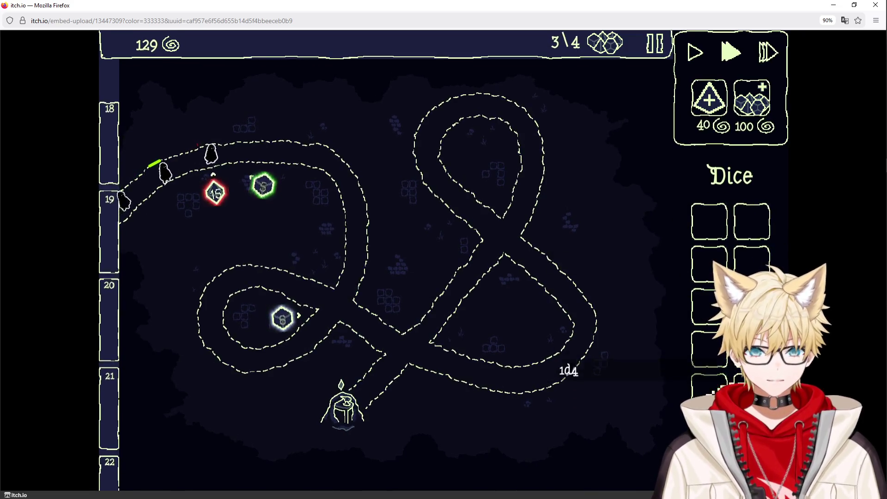
{"action": "left_click", "coordinate": [709, 108]}
{"action": "left_click", "coordinate": [710, 111]}
{"action": "mouse_move", "coordinate": [714, 263]}
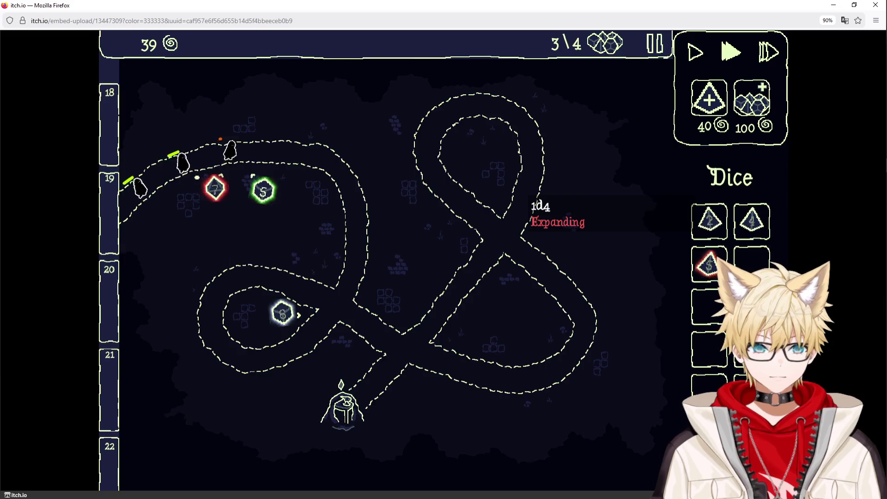
{"action": "left_click_drag", "start_coordinate": [719, 263], "coordinate": [332, 248]}
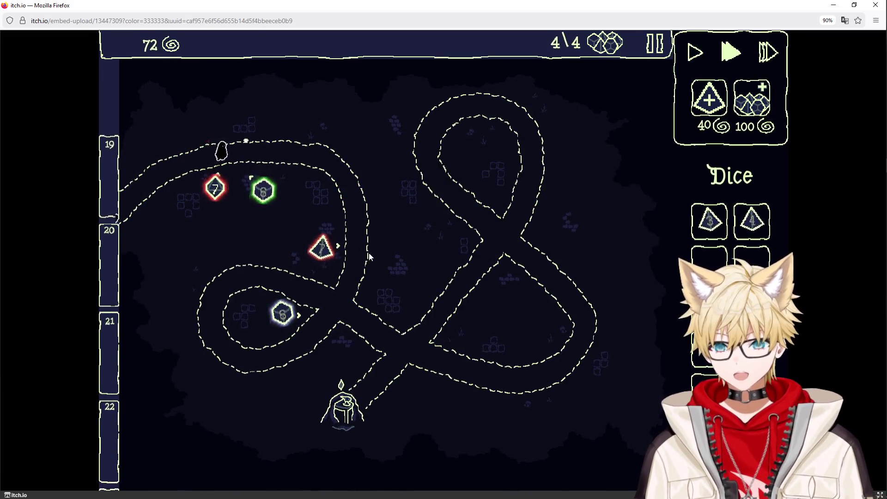
{"action": "mouse_move", "coordinate": [710, 221]}
{"action": "left_mouse_down"}
{"action": "mouse_move", "coordinate": [508, 222]}
{"action": "mouse_move", "coordinate": [307, 244]}
{"action": "mouse_move", "coordinate": [315, 248]}
{"action": "mouse_move", "coordinate": [214, 191]}
{"action": "left_mouse_up"}
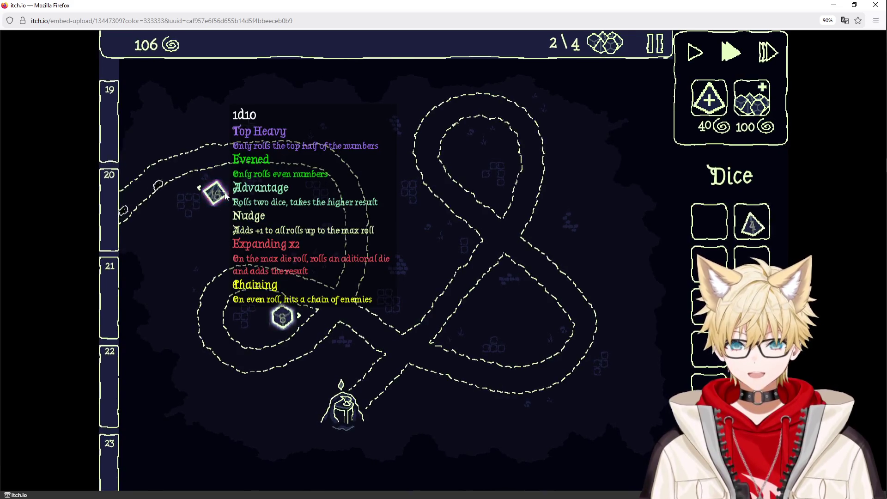
Buy two more d4s and place towers near the map centre, upgrading to Expanding x2.
{"action": "left_click", "coordinate": [697, 108]}
{"action": "left_click", "coordinate": [697, 107]}
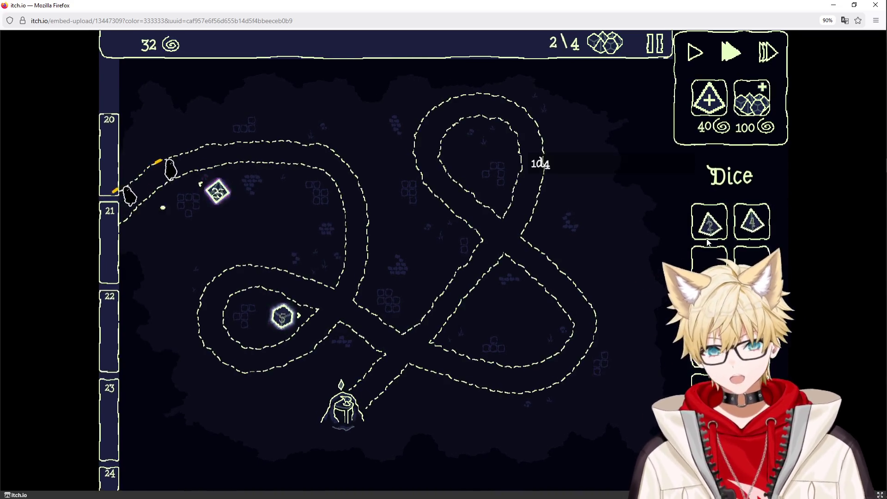
{"action": "left_click", "coordinate": [704, 106]}
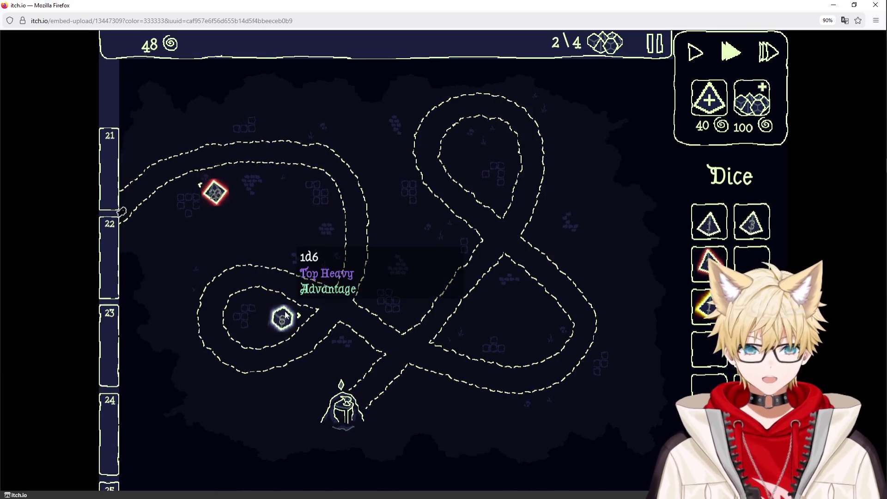
{"action": "left_click_drag", "start_coordinate": [526, 259], "coordinate": [316, 228]}
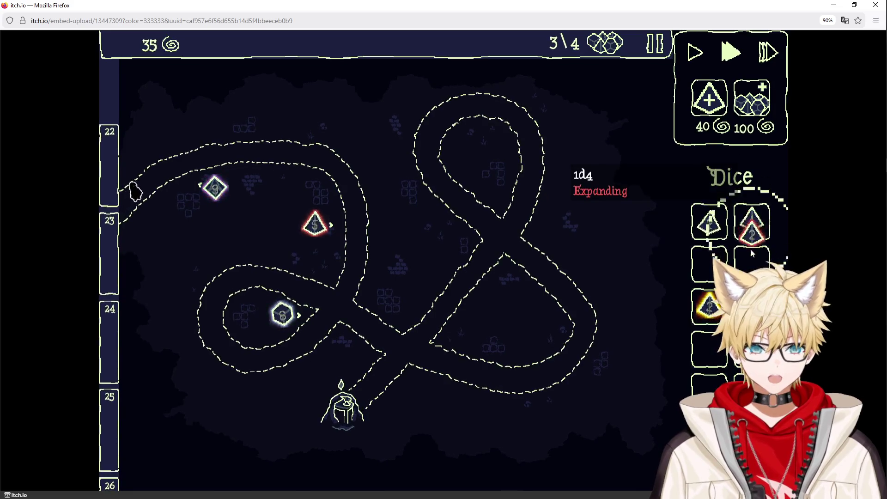
{"action": "mouse_move", "coordinate": [752, 222]}
{"action": "left_mouse_down"}
{"action": "mouse_move", "coordinate": [339, 252]}
{"action": "mouse_move", "coordinate": [315, 226]}
{"action": "left_mouse_up"}
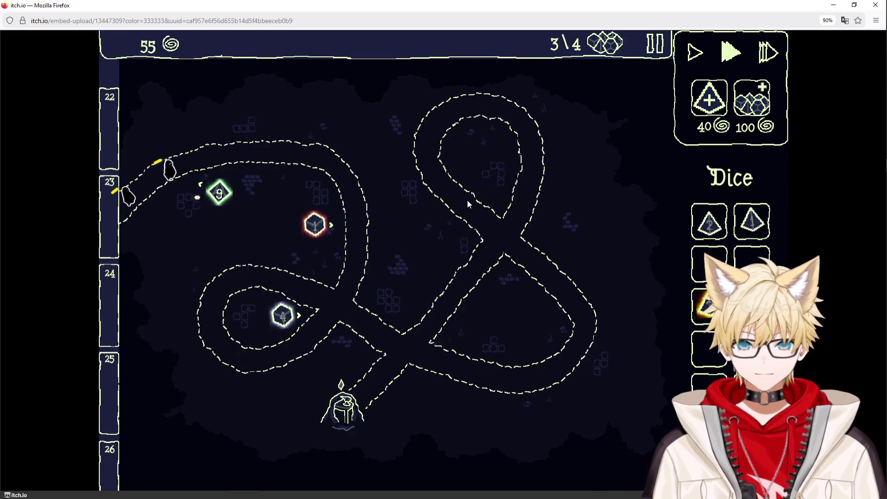
{"action": "mouse_move", "coordinate": [715, 312]}
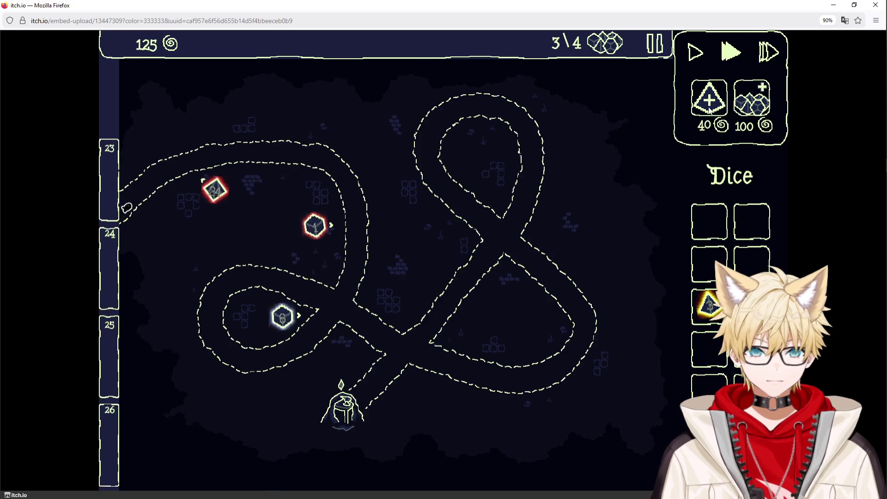
{"action": "mouse_move", "coordinate": [708, 276]}
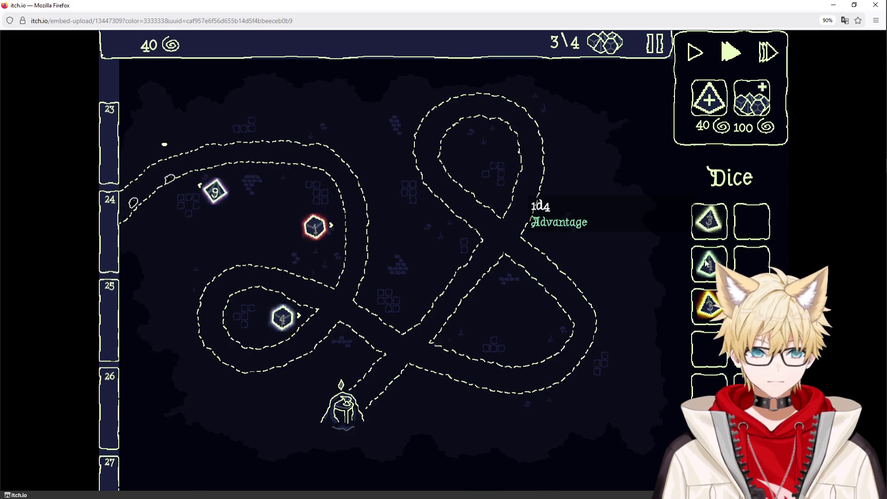
{"action": "mouse_move", "coordinate": [707, 221]}
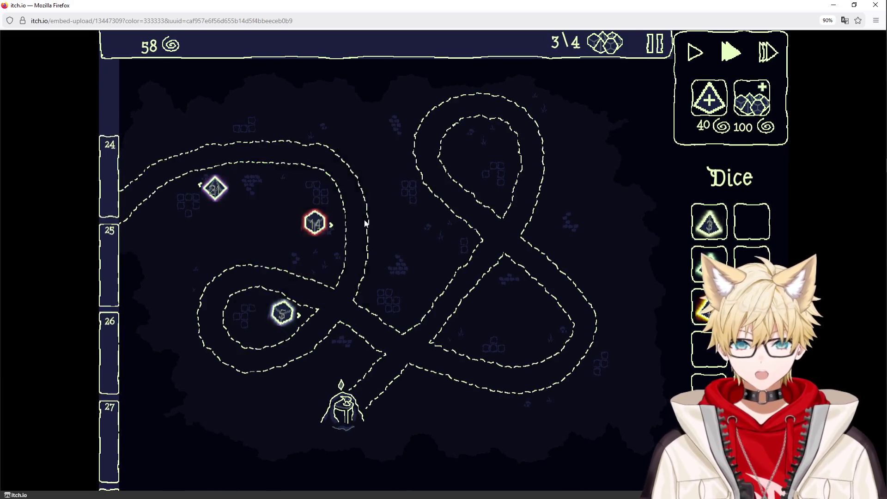
{"action": "left_click_drag", "start_coordinate": [709, 221], "coordinate": [325, 272]}
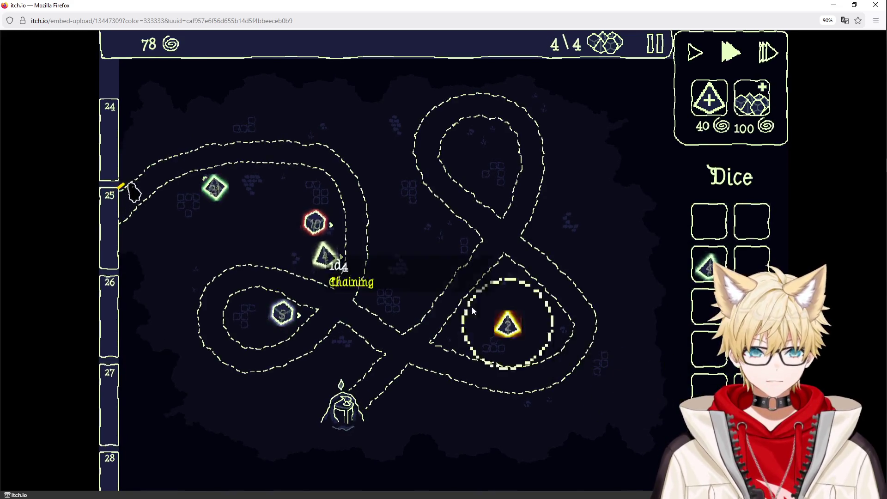
{"action": "mouse_move", "coordinate": [317, 227]}
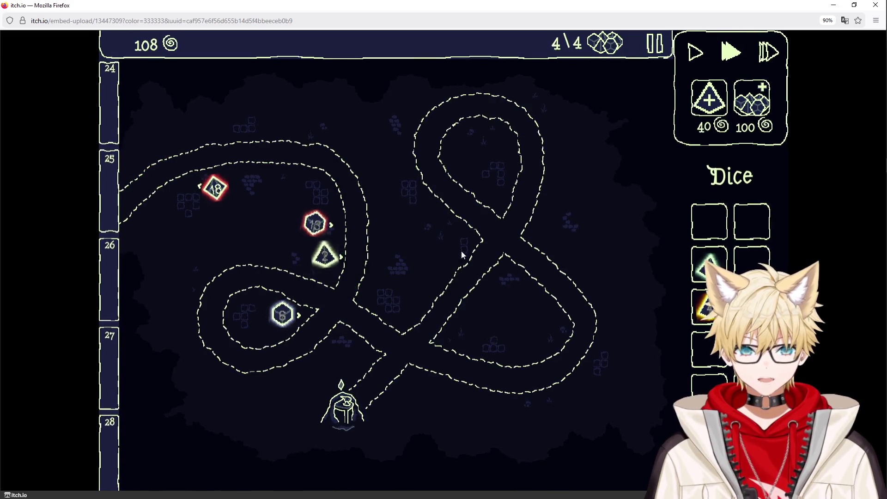
{"action": "mouse_move", "coordinate": [325, 260]}
Merge new d4s into the d20 and red d6 towers, then pause the game.
{"action": "left_click", "coordinate": [708, 102]}
{"action": "left_click", "coordinate": [709, 103]}
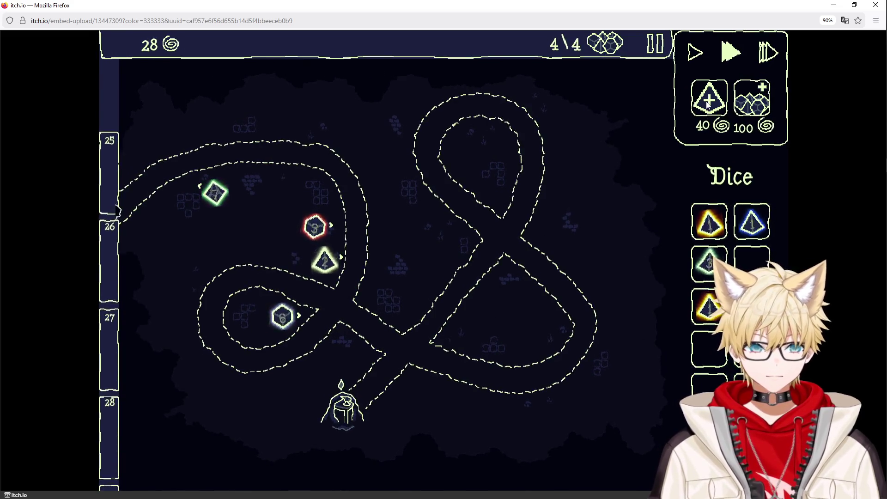
{"action": "mouse_move", "coordinate": [762, 233]}
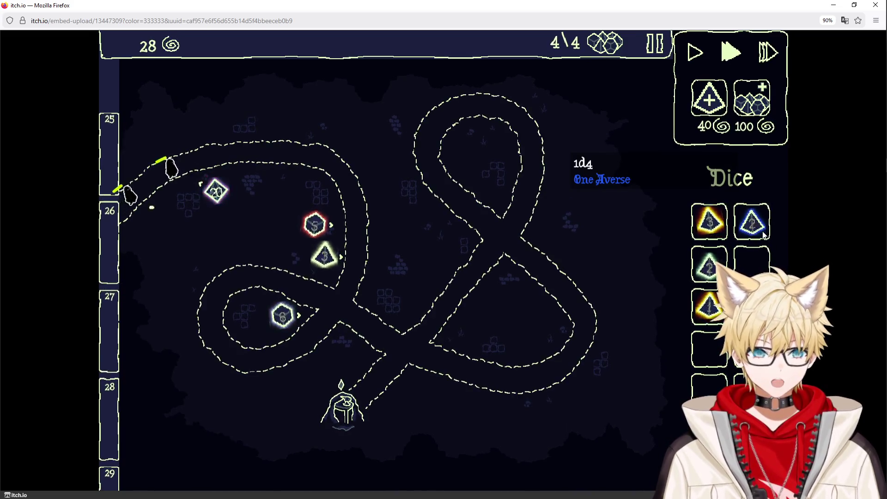
{"action": "mouse_move", "coordinate": [764, 236]}
{"action": "left_mouse_down"}
{"action": "mouse_move", "coordinate": [572, 358]}
{"action": "mouse_move", "coordinate": [214, 188]}
{"action": "left_mouse_up"}
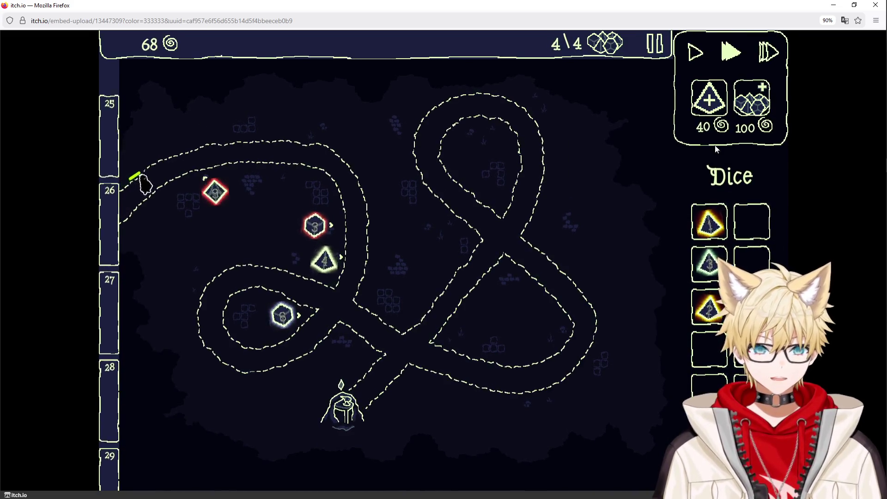
{"action": "left_click", "coordinate": [723, 108]}
{"action": "mouse_move", "coordinate": [723, 258]}
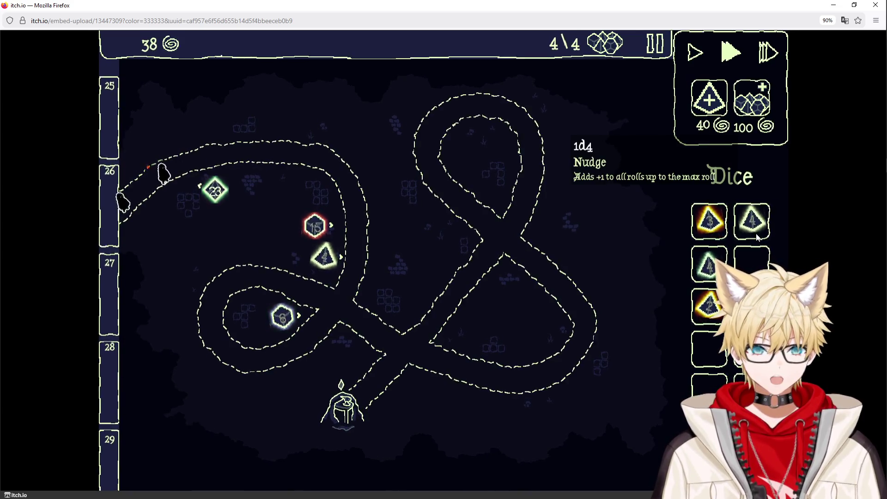
{"action": "mouse_move", "coordinate": [723, 258]}
{"action": "left_mouse_down"}
{"action": "mouse_move", "coordinate": [324, 258]}
{"action": "mouse_move", "coordinate": [325, 225]}
{"action": "mouse_move", "coordinate": [300, 223]}
{"action": "mouse_move", "coordinate": [315, 225]}
{"action": "mouse_move", "coordinate": [256, 183]}
{"action": "left_mouse_up"}
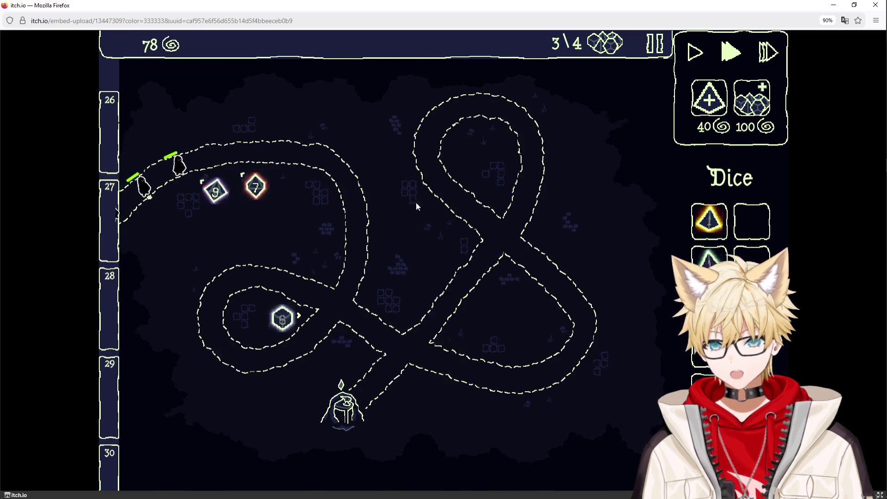
{"action": "left_click", "coordinate": [655, 43]}
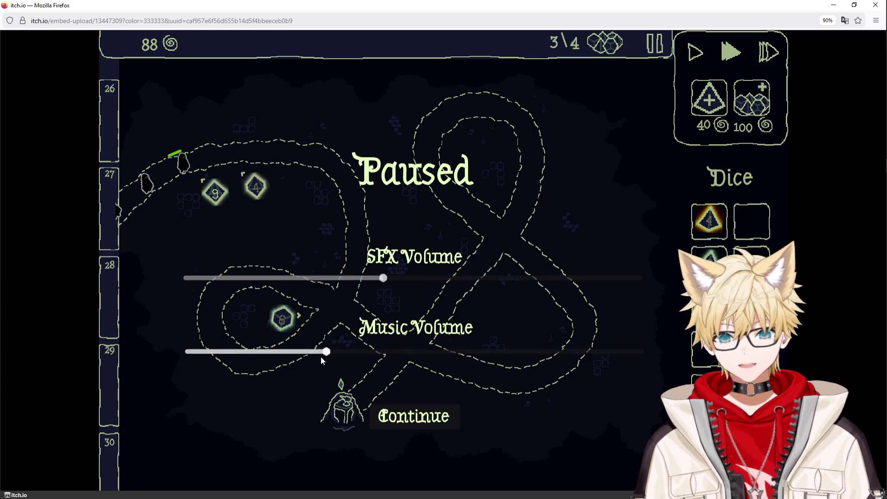
Raise the SFX volume slider on the pause menu, then continue the game.
{"action": "left_click_drag", "start_coordinate": [383, 278], "coordinate": [451, 276]}
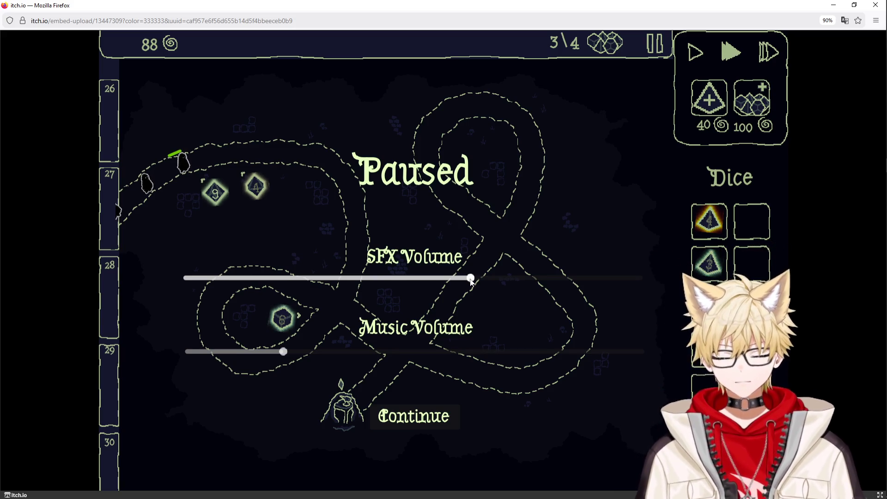
{"action": "left_click", "coordinate": [413, 415]}
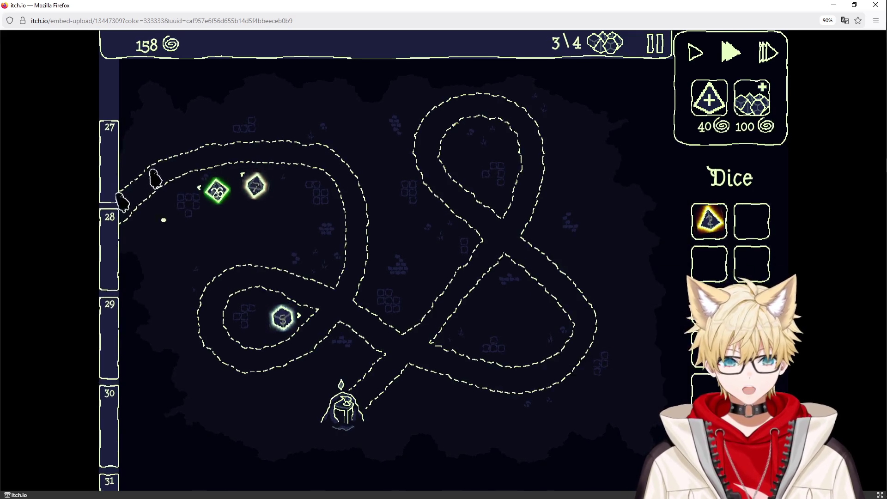
Buy four d4s and place the Expanding Exploding d6 tower near the path.
{"action": "left_click", "coordinate": [711, 104]}
{"action": "left_click", "coordinate": [710, 103]}
{"action": "left_click", "coordinate": [711, 110]}
{"action": "left_click", "coordinate": [711, 110]}
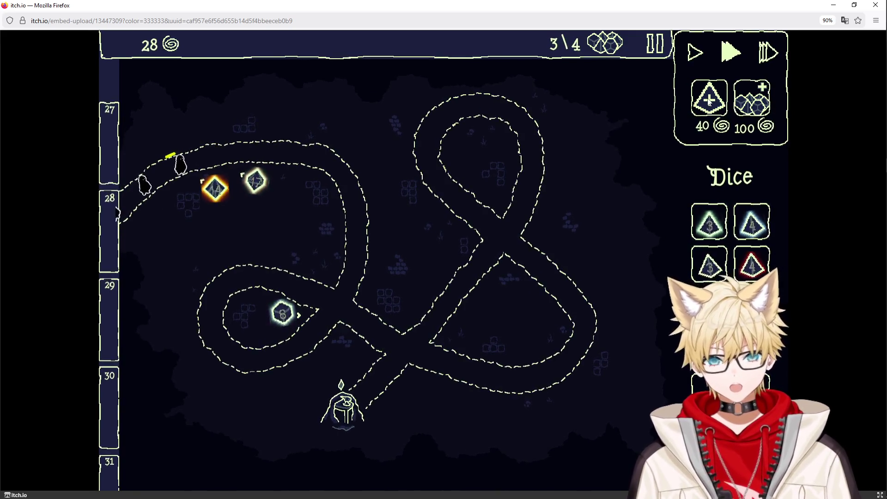
{"action": "mouse_move", "coordinate": [755, 270]}
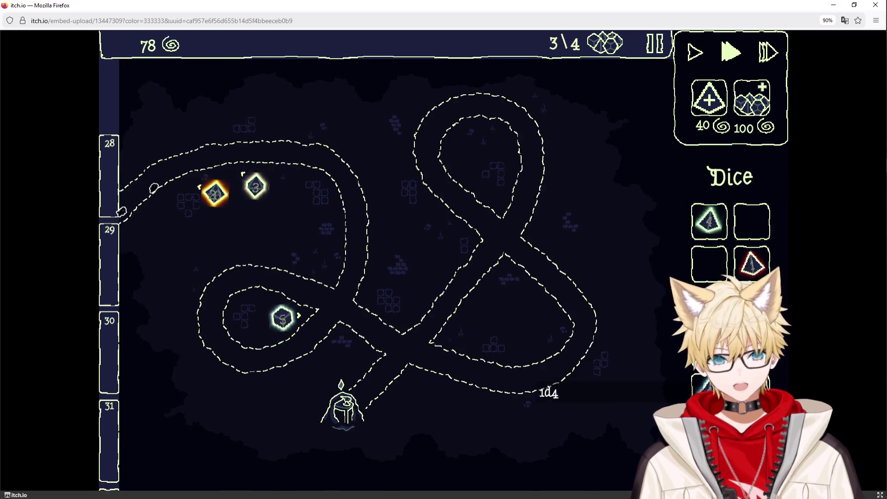
{"action": "left_click", "coordinate": [705, 105]}
{"action": "left_click", "coordinate": [704, 105]}
{"action": "left_click", "coordinate": [705, 105]}
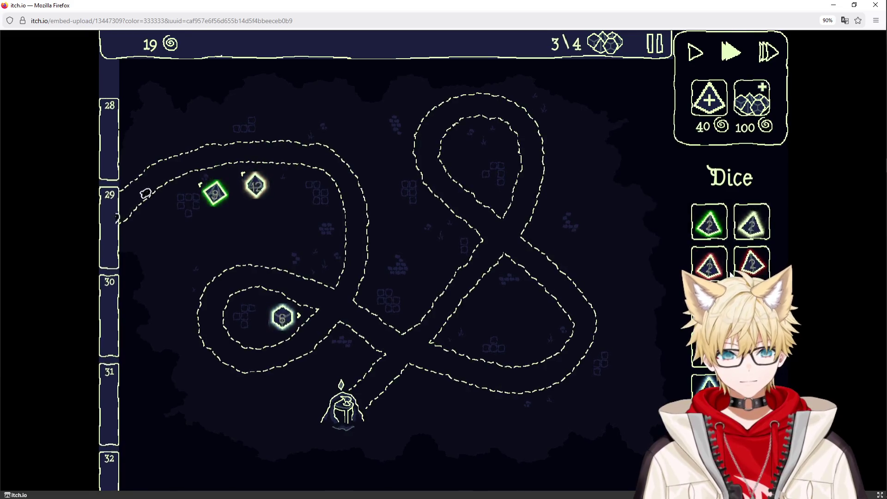
{"action": "left_click_drag", "start_coordinate": [509, 270], "coordinate": [355, 234]}
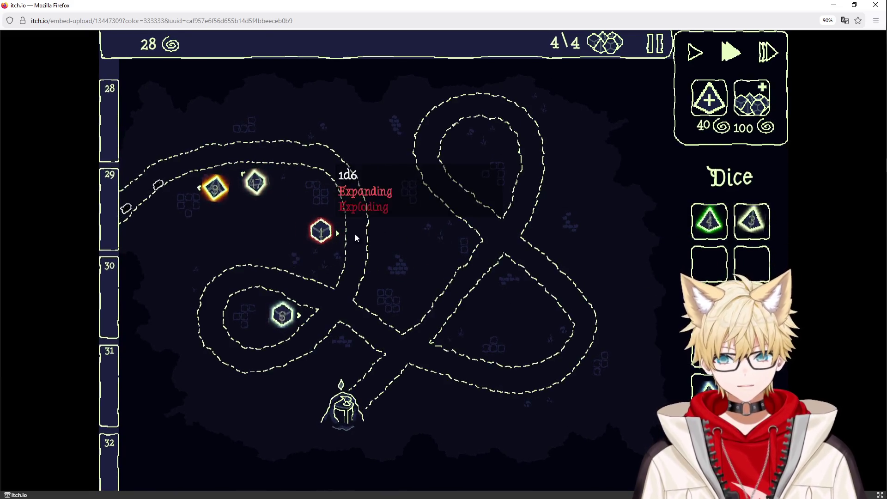
Buy two d4s, merge three d4s into a Slowing d8, and place it near the upper path.
{"action": "mouse_move", "coordinate": [204, 202]}
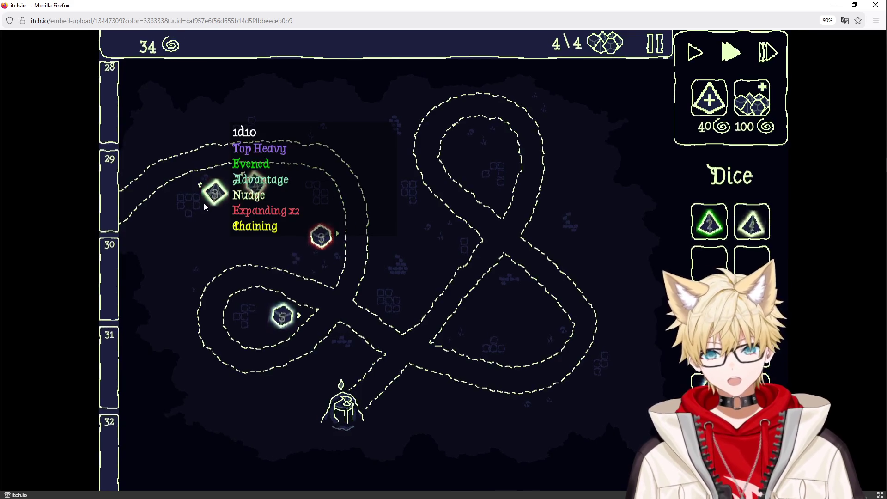
{"action": "mouse_move", "coordinate": [751, 235]}
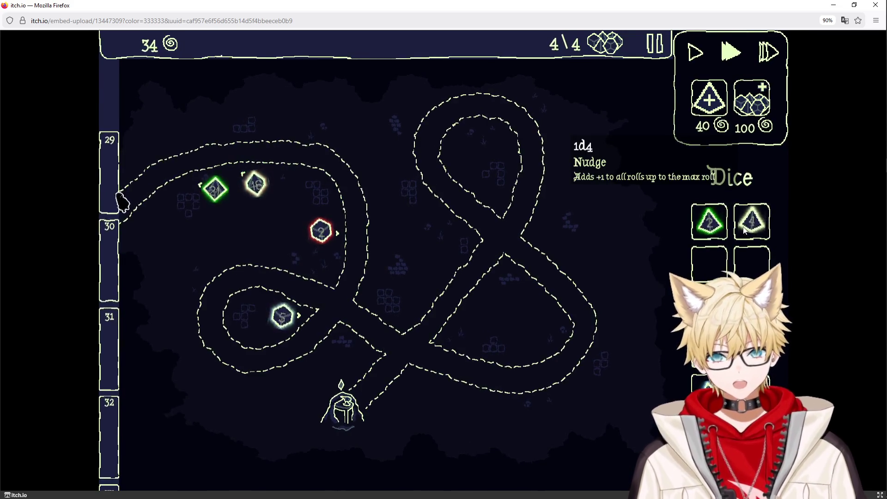
{"action": "mouse_move", "coordinate": [719, 235]}
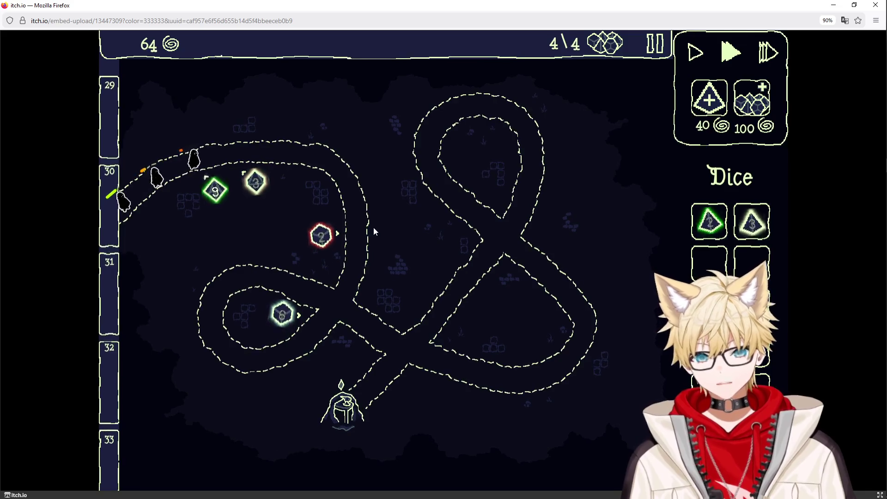
{"action": "left_click", "coordinate": [711, 101]}
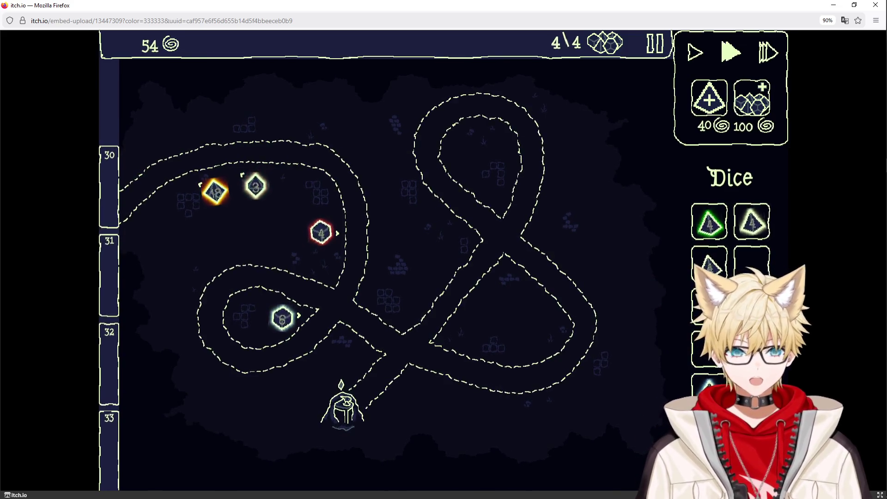
{"action": "left_click", "coordinate": [709, 100]}
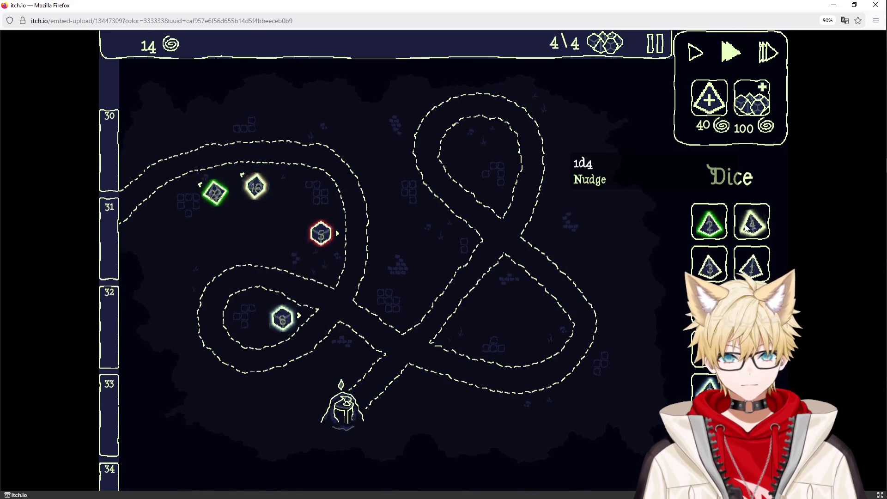
{"action": "left_click_drag", "start_coordinate": [752, 221], "coordinate": [710, 222]}
{"action": "left_click_drag", "start_coordinate": [708, 270], "coordinate": [710, 222]}
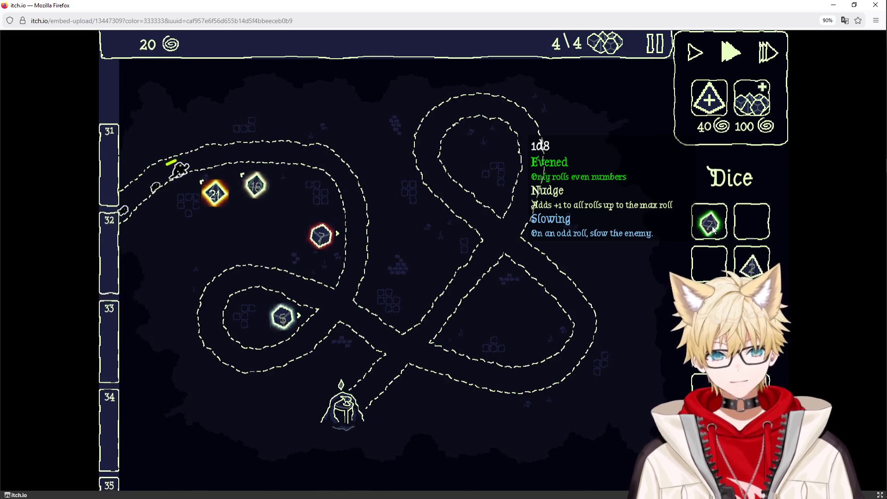
{"action": "mouse_move", "coordinate": [711, 226]}
{"action": "left_mouse_down"}
{"action": "mouse_move", "coordinate": [245, 118]}
{"action": "mouse_move", "coordinate": [209, 131]}
{"action": "mouse_move", "coordinate": [709, 222]}
{"action": "left_mouse_up"}
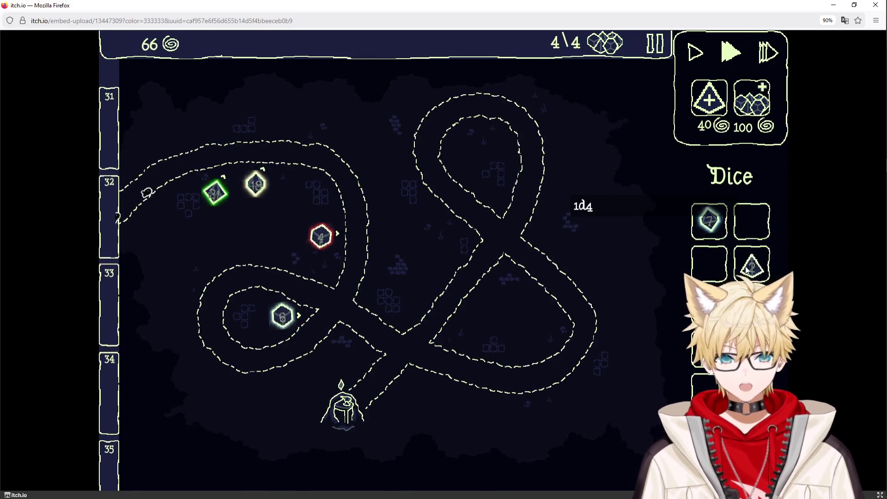
Buy two more d4s, rearrange the dice slots, and merge the Top Heavy d4 into a map tower.
{"action": "mouse_move", "coordinate": [290, 316]}
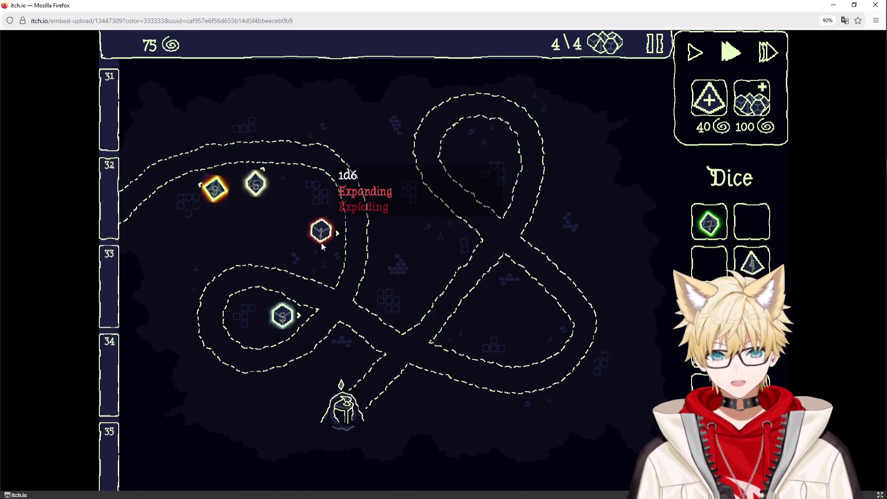
{"action": "mouse_move", "coordinate": [255, 187]}
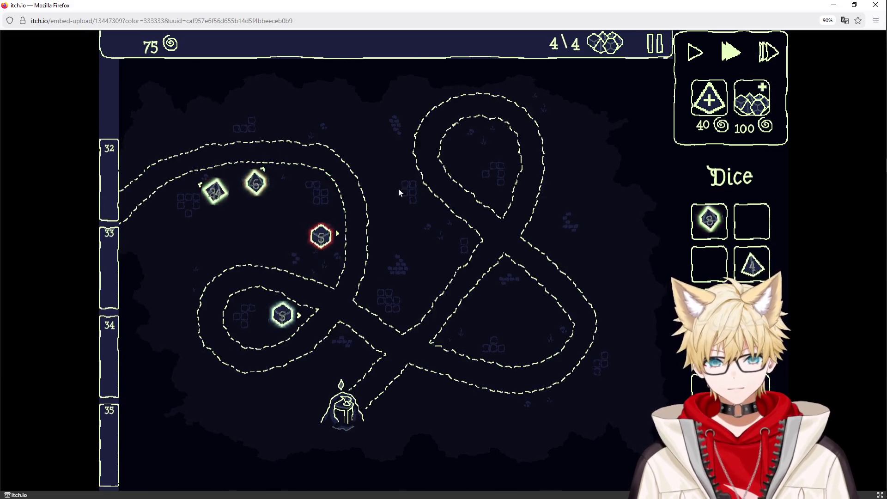
{"action": "left_click", "coordinate": [710, 97]}
{"action": "mouse_move", "coordinate": [754, 225]}
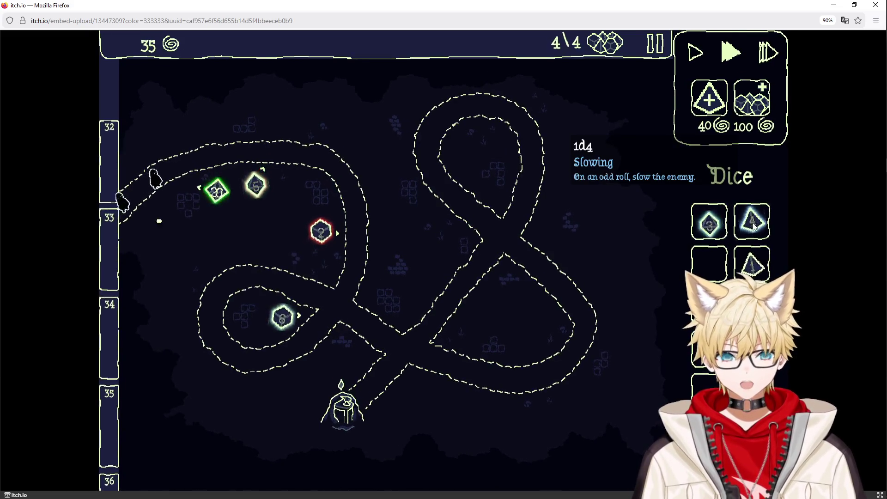
{"action": "left_click_drag", "start_coordinate": [754, 226], "coordinate": [751, 278]}
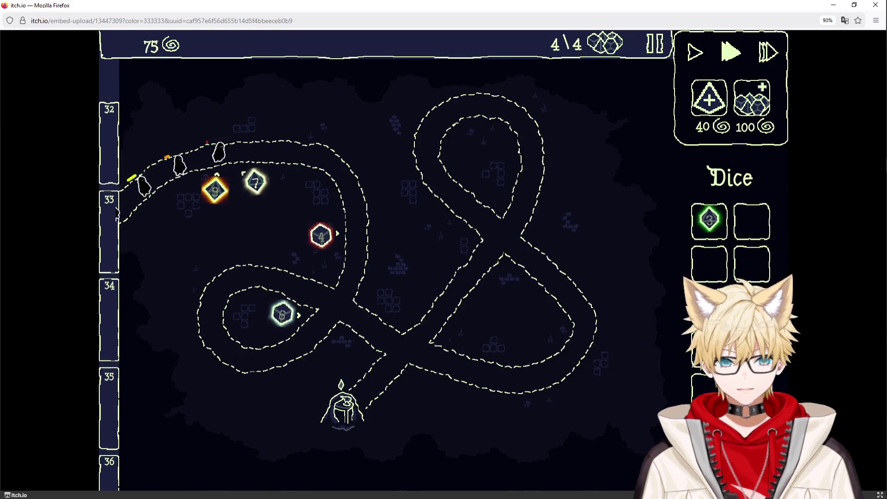
{"action": "left_click", "coordinate": [709, 97]}
{"action": "left_click", "coordinate": [709, 97]}
{"action": "mouse_move", "coordinate": [756, 233]}
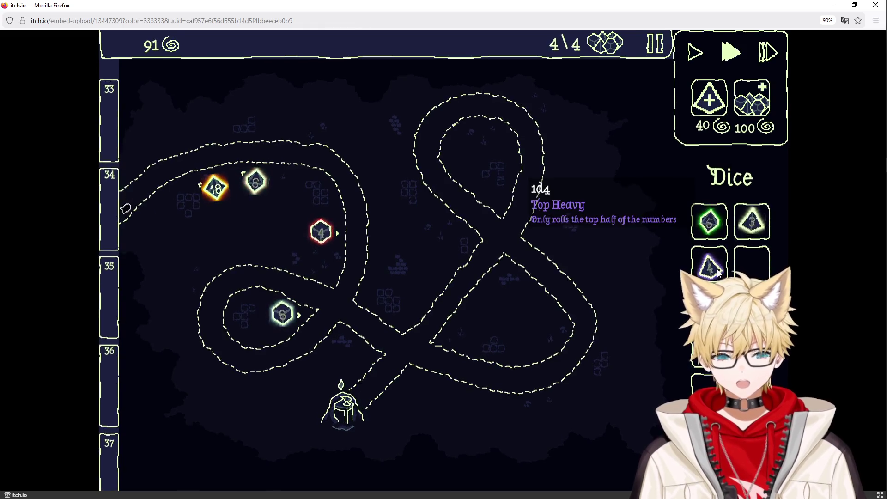
{"action": "mouse_move", "coordinate": [711, 225]}
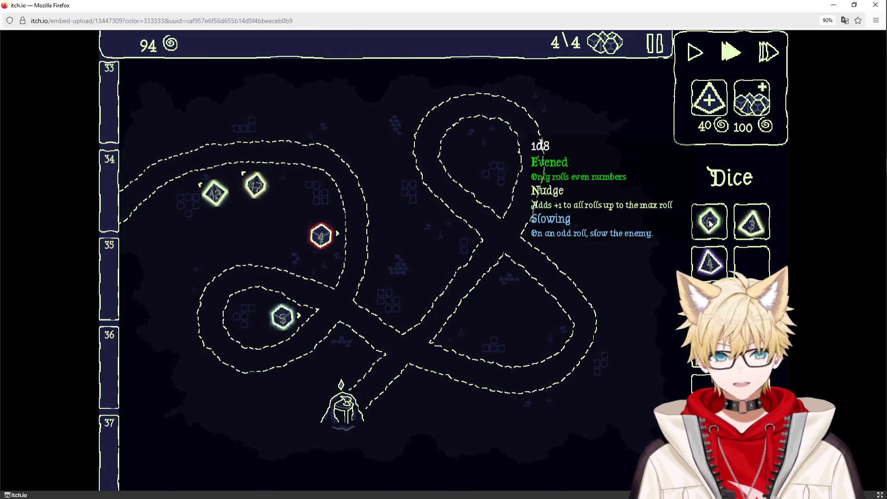
{"action": "mouse_move", "coordinate": [709, 263]}
{"action": "left_mouse_down"}
{"action": "mouse_move", "coordinate": [743, 232]}
{"action": "mouse_move", "coordinate": [317, 233]}
{"action": "mouse_move", "coordinate": [256, 183]}
{"action": "mouse_move", "coordinate": [219, 194]}
{"action": "left_mouse_up"}
{"action": "mouse_move", "coordinate": [221, 195]}
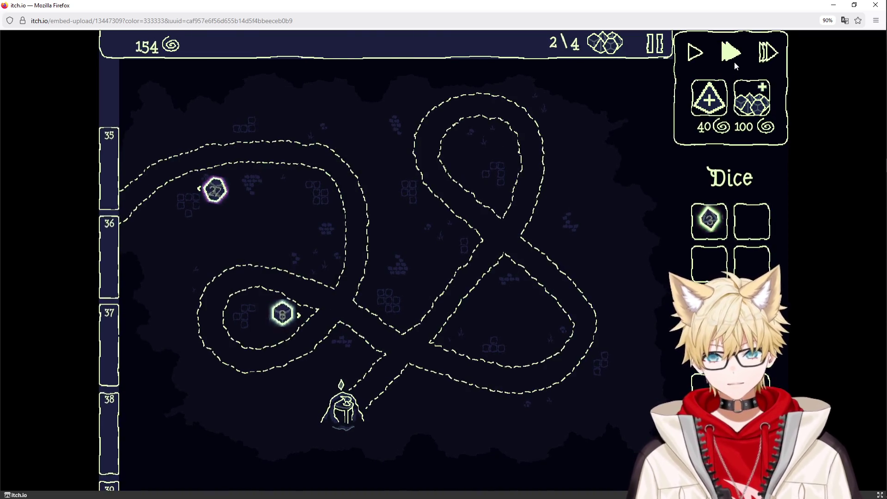
Switch the game to fast-forward, buy two d4s, and sell three unwanted d4 dice.
{"action": "left_click", "coordinate": [768, 52]}
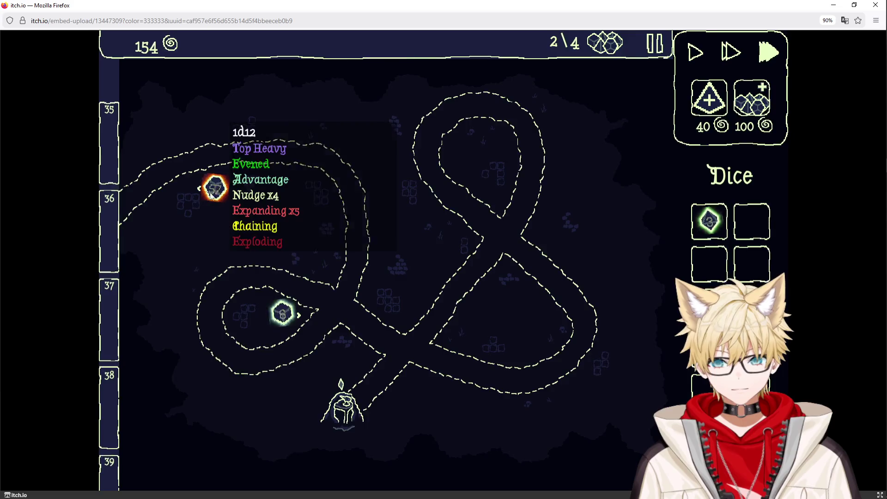
{"action": "left_click", "coordinate": [709, 97]}
{"action": "left_click", "coordinate": [709, 98]}
{"action": "left_click", "coordinate": [709, 98]}
{"action": "mouse_move", "coordinate": [752, 266]}
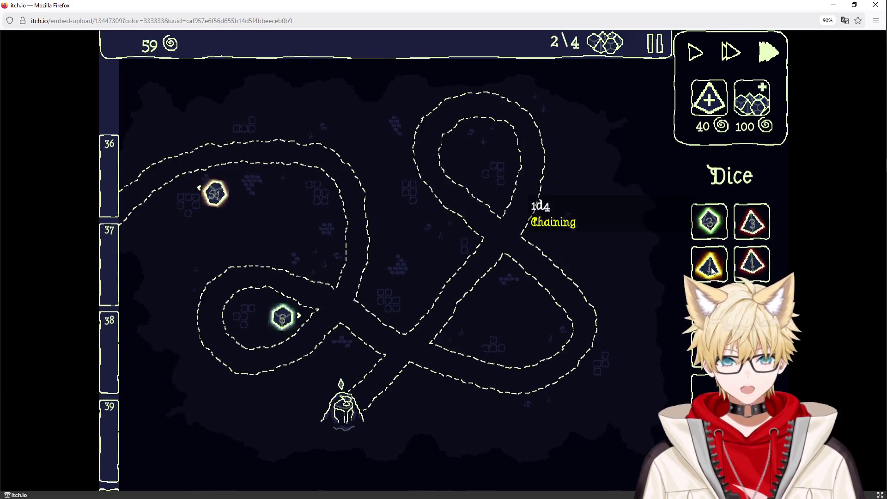
{"action": "right_click", "coordinate": [709, 264]}
{"action": "right_click", "coordinate": [752, 263]}
{"action": "right_click", "coordinate": [752, 222]}
Place a red d4 tower beside the upper path and merge Balanced and Exploding d4s into towers.
{"action": "left_click", "coordinate": [711, 105]}
{"action": "left_click", "coordinate": [711, 105]}
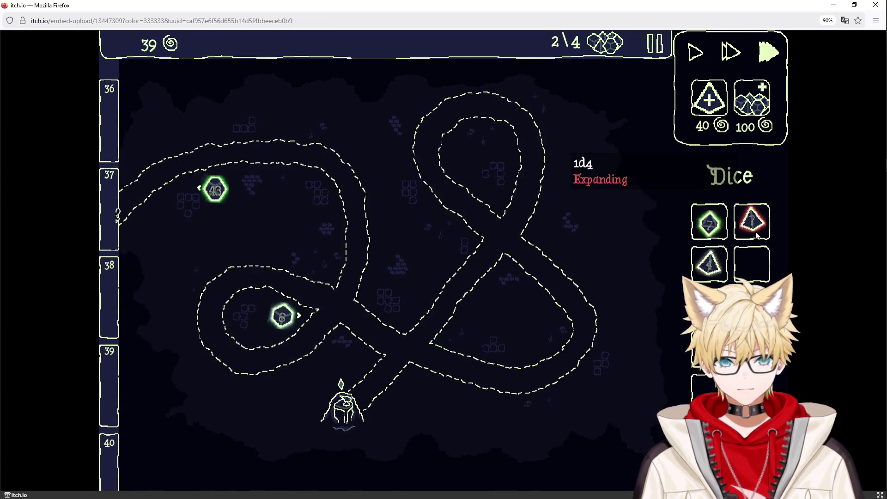
{"action": "mouse_move", "coordinate": [715, 273]}
{"action": "mouse_move", "coordinate": [752, 222]}
{"action": "left_mouse_down"}
{"action": "mouse_move", "coordinate": [630, 258]}
{"action": "mouse_move", "coordinate": [320, 212]}
{"action": "left_mouse_up"}
{"action": "mouse_move", "coordinate": [286, 323]}
{"action": "left_click", "coordinate": [709, 98]}
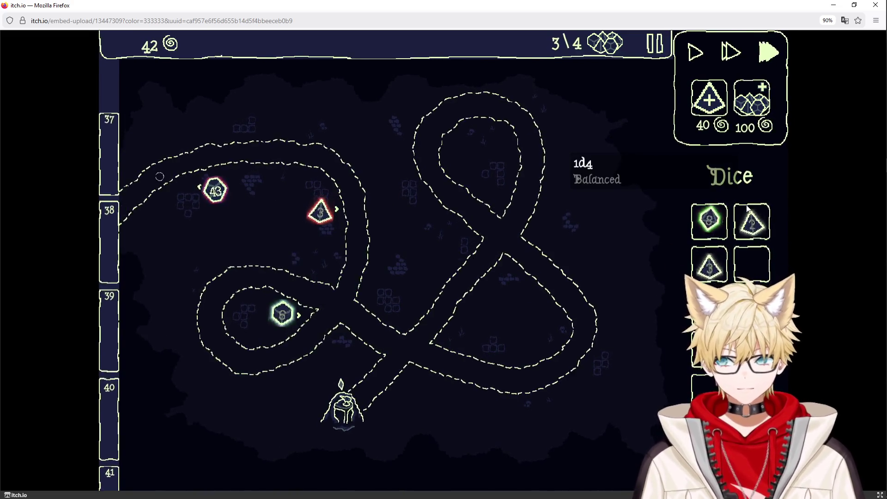
{"action": "left_click_drag", "start_coordinate": [752, 222], "coordinate": [693, 395]}
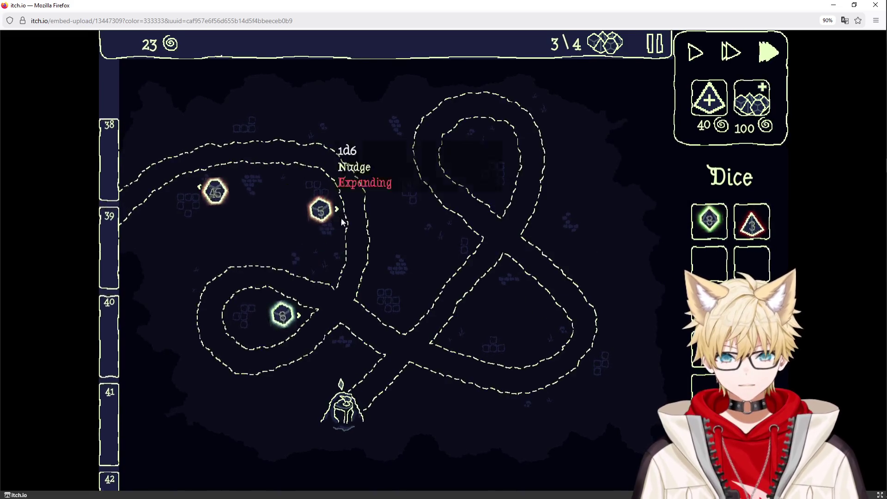
{"action": "left_click_drag", "start_coordinate": [753, 224], "coordinate": [738, 444]}
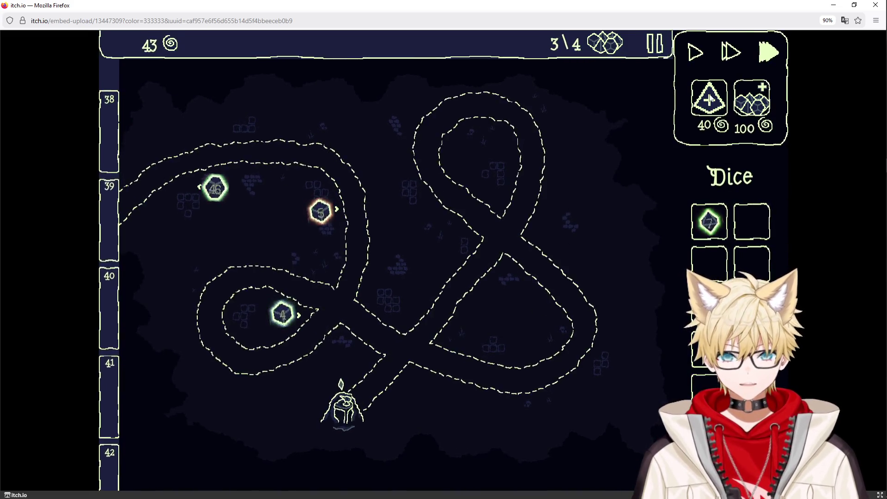
Merge the Evened 1d8 and other panel dice into map towers, including the first slot's d8.
{"action": "mouse_move", "coordinate": [713, 226]}
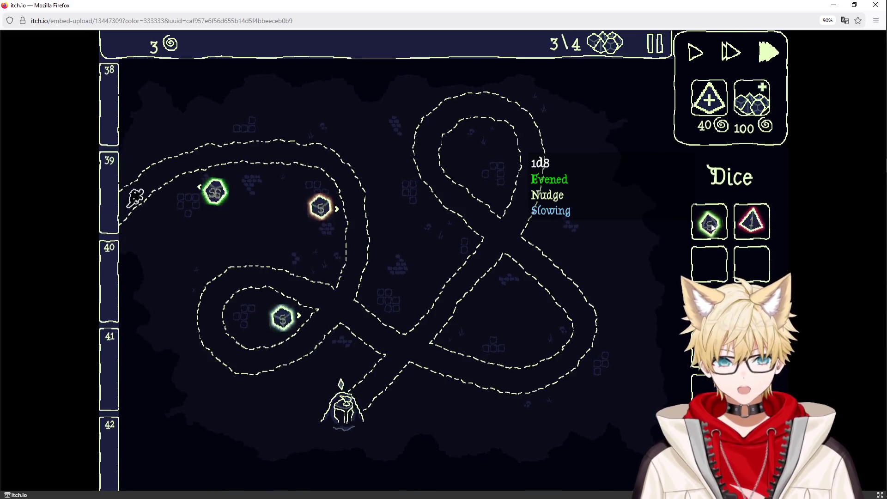
{"action": "left_click_drag", "start_coordinate": [713, 227], "coordinate": [735, 423]}
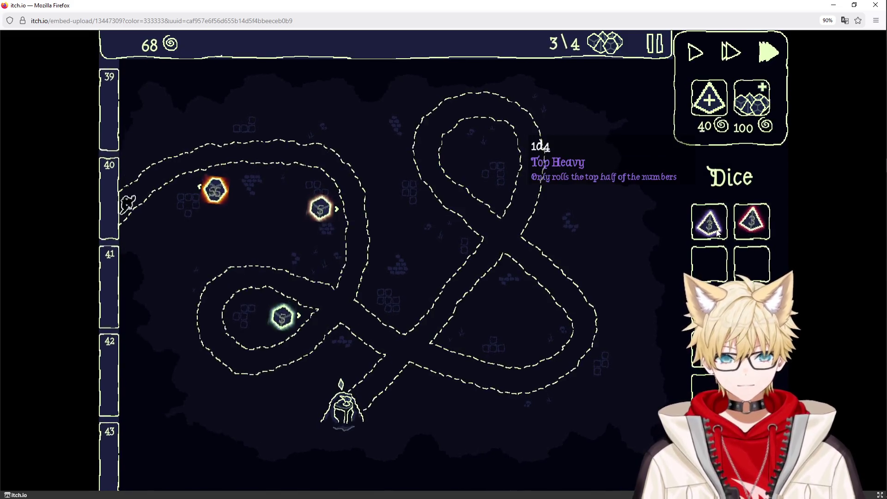
{"action": "left_click_drag", "start_coordinate": [715, 224], "coordinate": [752, 222]}
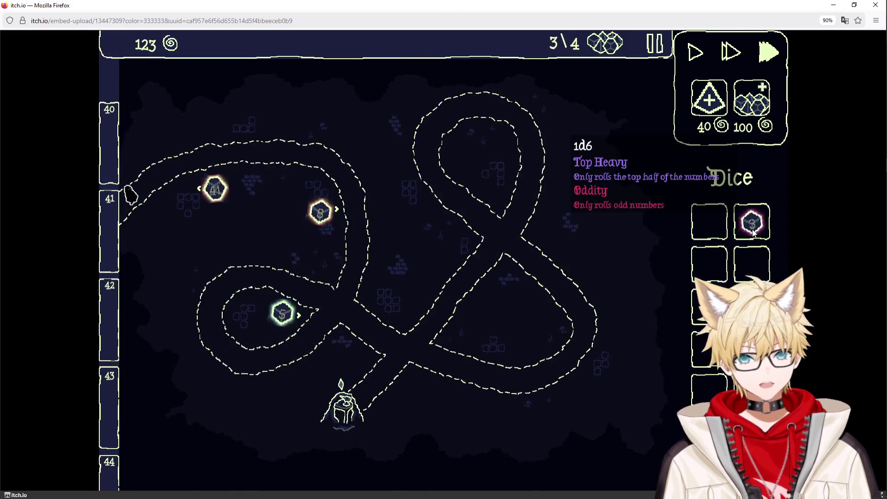
{"action": "mouse_move", "coordinate": [753, 232]}
{"action": "left_mouse_down"}
{"action": "mouse_move", "coordinate": [735, 220]}
{"action": "mouse_move", "coordinate": [709, 230]}
{"action": "left_mouse_up"}
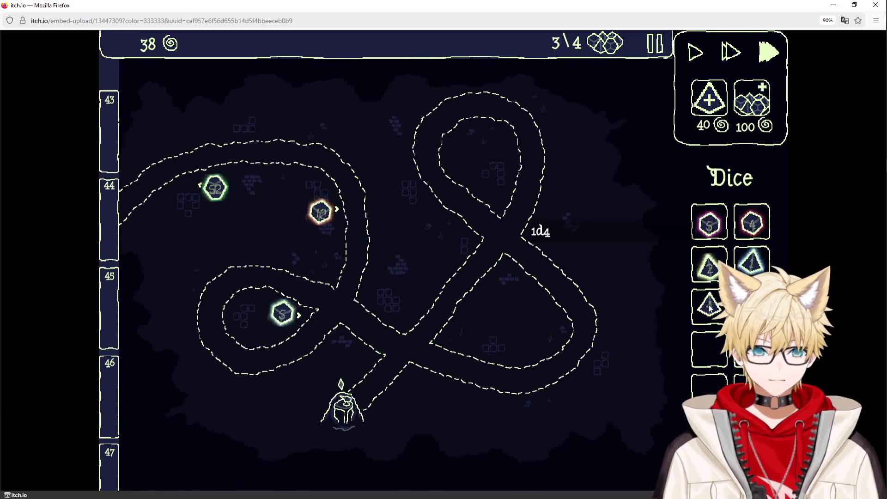
{"action": "mouse_move", "coordinate": [709, 307]}
{"action": "left_mouse_down"}
{"action": "mouse_move", "coordinate": [333, 222]}
{"action": "mouse_move", "coordinate": [321, 210]}
{"action": "left_mouse_up"}
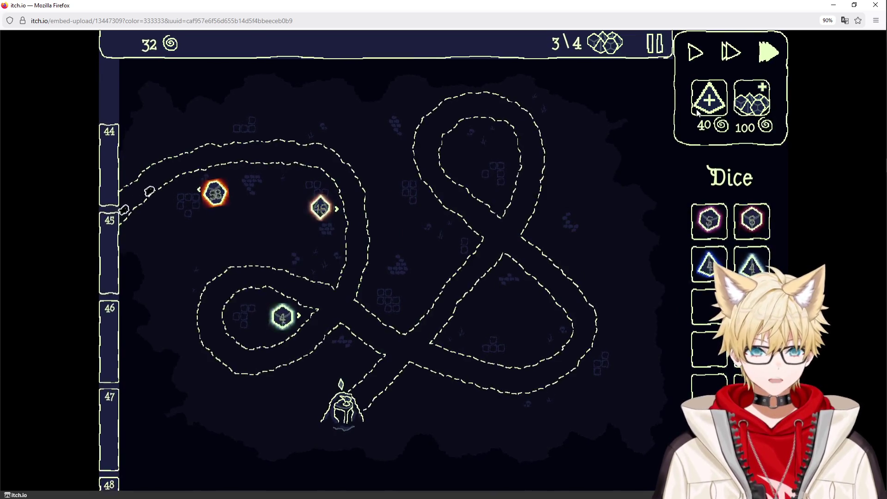
{"action": "left_click", "coordinate": [701, 105]}
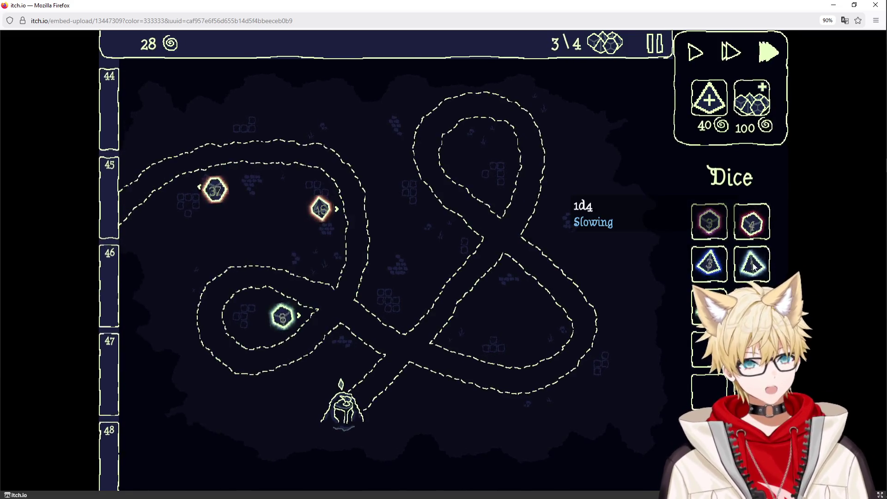
{"action": "mouse_move", "coordinate": [754, 262]}
{"action": "left_mouse_down"}
{"action": "mouse_move", "coordinate": [714, 230]}
{"action": "mouse_move", "coordinate": [173, 127]}
{"action": "mouse_move", "coordinate": [166, 147]}
{"action": "left_mouse_up"}
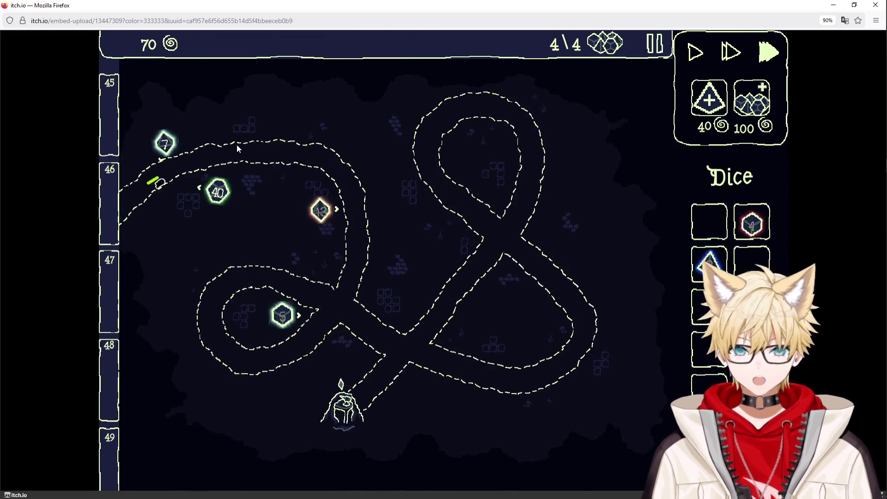
Buy a d4 and drop the held die into a map tower.
{"action": "mouse_move", "coordinate": [170, 146]}
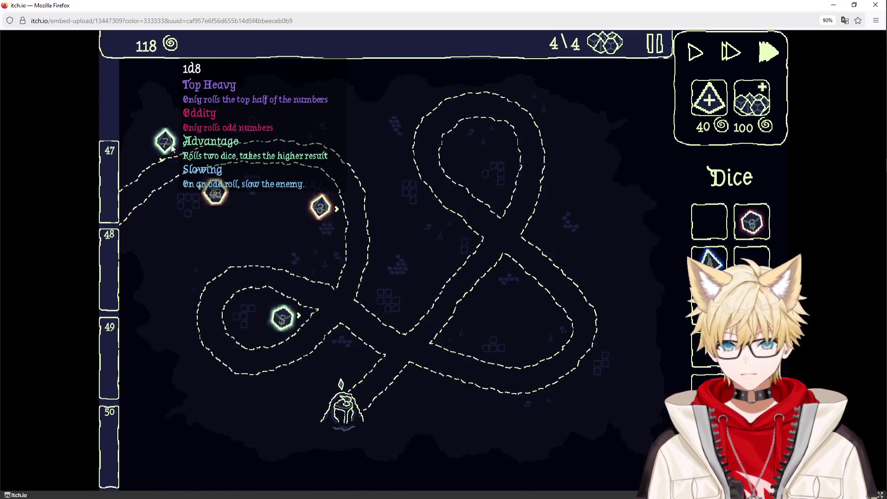
{"action": "mouse_move", "coordinate": [756, 228]}
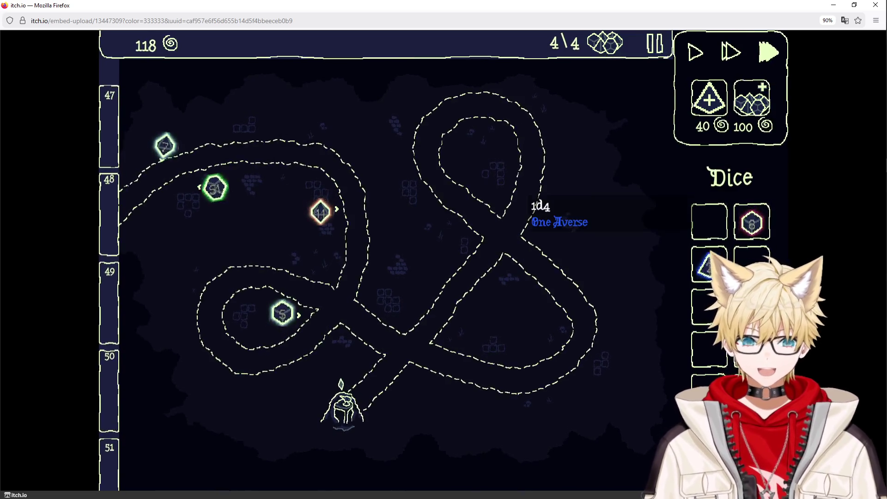
{"action": "left_click", "coordinate": [710, 108]}
{"action": "mouse_move", "coordinate": [711, 230]}
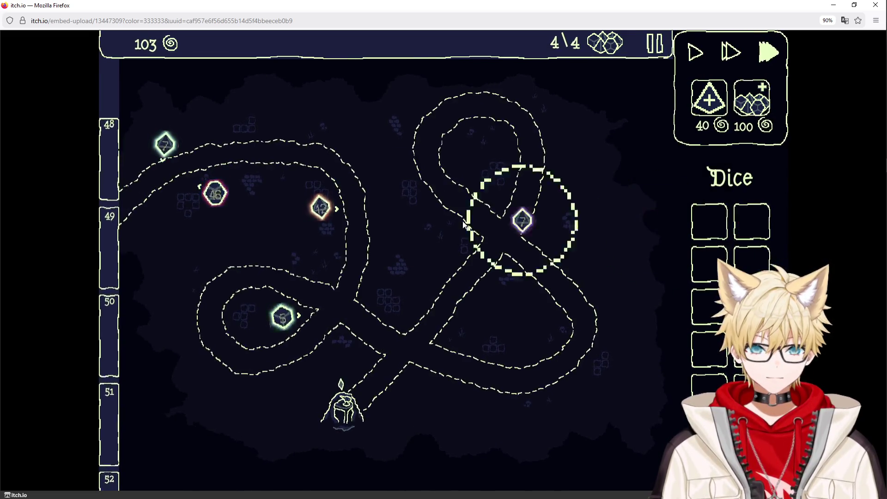
{"action": "left_click_drag", "start_coordinate": [464, 224], "coordinate": [167, 151]}
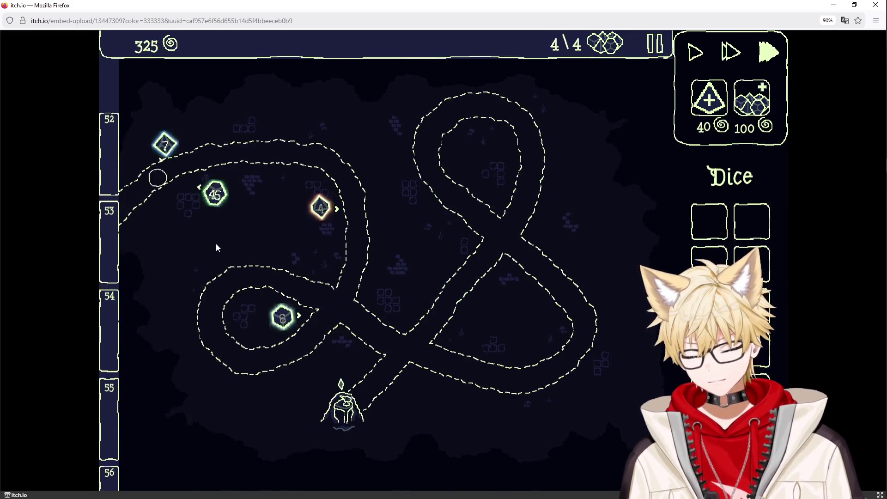
Buy four more d4s and move the Slowing d4 onto the map.
{"action": "mouse_move", "coordinate": [212, 193]}
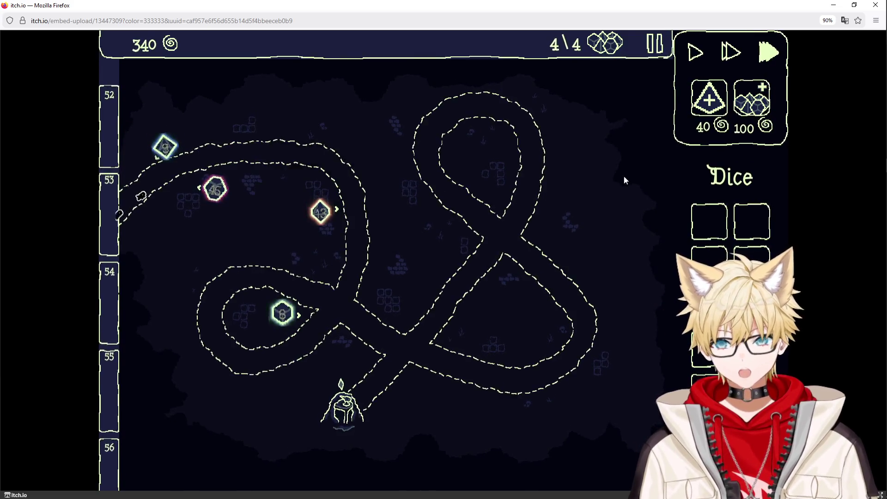
{"action": "left_click", "coordinate": [705, 104]}
{"action": "left_click", "coordinate": [705, 104]}
{"action": "left_click", "coordinate": [705, 104]}
{"action": "left_click", "coordinate": [705, 104]}
{"action": "left_click", "coordinate": [702, 107]}
{"action": "left_click", "coordinate": [703, 107]}
{"action": "left_click", "coordinate": [702, 107]}
{"action": "left_click", "coordinate": [702, 107]}
{"action": "mouse_move", "coordinate": [755, 252]}
{"action": "left_click_drag", "start_coordinate": [714, 226], "coordinate": [333, 267]}
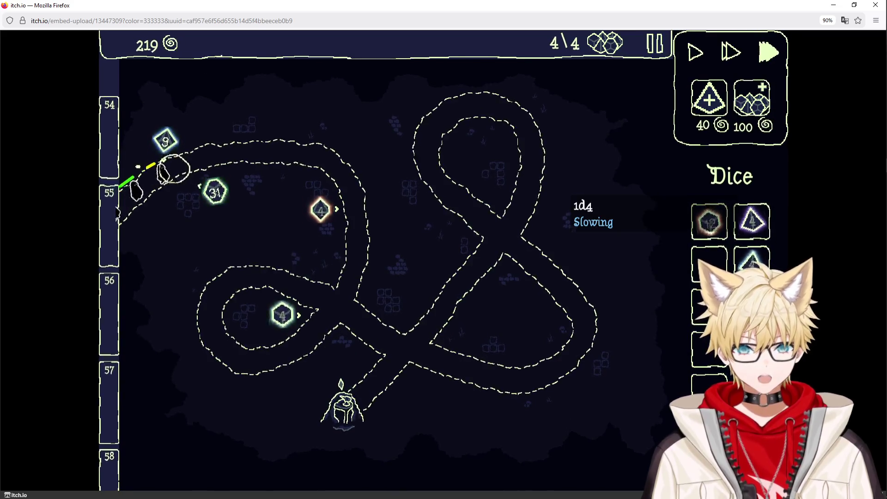
{"action": "mouse_move", "coordinate": [755, 236]}
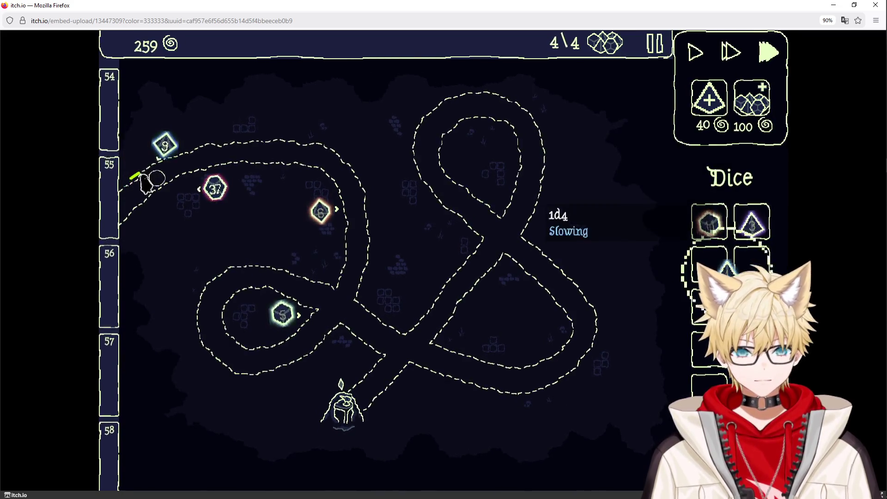
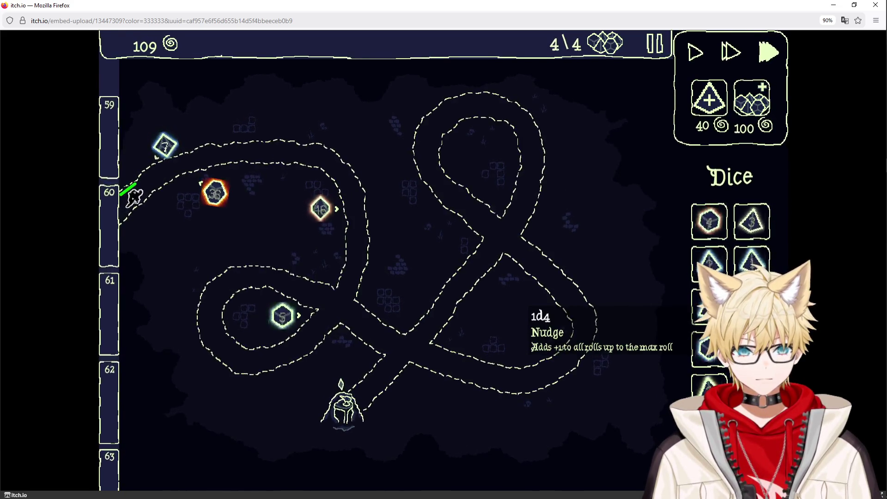
Buy several d4 dice and place one from the Dice panel onto the map.
{"action": "mouse_move", "coordinate": [217, 193]}
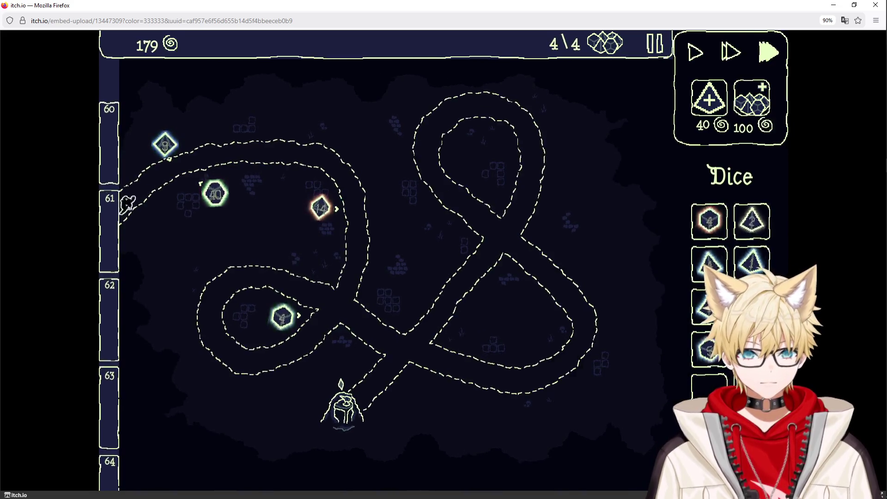
{"action": "left_click", "coordinate": [710, 101]}
{"action": "left_click", "coordinate": [712, 105]}
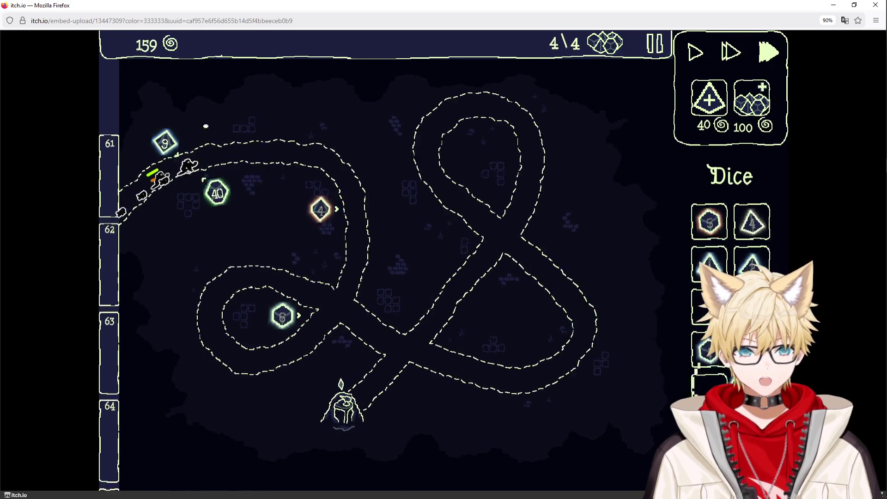
{"action": "left_click_drag", "start_coordinate": [752, 263], "coordinate": [750, 224]}
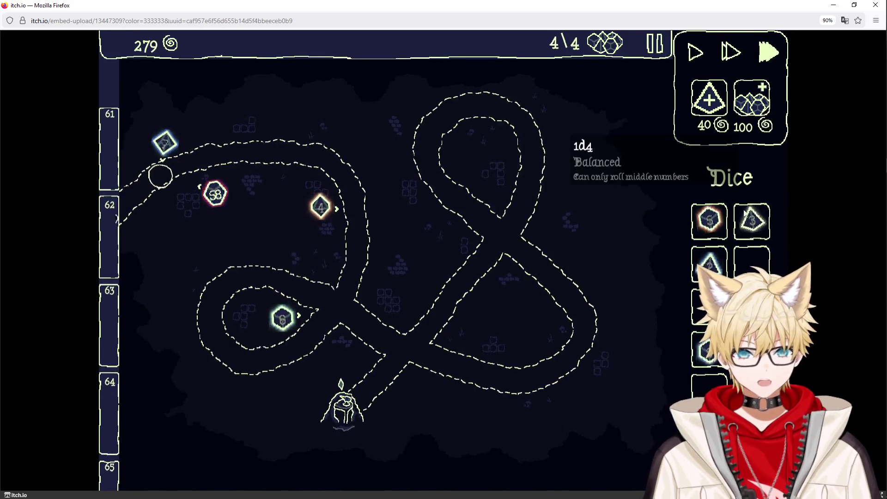
{"action": "left_click", "coordinate": [712, 104]}
{"action": "left_click", "coordinate": [712, 105]}
{"action": "left_click", "coordinate": [712, 105]}
{"action": "left_click", "coordinate": [712, 104]}
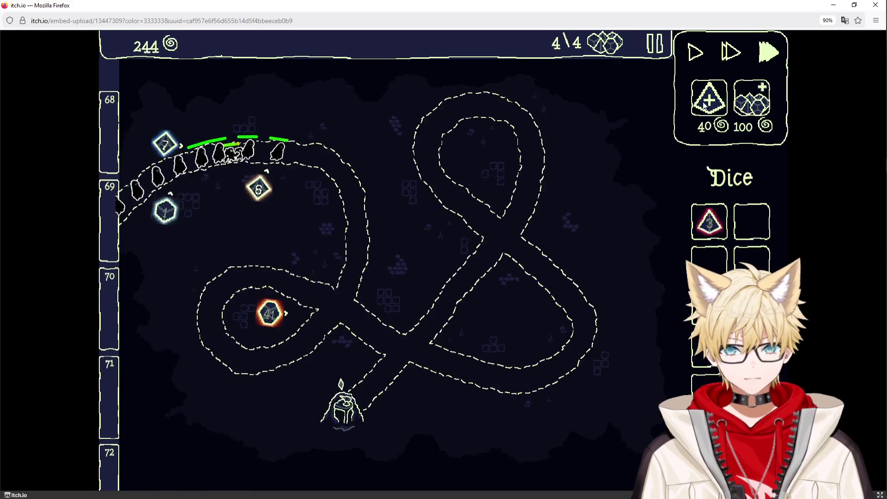
Move dice beside the upper track and into the inner loop, then buy three more d4s.
{"action": "left_click_drag", "start_coordinate": [315, 323], "coordinate": [328, 260]}
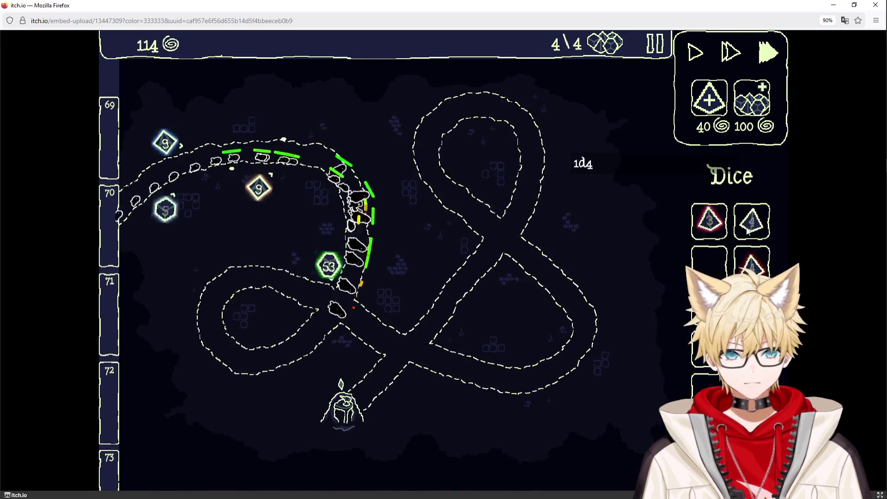
{"action": "left_click_drag", "start_coordinate": [165, 207], "coordinate": [252, 329]}
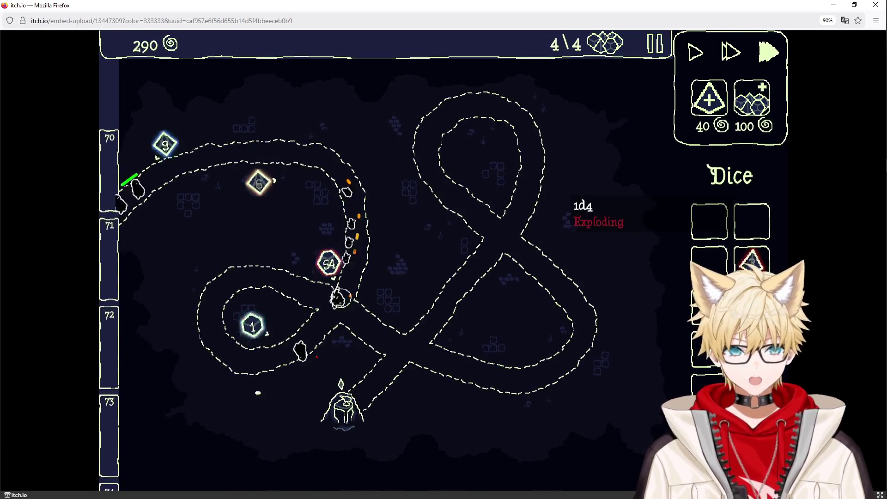
{"action": "left_click", "coordinate": [705, 109]}
{"action": "left_click", "coordinate": [704, 109]}
{"action": "left_click", "coordinate": [705, 110]}
{"action": "left_click", "coordinate": [704, 109]}
{"action": "left_click", "coordinate": [704, 109]}
{"action": "left_click", "coordinate": [705, 110]}
{"action": "left_click", "coordinate": [705, 109]}
{"action": "left_click", "coordinate": [704, 109]}
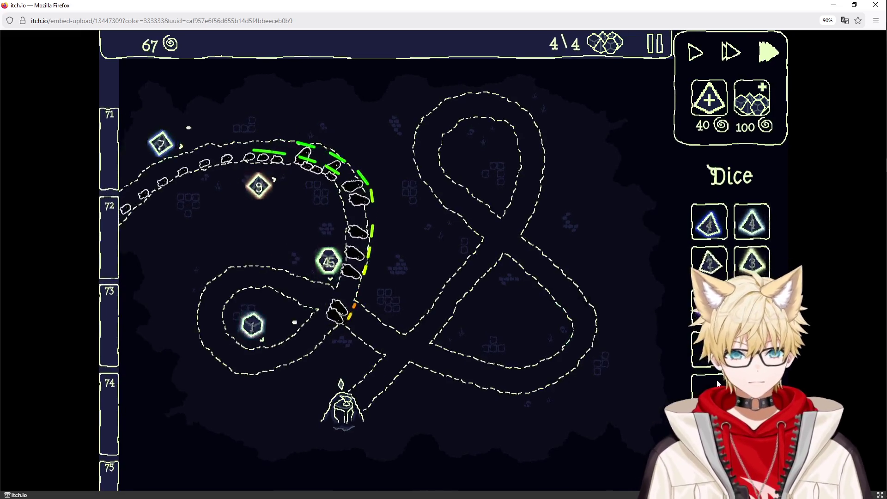
Place a panel die on the map, drop the 1d8 onto another die, and raise the limit to 5.
{"action": "mouse_move", "coordinate": [336, 267]}
{"action": "mouse_move", "coordinate": [715, 262]}
{"action": "left_click_drag", "start_coordinate": [714, 262], "coordinate": [710, 347]}
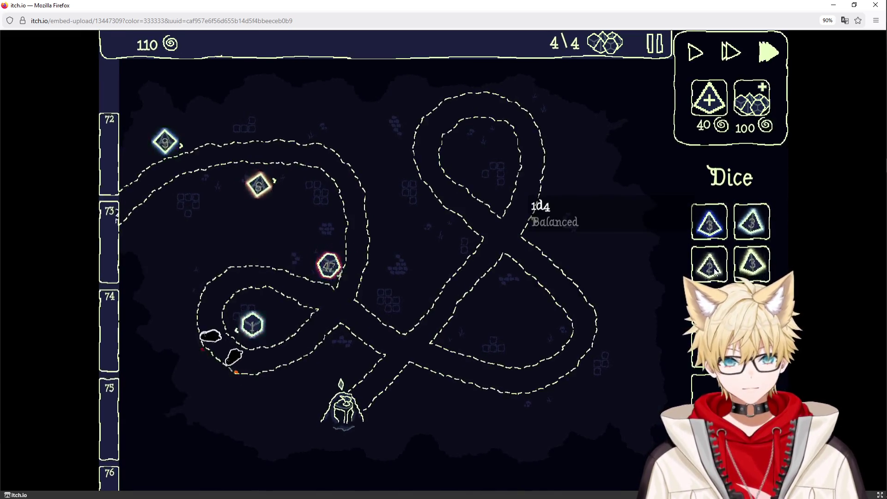
{"action": "mouse_move", "coordinate": [717, 284]}
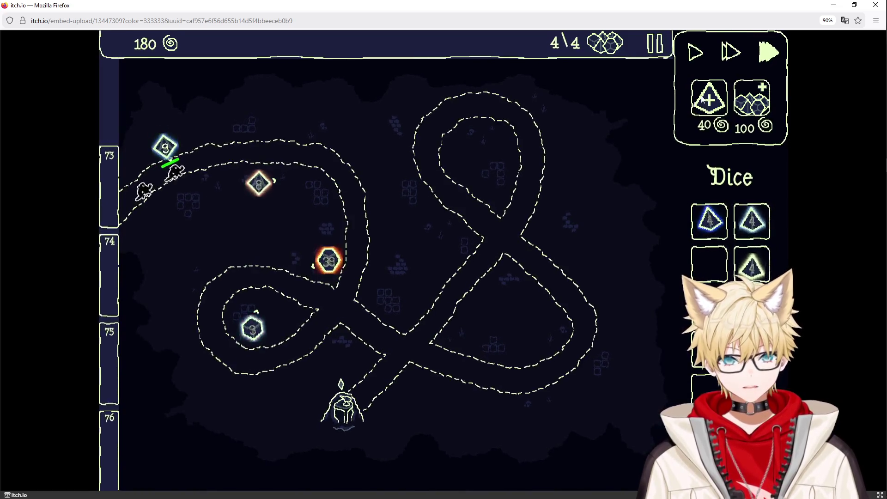
{"action": "mouse_move", "coordinate": [515, 312]}
{"action": "left_mouse_down"}
{"action": "mouse_move", "coordinate": [440, 287]}
{"action": "mouse_move", "coordinate": [310, 199]}
{"action": "mouse_move", "coordinate": [259, 185]}
{"action": "left_mouse_up"}
{"action": "left_click", "coordinate": [751, 108]}
Place a new die on the map, merge the Slowing d4 into its neighbour, and buy more d4s.
{"action": "left_click_drag", "start_coordinate": [535, 257], "coordinate": [311, 205]}
{"action": "left_click", "coordinate": [705, 111]}
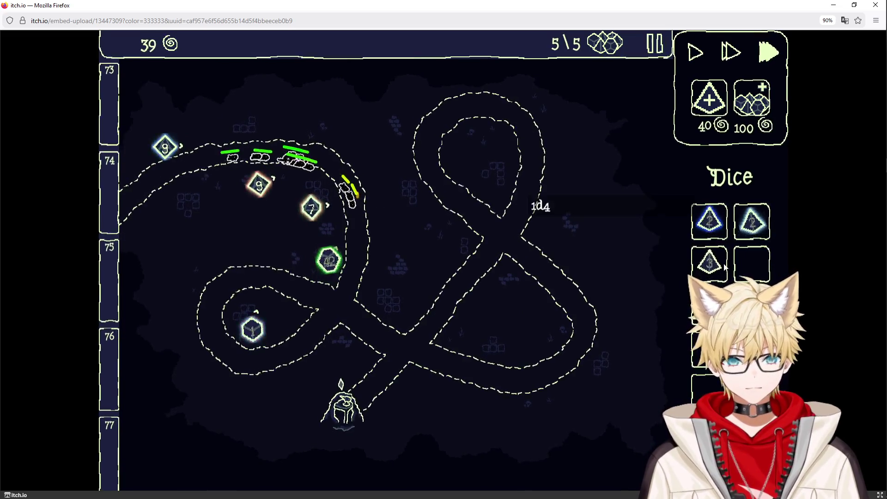
{"action": "left_click_drag", "start_coordinate": [708, 222], "coordinate": [751, 224]}
{"action": "left_click", "coordinate": [708, 98]}
{"action": "left_click", "coordinate": [709, 98]}
{"action": "left_click", "coordinate": [708, 98]}
Move a panel d4 onto the board, buy another d4, and put the red 1d8 on the map.
{"action": "mouse_move", "coordinate": [711, 221]}
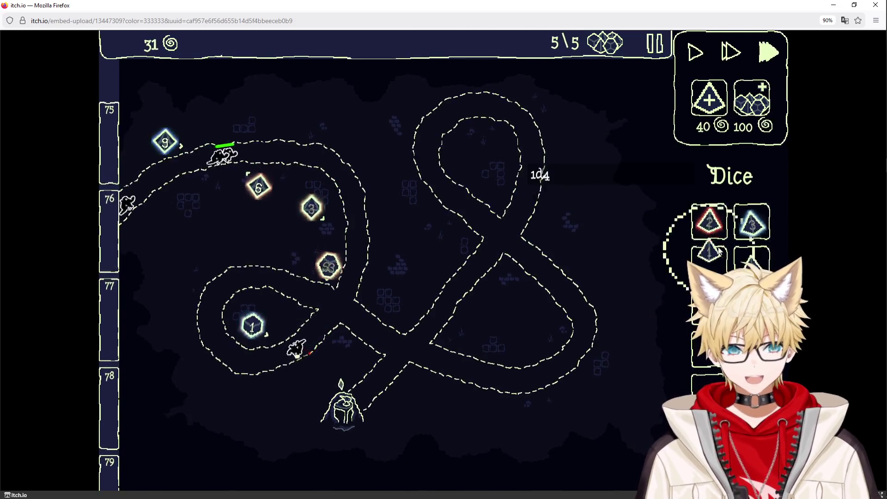
{"action": "left_click_drag", "start_coordinate": [749, 214], "coordinate": [714, 101]}
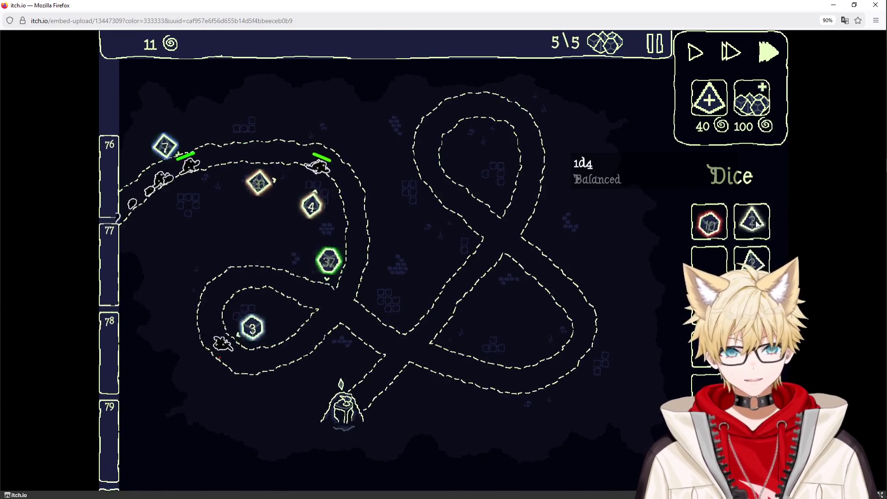
{"action": "left_click", "coordinate": [712, 104]}
{"action": "mouse_move", "coordinate": [709, 222]}
{"action": "left_mouse_down"}
{"action": "mouse_move", "coordinate": [645, 257]}
{"action": "mouse_move", "coordinate": [303, 222]}
{"action": "mouse_move", "coordinate": [277, 199]}
{"action": "mouse_move", "coordinate": [329, 270]}
{"action": "left_mouse_up"}
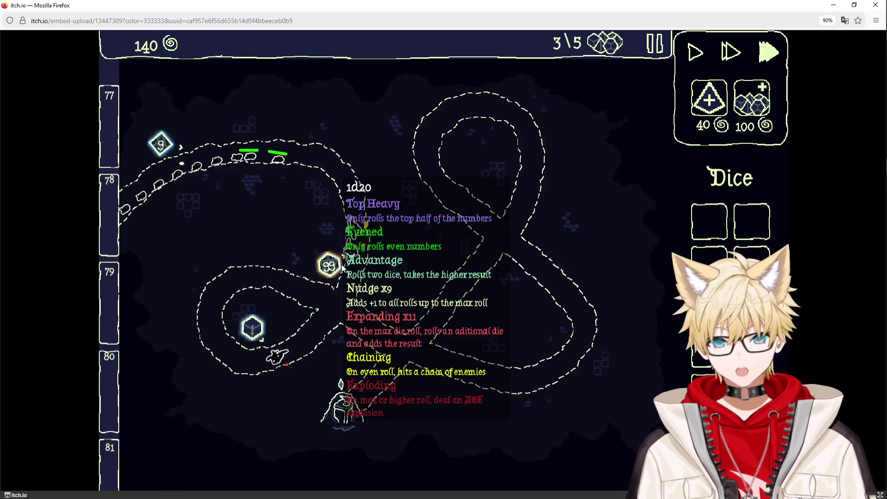
Move the 1d20 next to the upper track and buy four more dice for the inventory.
{"action": "mouse_move", "coordinate": [336, 267]}
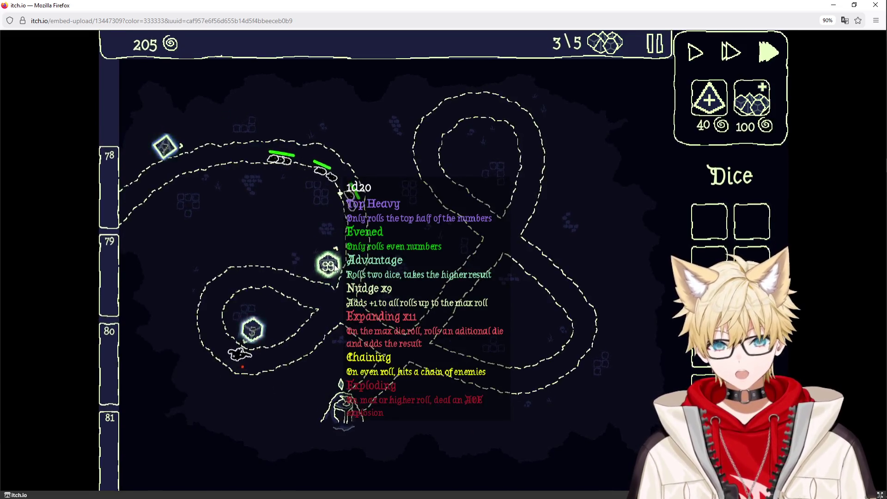
{"action": "mouse_move", "coordinate": [328, 265]}
{"action": "left_mouse_down"}
{"action": "mouse_move", "coordinate": [224, 257]}
{"action": "mouse_move", "coordinate": [258, 174]}
{"action": "left_mouse_up"}
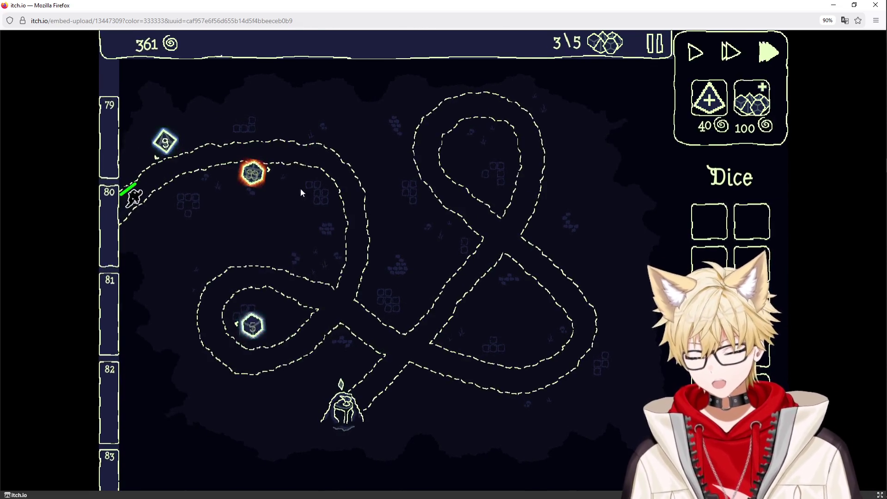
{"action": "mouse_move", "coordinate": [249, 167]}
{"action": "left_click", "coordinate": [706, 103]}
{"action": "left_click", "coordinate": [707, 102]}
{"action": "left_click", "coordinate": [707, 103]}
{"action": "left_click", "coordinate": [706, 102]}
{"action": "left_click", "coordinate": [706, 103]}
{"action": "left_click", "coordinate": [707, 103]}
{"action": "left_click", "coordinate": [707, 103]}
{"action": "left_click", "coordinate": [707, 103]}
{"action": "left_click", "coordinate": [707, 103]}
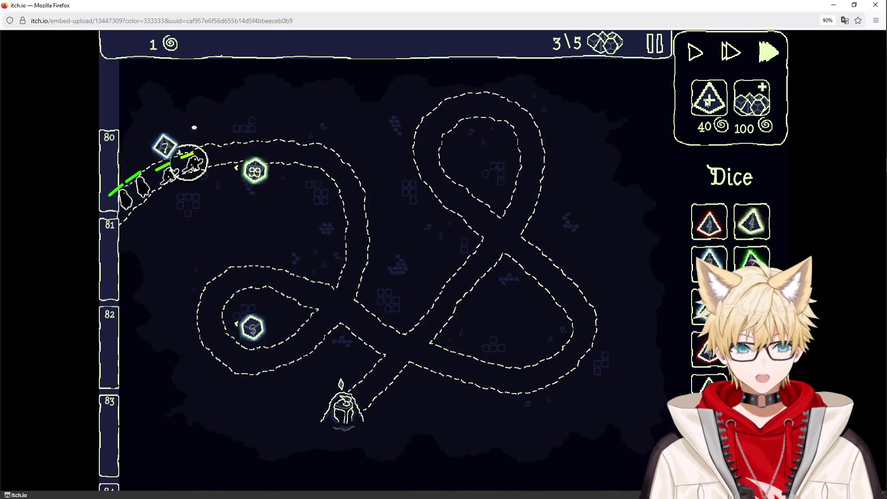
Move the 1d6 from the lower loop beside the upper track, pause the game, and shrink its window.
{"action": "mouse_move", "coordinate": [252, 325]}
{"action": "left_mouse_down"}
{"action": "mouse_move", "coordinate": [326, 178]}
{"action": "mouse_move", "coordinate": [296, 180]}
{"action": "left_mouse_up"}
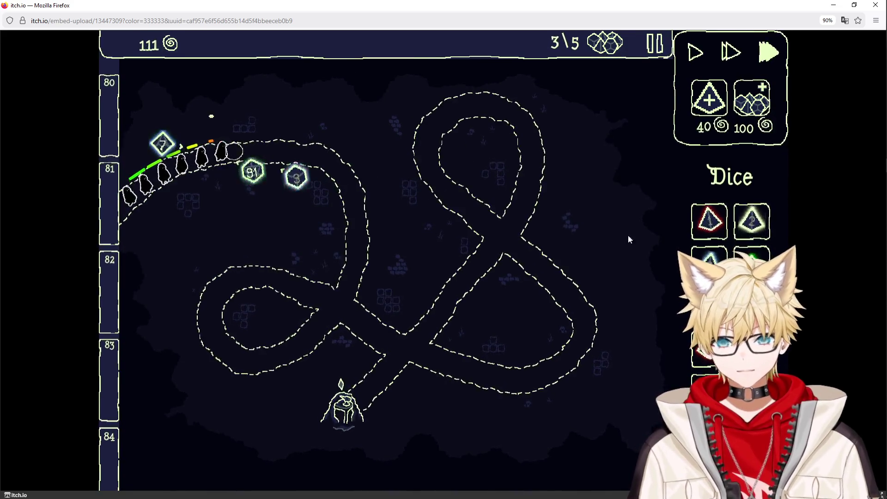
{"action": "mouse_move", "coordinate": [710, 305]}
{"action": "left_mouse_down"}
{"action": "mouse_move", "coordinate": [566, 279]}
{"action": "mouse_move", "coordinate": [240, 127]}
{"action": "left_mouse_up"}
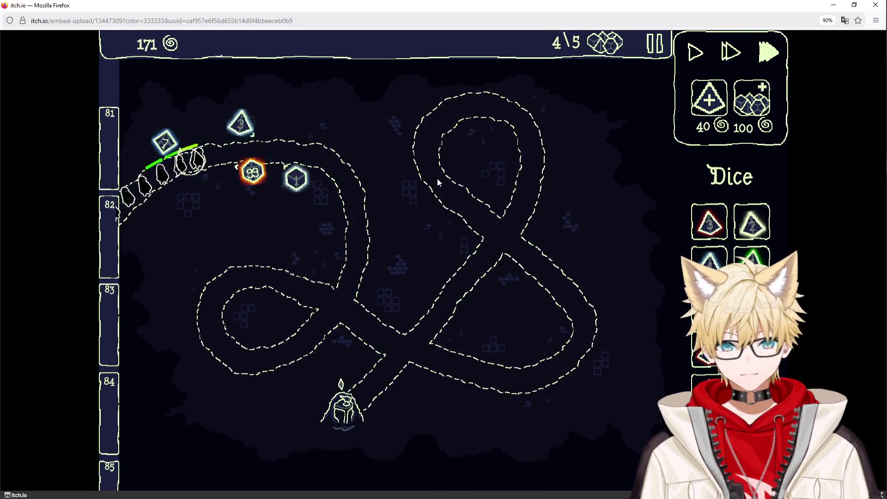
{"action": "key", "text": "Escape"}
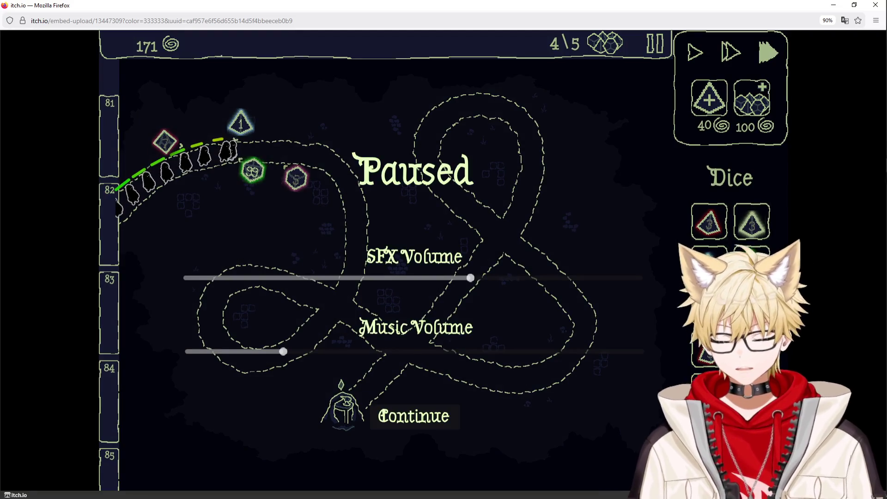
{"action": "mouse_move", "coordinate": [855, 90]}
{"action": "left_click", "coordinate": [871, 137]}
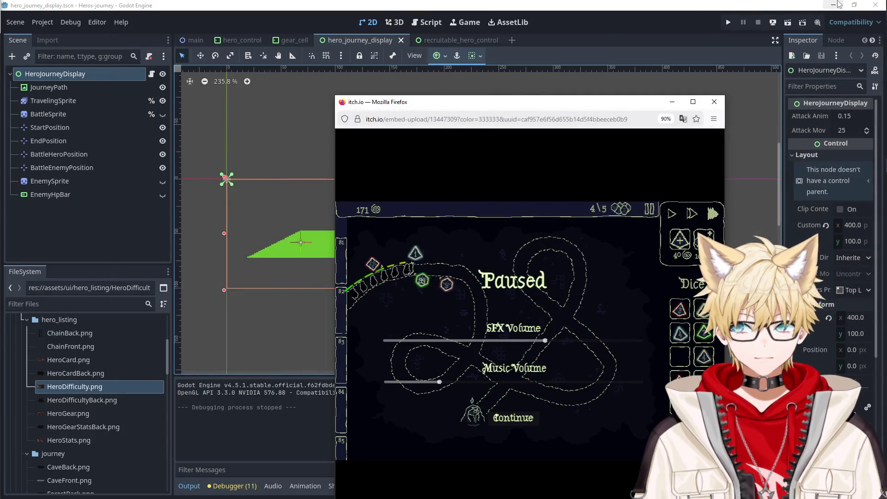
Hide the Godot and Obsidian windows and open the gwj80 project by filtering for 'gam'.
{"action": "left_click", "coordinate": [838, 4]}
{"action": "left_click", "coordinate": [629, 44]}
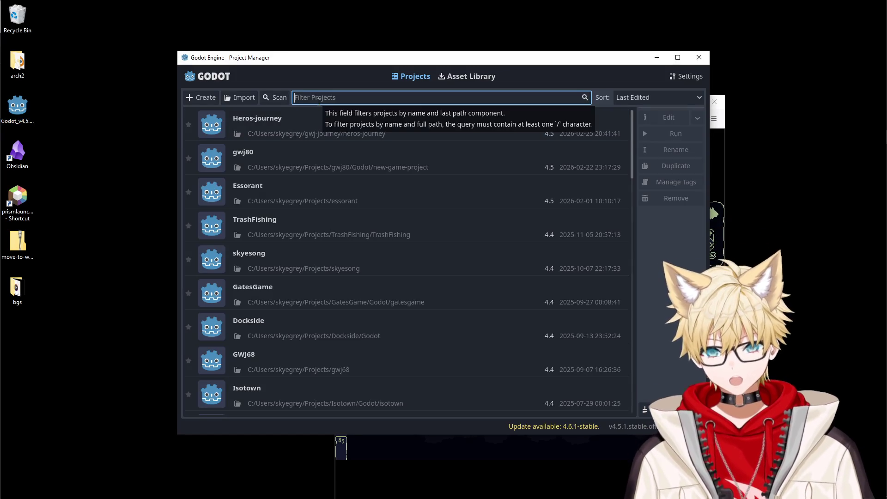
{"action": "type", "text": "gam"}
{"action": "key", "text": "Return"}
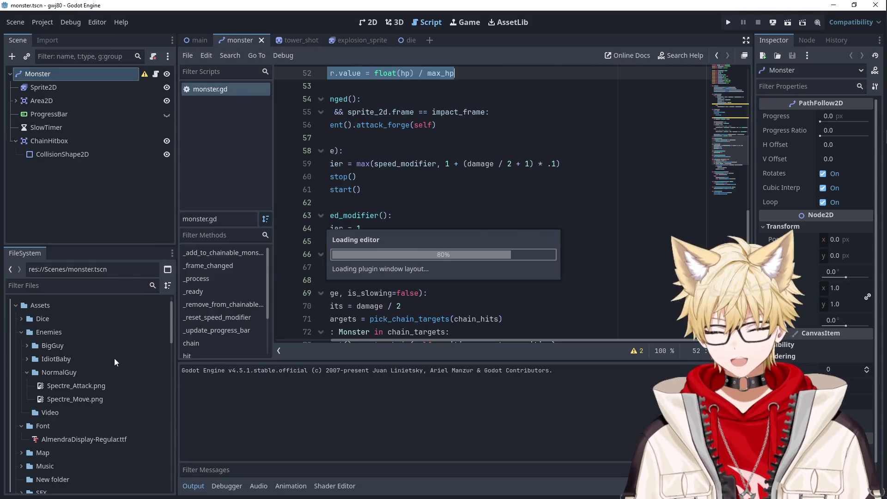
Review monster.gd's slow function on line 60 and play_lightning_effect on line 66.
{"action": "left_click", "coordinate": [398, 180]}
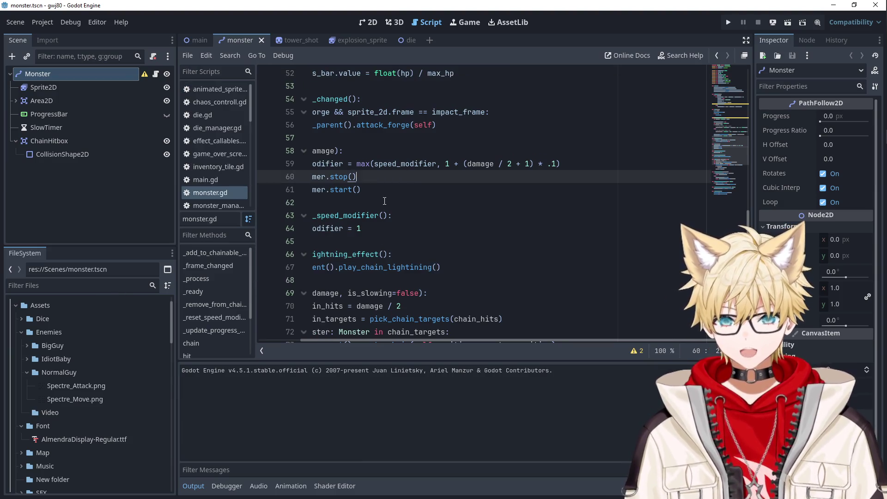
{"action": "left_click", "coordinate": [415, 254]}
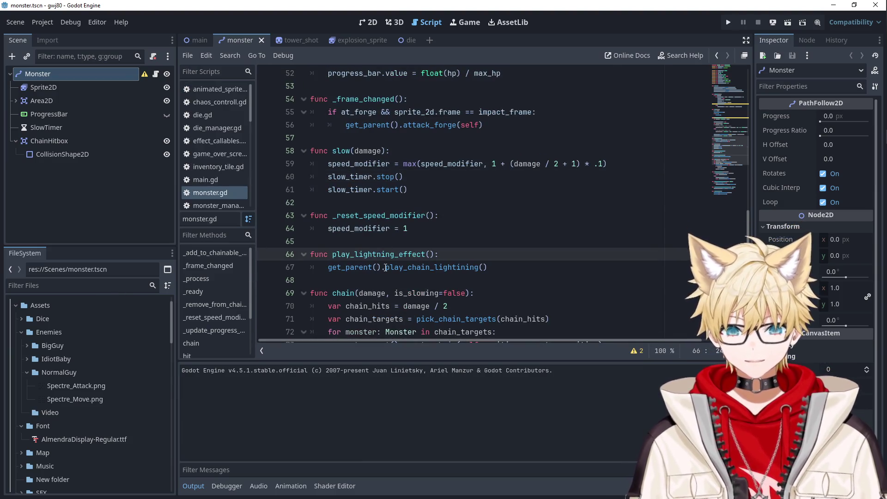
{"action": "scroll", "coordinate": [97, 369], "scroll_direction": "down", "scroll_amount": 2}
{"action": "scroll", "coordinate": [96, 366], "scroll_direction": "down", "scroll_amount": 2}
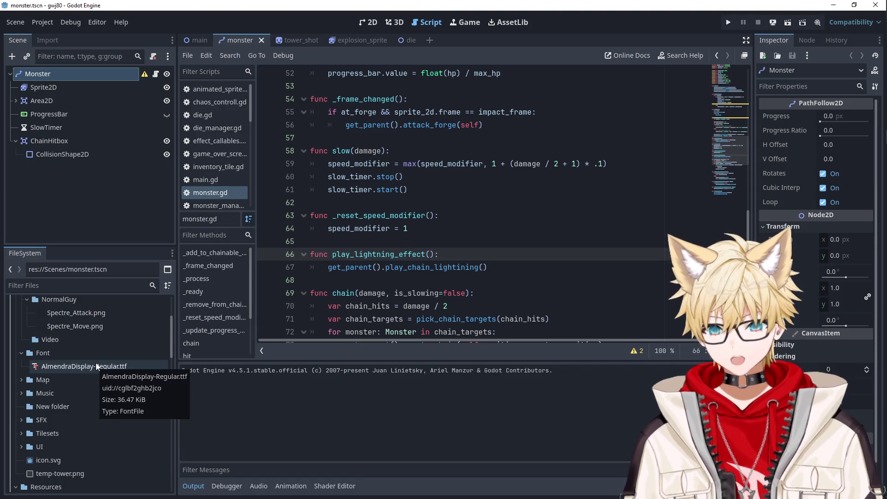
{"action": "scroll", "coordinate": [99, 366], "scroll_direction": "down", "scroll_amount": 4}
{"action": "scroll", "coordinate": [87, 367], "scroll_direction": "down", "scroll_amount": 8}
{"action": "scroll", "coordinate": [62, 335], "scroll_direction": "up", "scroll_amount": 2}
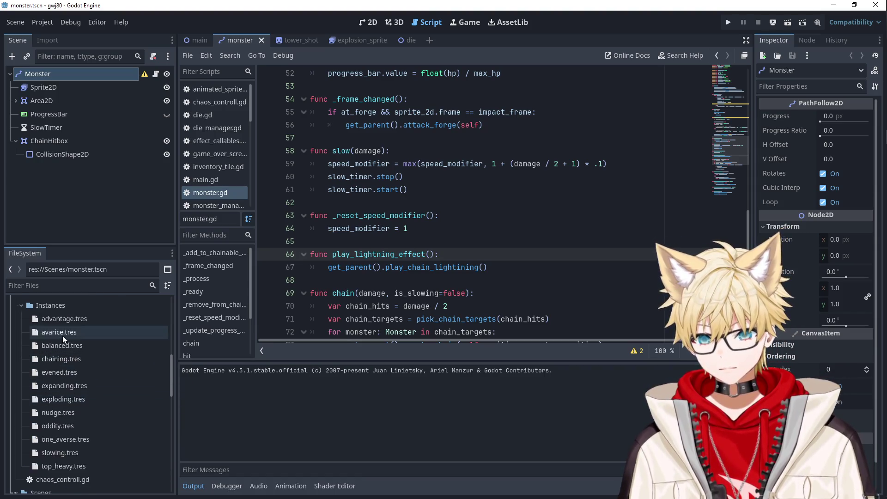
Inspect the slowing.tres effect resource and expand its resource details.
{"action": "double_click", "coordinate": [54, 453]}
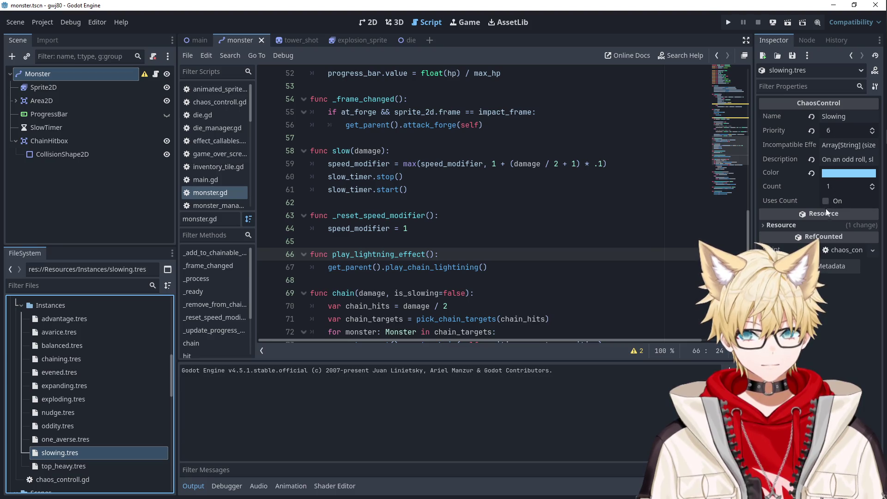
{"action": "left_click", "coordinate": [811, 224]}
{"action": "scroll", "coordinate": [93, 441], "scroll_direction": "up", "scroll_amount": 5}
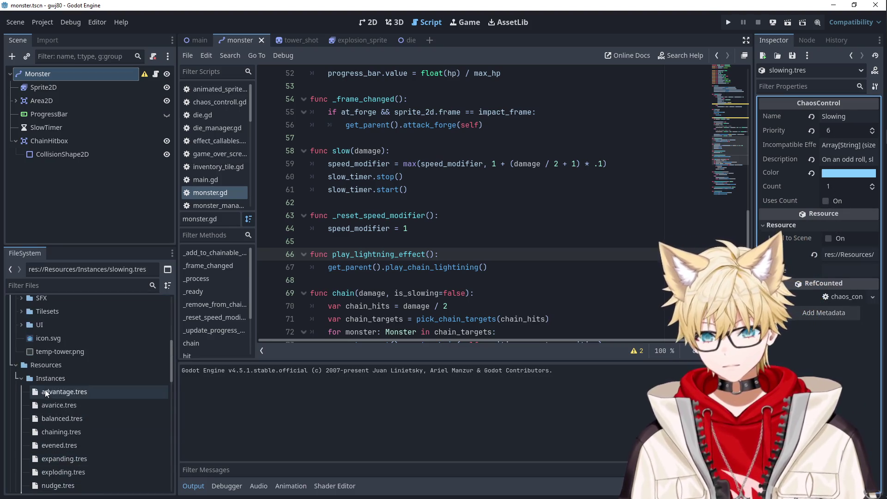
{"action": "scroll", "coordinate": [45, 390], "scroll_direction": "down", "scroll_amount": 3}
{"action": "left_click", "coordinate": [46, 404]}
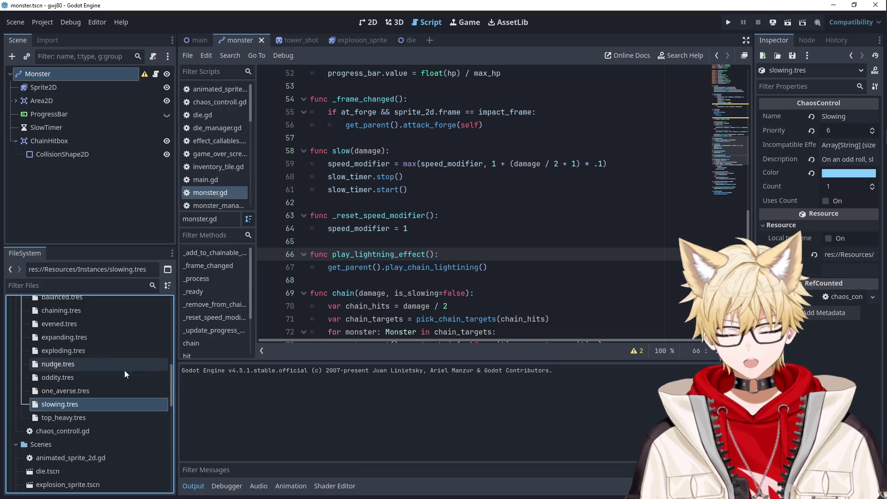
Collapse the Enemies folder in the FileSystem dock and open die.tscn.
{"action": "scroll", "coordinate": [88, 362], "scroll_direction": "up", "scroll_amount": 15}
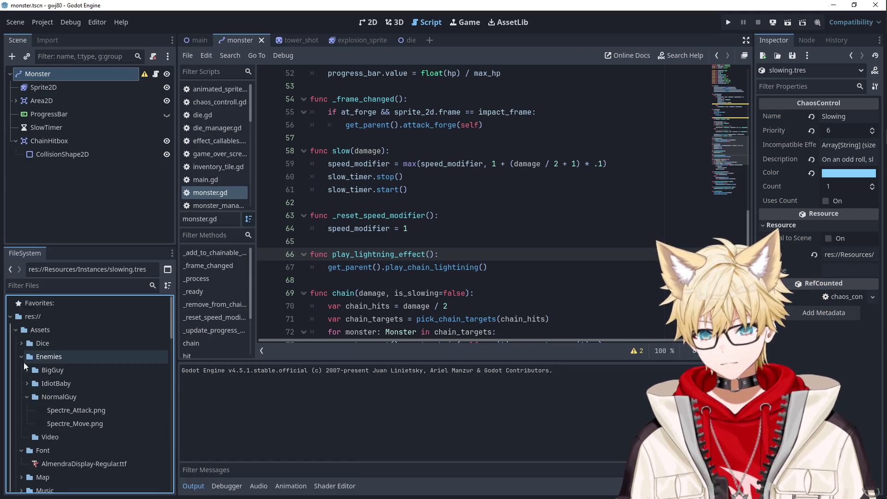
{"action": "left_click", "coordinate": [21, 357]}
{"action": "scroll", "coordinate": [21, 417], "scroll_direction": "down", "scroll_amount": 12}
{"action": "scroll", "coordinate": [22, 417], "scroll_direction": "down", "scroll_amount": 4}
{"action": "double_click", "coordinate": [51, 344]}
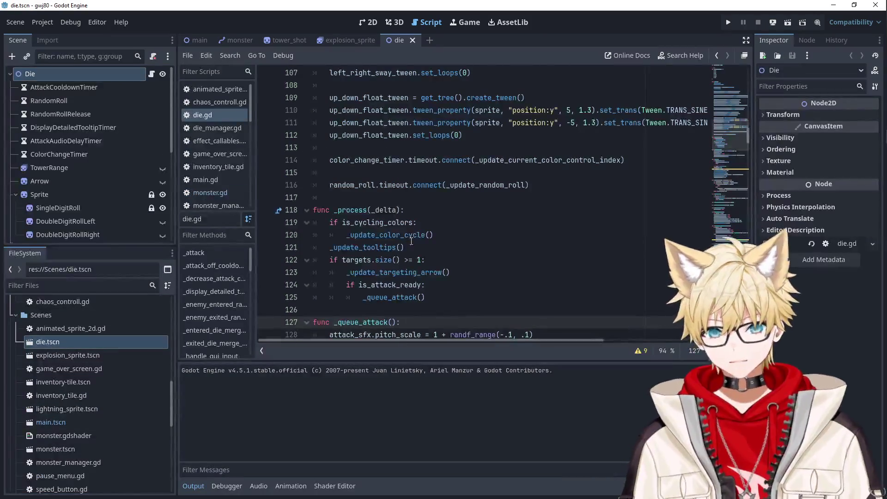
Browse die.gd's _ready function and its signal connection lines.
{"action": "scroll", "coordinate": [411, 241], "scroll_direction": "up", "scroll_amount": 5}
{"action": "scroll", "coordinate": [390, 255], "scroll_direction": "up", "scroll_amount": 7}
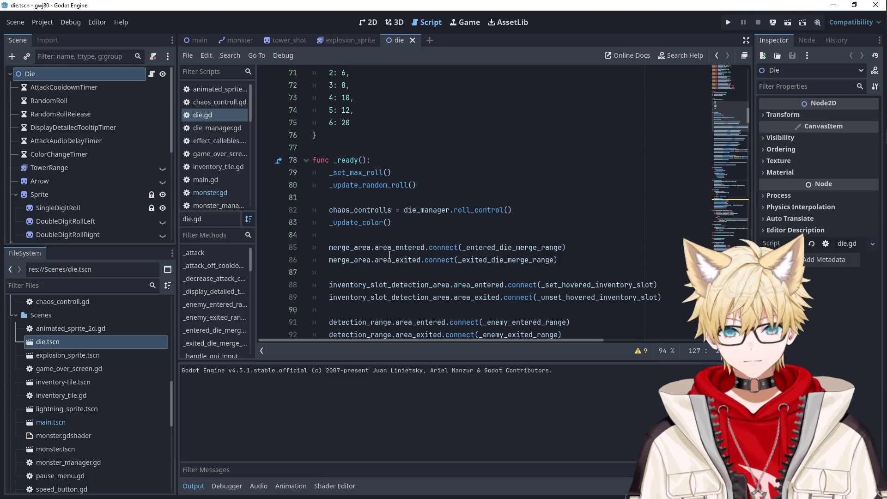
{"action": "scroll", "coordinate": [390, 255], "scroll_direction": "down", "scroll_amount": 6}
{"action": "scroll", "coordinate": [390, 253], "scroll_direction": "down", "scroll_amount": 2}
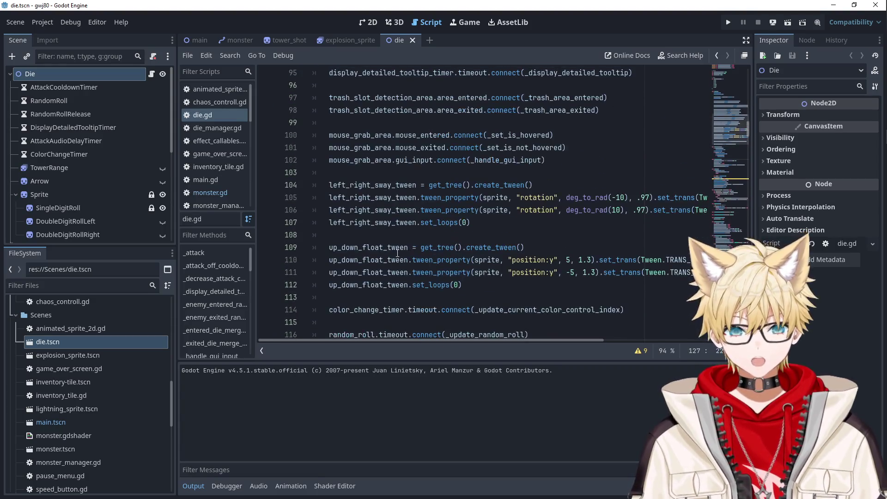
{"action": "scroll", "coordinate": [398, 253], "scroll_direction": "down", "scroll_amount": 3}
{"action": "scroll", "coordinate": [398, 253], "scroll_direction": "up", "scroll_amount": 11}
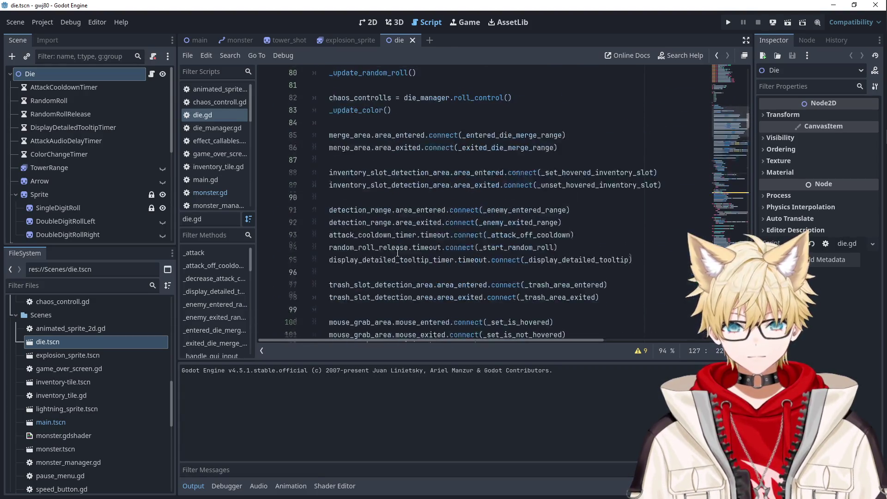
{"action": "left_click", "coordinate": [345, 158]}
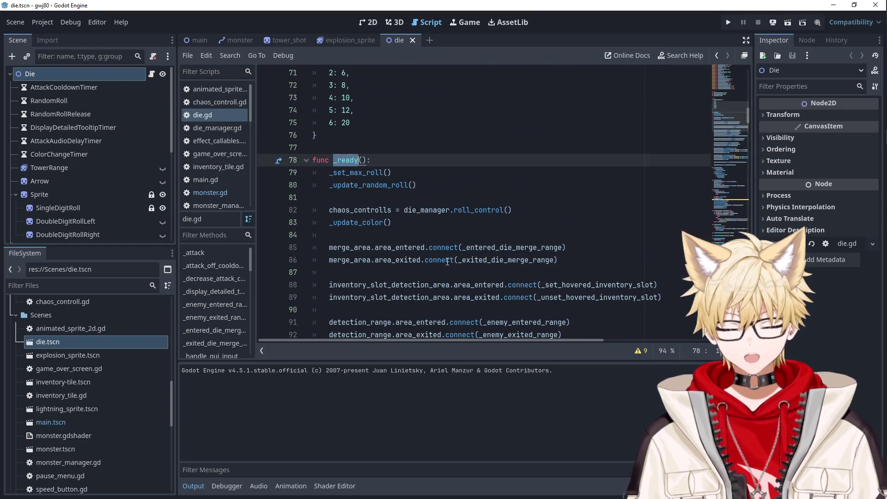
{"action": "left_click", "coordinate": [447, 261]}
Locate the roll(100, true) call in die.gd.
{"action": "scroll", "coordinate": [446, 260], "scroll_direction": "down", "scroll_amount": 14}
{"action": "scroll", "coordinate": [445, 260], "scroll_direction": "up", "scroll_amount": 2, "text": "ctrl"}
{"action": "scroll", "coordinate": [430, 231], "scroll_direction": "down", "scroll_amount": 4}
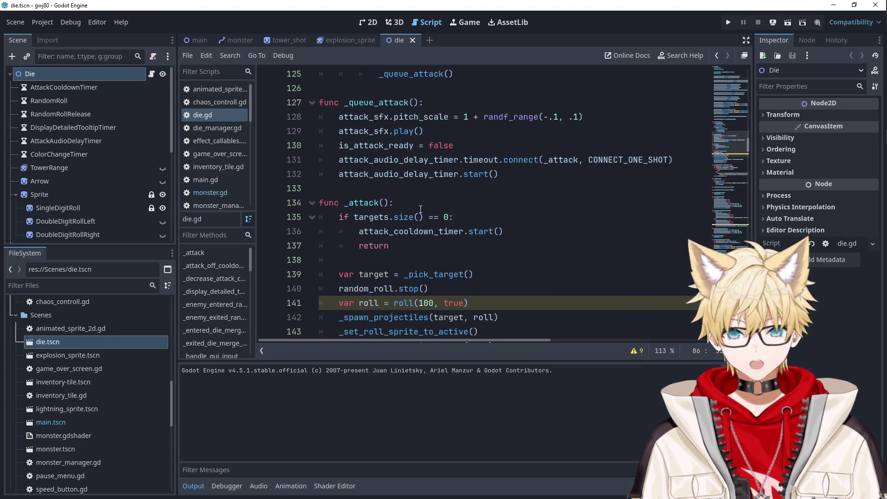
{"action": "scroll", "coordinate": [419, 204], "scroll_direction": "down", "scroll_amount": 3}
{"action": "left_click", "coordinate": [374, 173]}
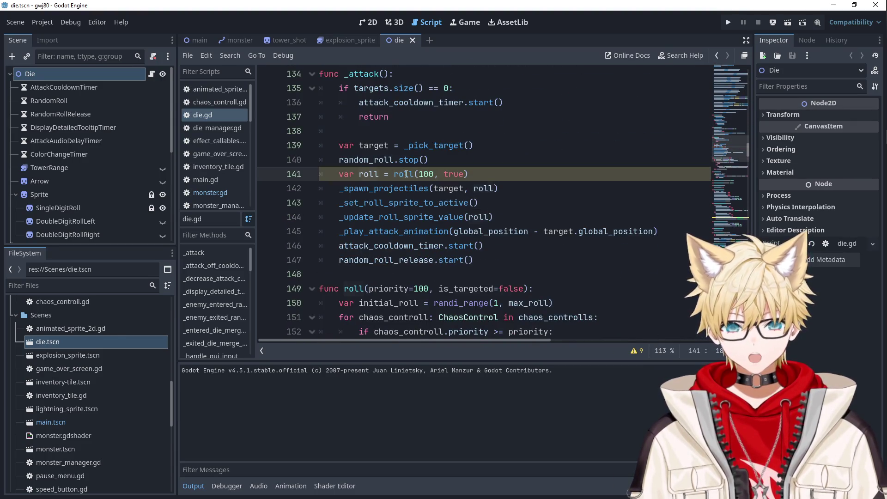
{"action": "key", "text": "ctrl+z"}
{"action": "key", "text": "ctrl+z"}
{"action": "key", "text": "ctrl+z"}
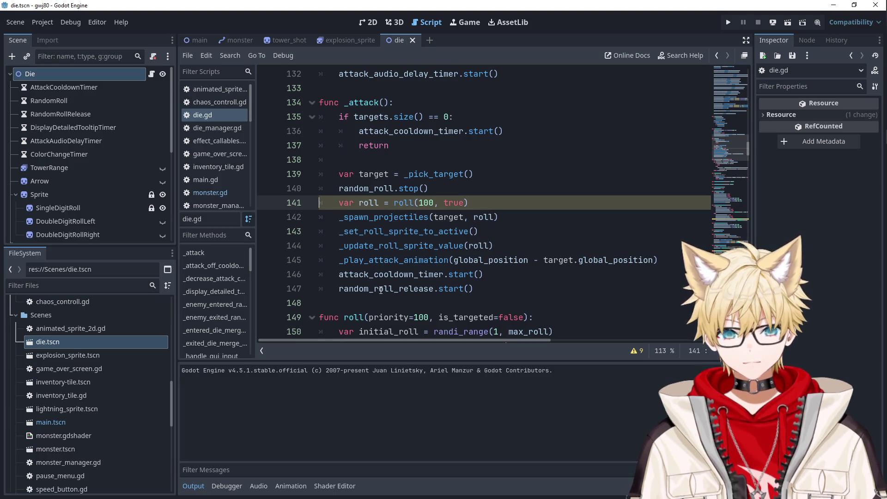
Jump to the roll() definition, then to the effect_to_callable dictionary in effect_callables.gd.
{"action": "left_click", "coordinate": [403, 203], "text": "ctrl"}
{"action": "left_click_drag", "start_coordinate": [445, 340], "coordinate": [472, 340]}
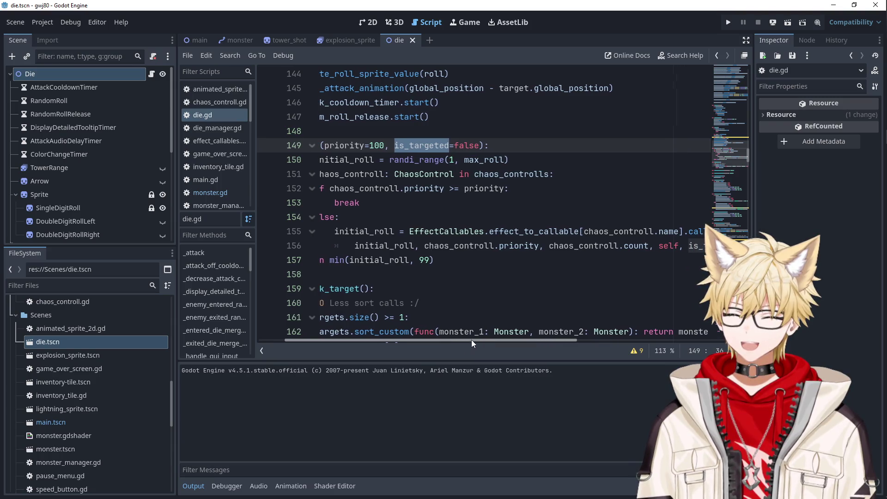
{"action": "left_click", "coordinate": [532, 231]}
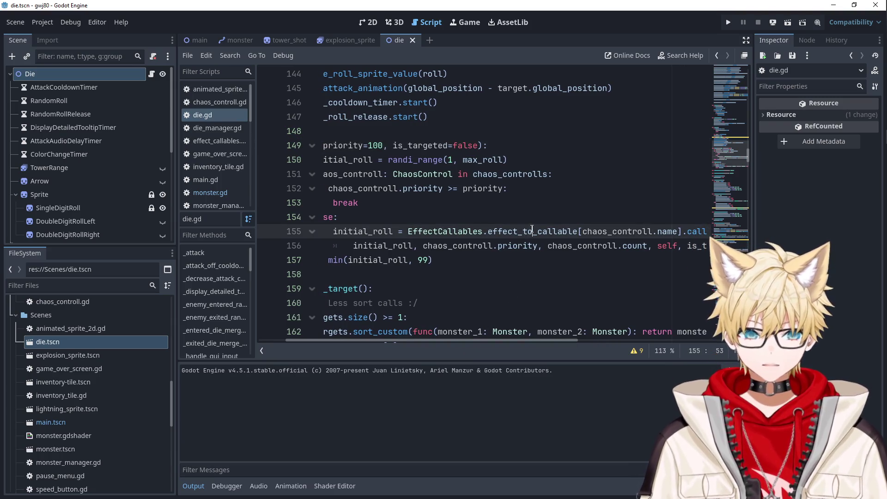
{"action": "left_click", "coordinate": [531, 231], "text": "ctrl"}
{"action": "scroll", "coordinate": [441, 205], "scroll_direction": "up", "scroll_amount": 1}
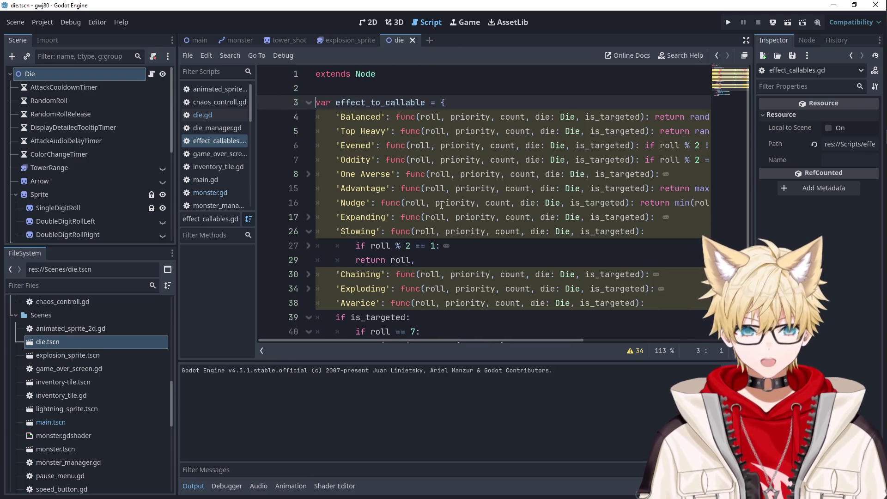
Unfold the Slowing effect's odd-roll branch and select is_next_projectile_freezing.
{"action": "left_click", "coordinate": [463, 231]}
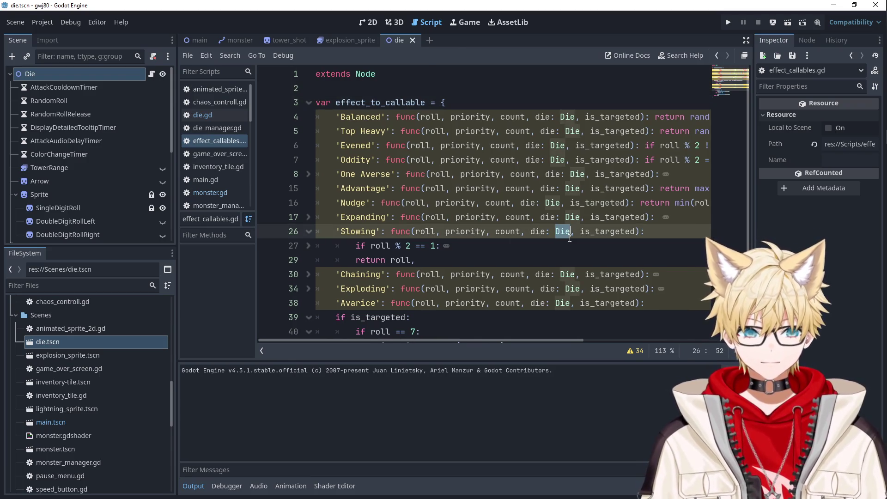
{"action": "double_click", "coordinate": [400, 231]}
{"action": "double_click", "coordinate": [377, 246]}
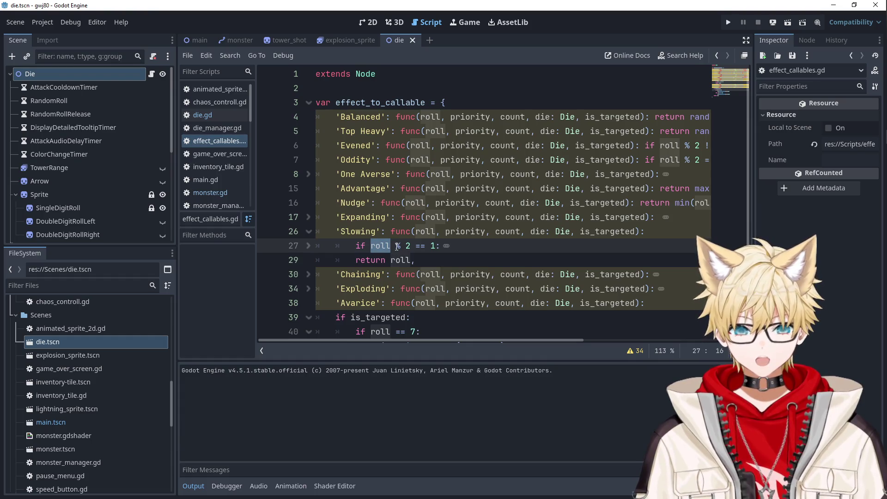
{"action": "left_click", "coordinate": [397, 246]}
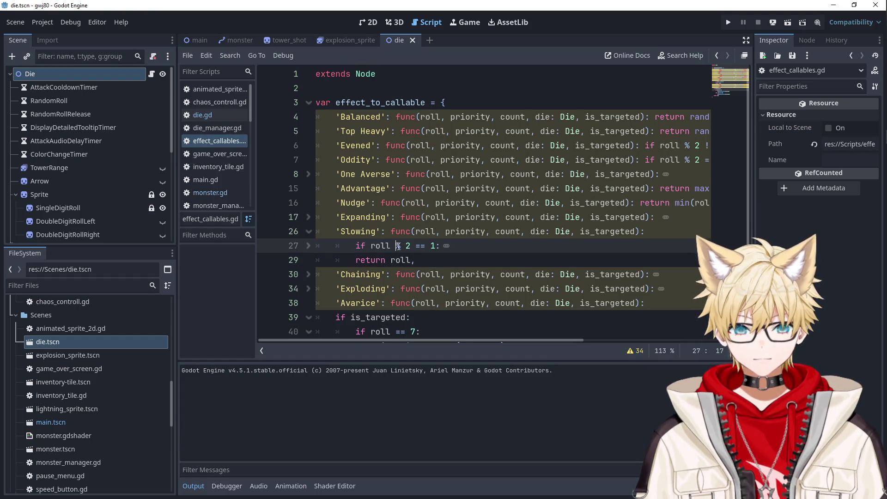
{"action": "left_click", "coordinate": [446, 246]}
{"action": "double_click", "coordinate": [473, 260]}
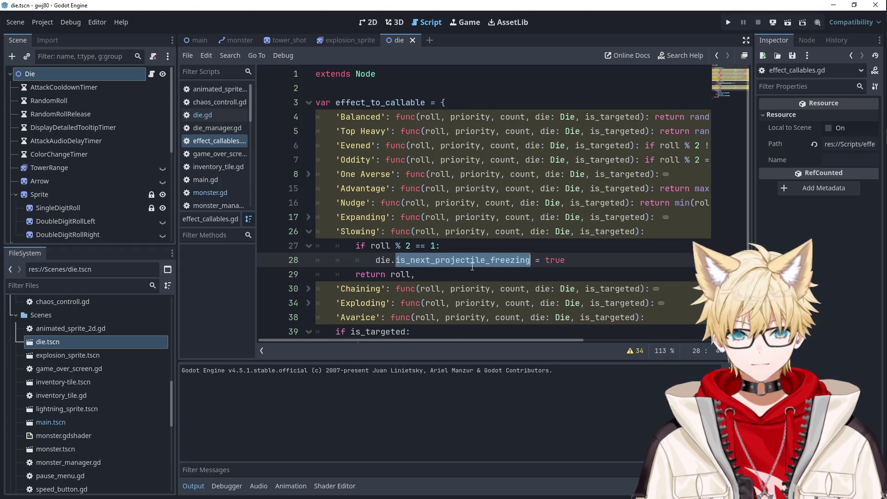
Search effect_callables.gd for is_next_projectile_freezing, finding 1 match, then select the die scene file.
{"action": "scroll", "coordinate": [472, 267], "scroll_direction": "down", "scroll_amount": 1}
{"action": "mouse_move", "coordinate": [478, 217]}
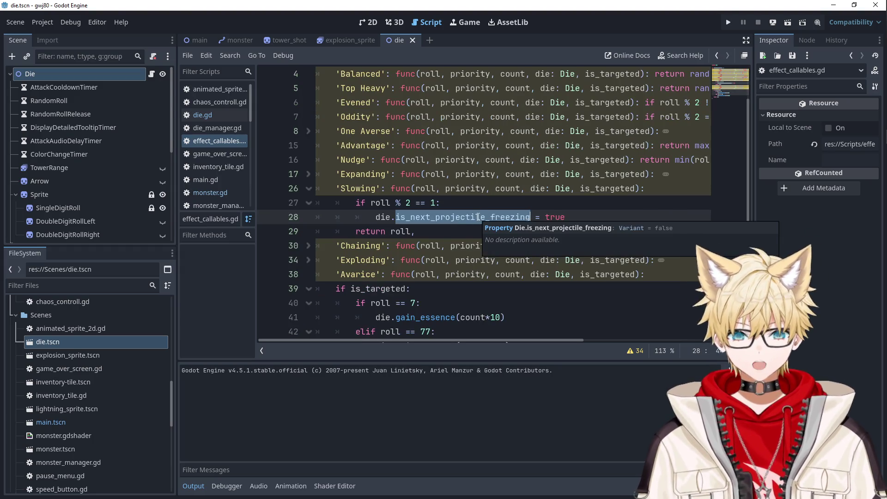
{"action": "scroll", "coordinate": [463, 287], "scroll_direction": "down", "scroll_amount": 2}
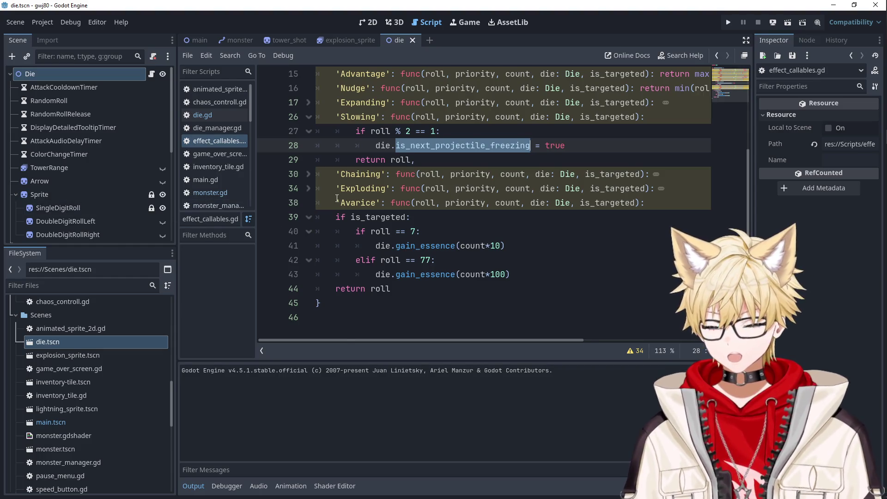
{"action": "key", "text": "ctrl+f"}
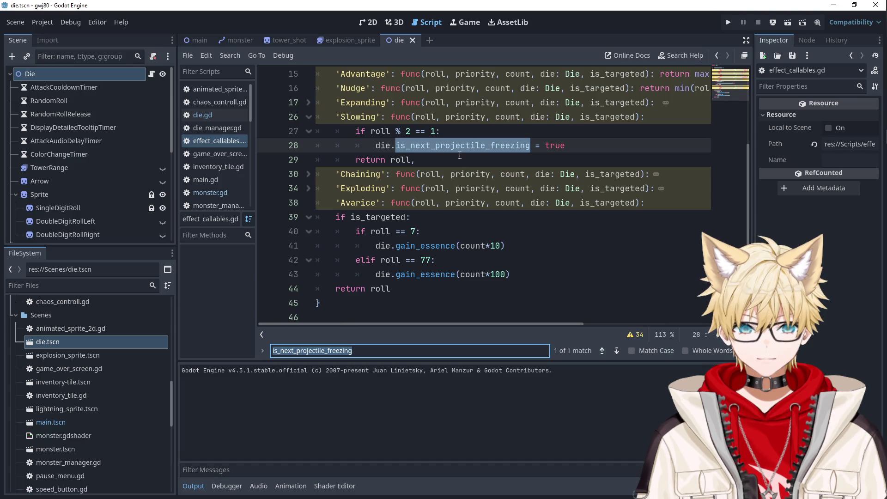
{"action": "left_click", "coordinate": [457, 151]}
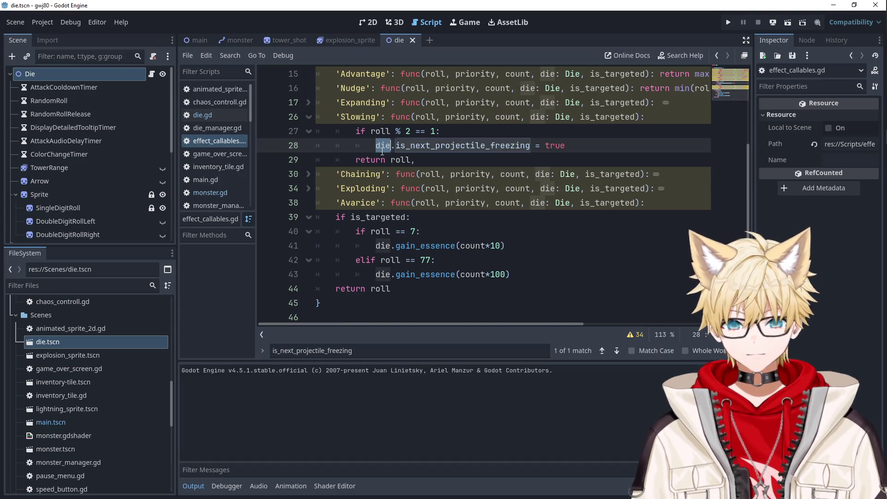
{"action": "scroll", "coordinate": [413, 205], "scroll_direction": "up", "scroll_amount": 2}
{"action": "scroll", "coordinate": [413, 206], "scroll_direction": "down", "scroll_amount": 2}
{"action": "scroll", "coordinate": [422, 237], "scroll_direction": "up", "scroll_amount": 3}
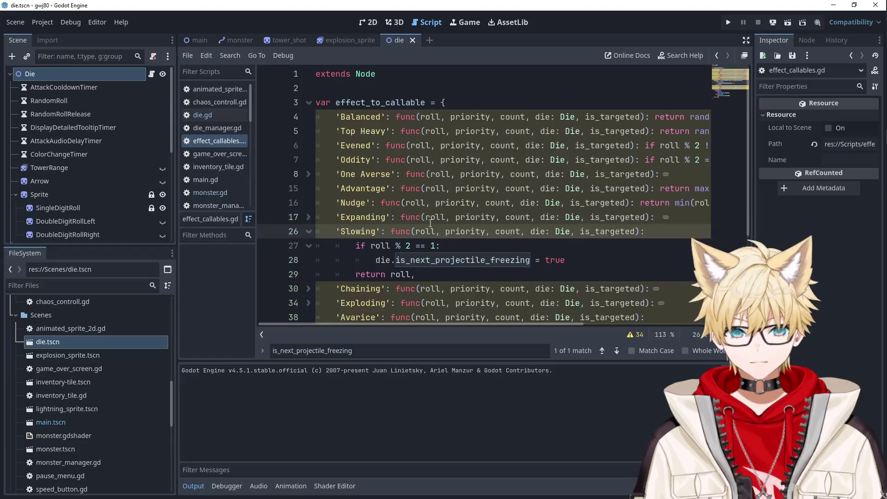
{"action": "scroll", "coordinate": [431, 223], "scroll_direction": "down", "scroll_amount": 1}
{"action": "left_click", "coordinate": [62, 343]}
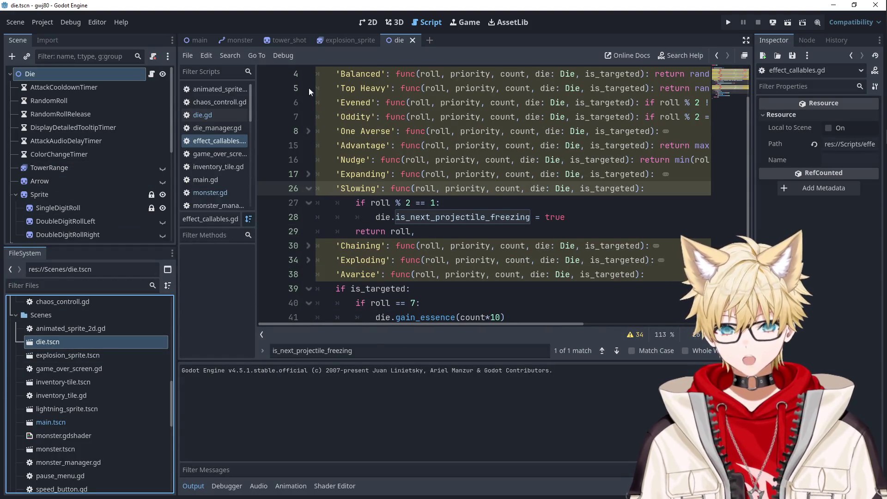
Switch to die.gd, find 'spawn', and inspect the new_tower_shot variable in _spawn_projectiles.
{"action": "left_click", "coordinate": [209, 113]}
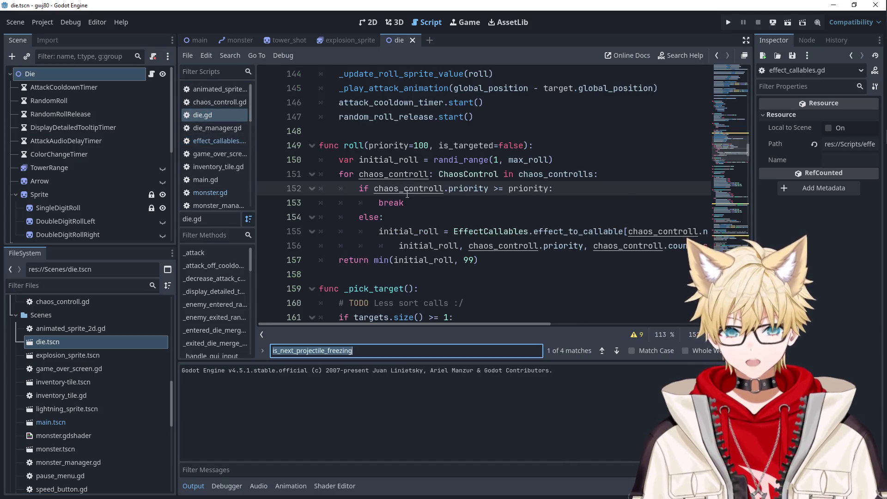
{"action": "type", "text": "spawn"}
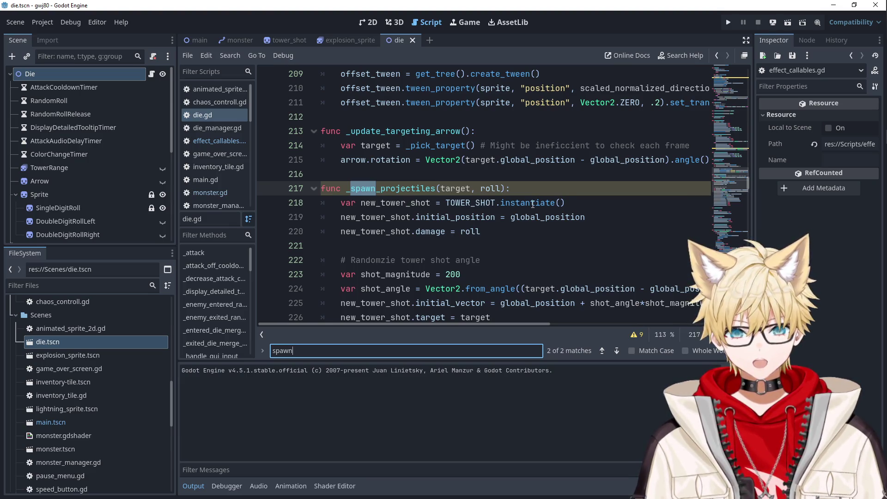
{"action": "double_click", "coordinate": [384, 237]}
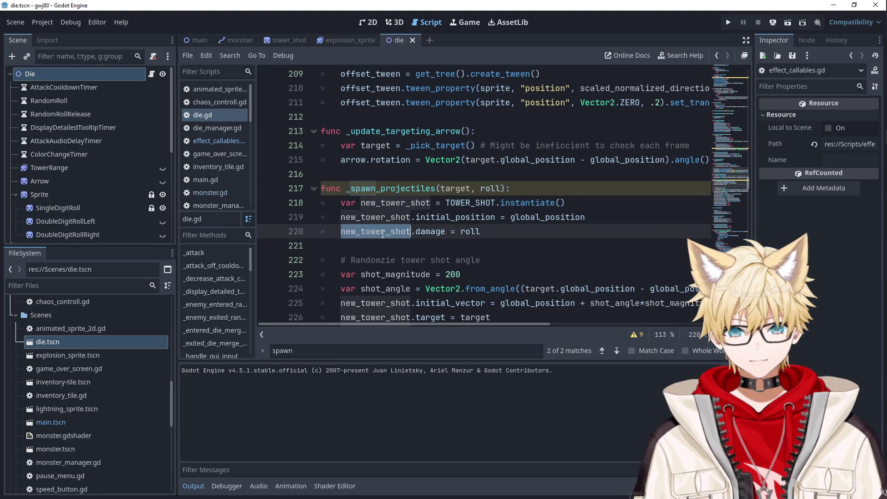
{"action": "scroll", "coordinate": [394, 217], "scroll_direction": "down", "scroll_amount": 3}
{"action": "scroll", "coordinate": [382, 132], "scroll_direction": "down", "scroll_amount": 3}
{"action": "scroll", "coordinate": [381, 132], "scroll_direction": "up", "scroll_amount": 3}
{"action": "left_click_drag", "start_coordinate": [482, 132], "coordinate": [290, 135]}
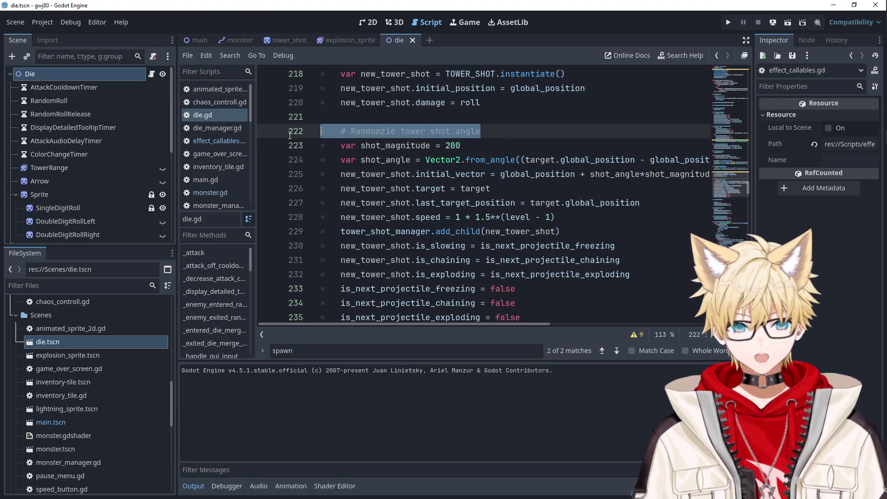
{"action": "left_click", "coordinate": [550, 133]}
Inspect the is_slowing property set on line 230 of die.gd.
{"action": "scroll", "coordinate": [522, 194], "scroll_direction": "down", "scroll_amount": 2}
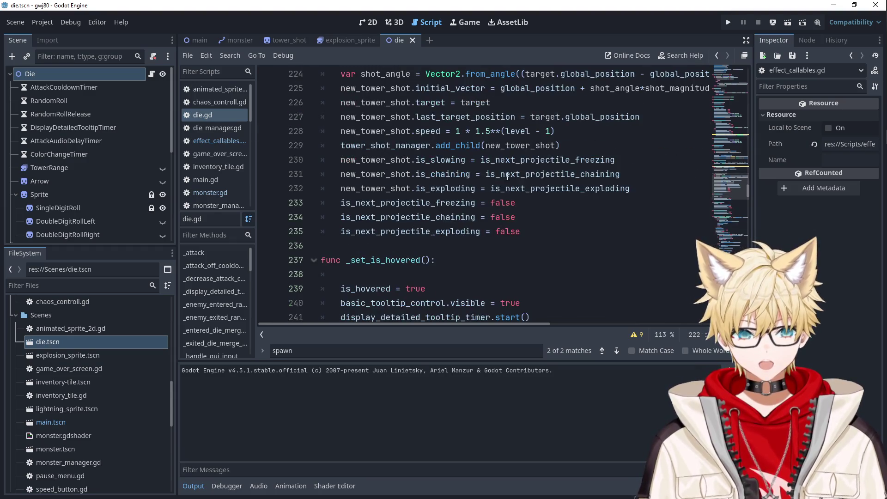
{"action": "left_click", "coordinate": [522, 161]}
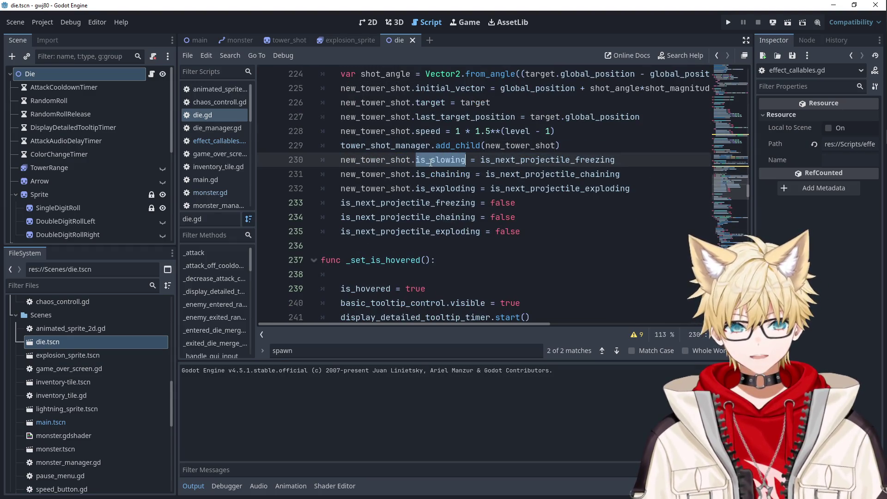
{"action": "double_click", "coordinate": [542, 157]}
{"action": "left_click", "coordinate": [433, 165]}
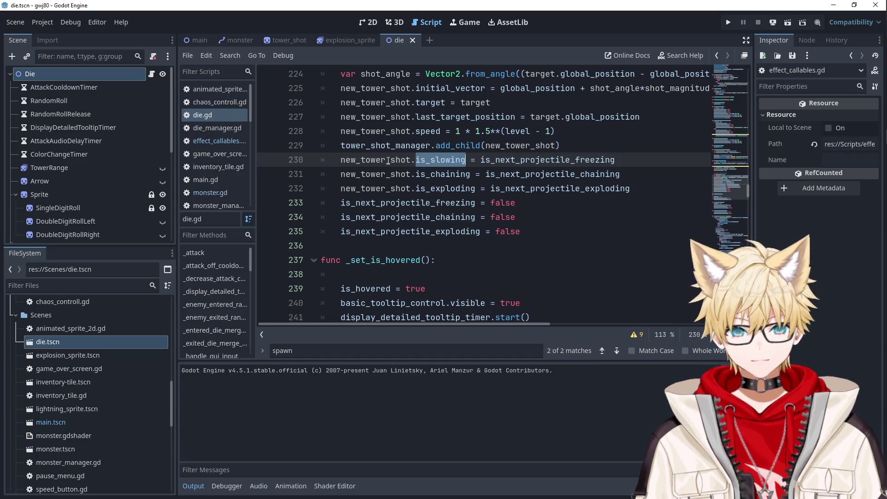
{"action": "left_click", "coordinate": [374, 160], "text": "ctrl"}
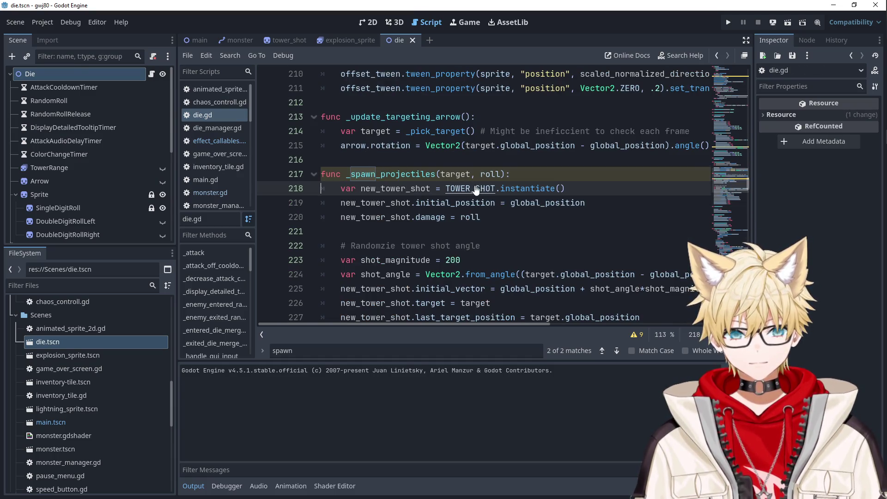
Jump to the TOWER_SHOT definition and open the preloaded tower_shot scene.
{"action": "left_click", "coordinate": [467, 188], "text": "ctrl"}
{"action": "scroll", "coordinate": [415, 220], "scroll_direction": "down", "scroll_amount": 10}
{"action": "scroll", "coordinate": [416, 220], "scroll_direction": "down", "scroll_amount": 12}
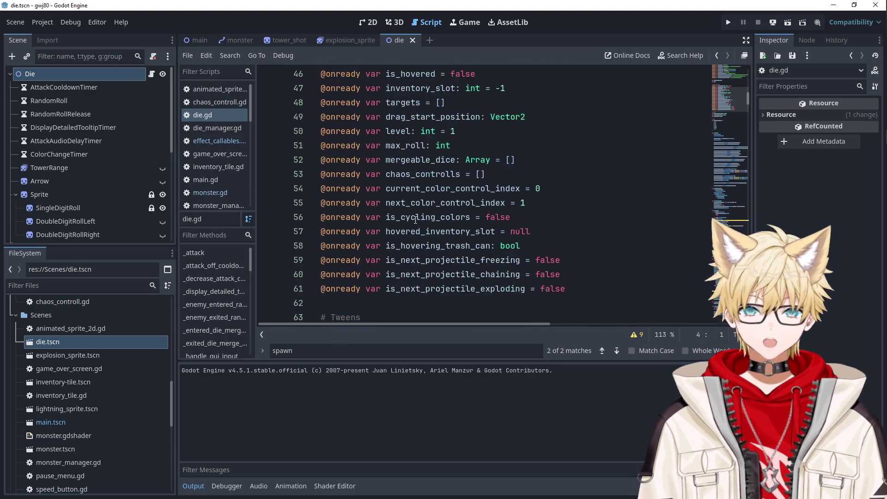
{"action": "scroll", "coordinate": [415, 219], "scroll_direction": "down", "scroll_amount": 6}
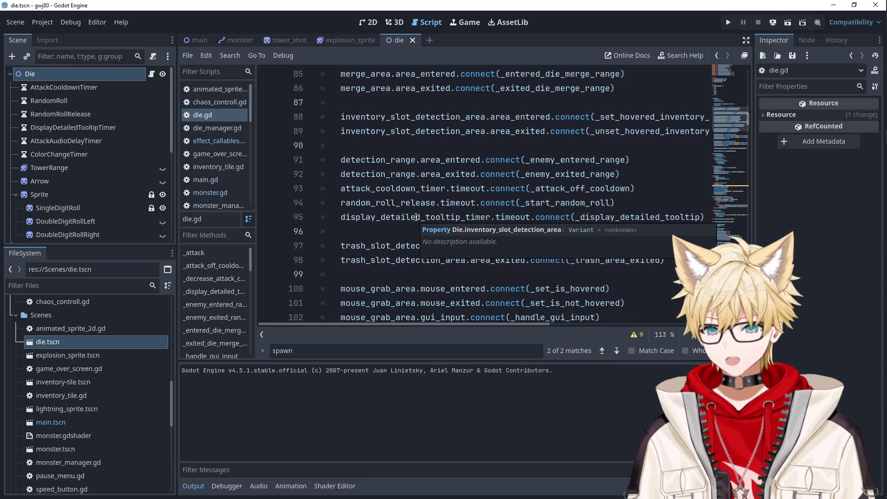
{"action": "scroll", "coordinate": [417, 217], "scroll_direction": "down", "scroll_amount": 10}
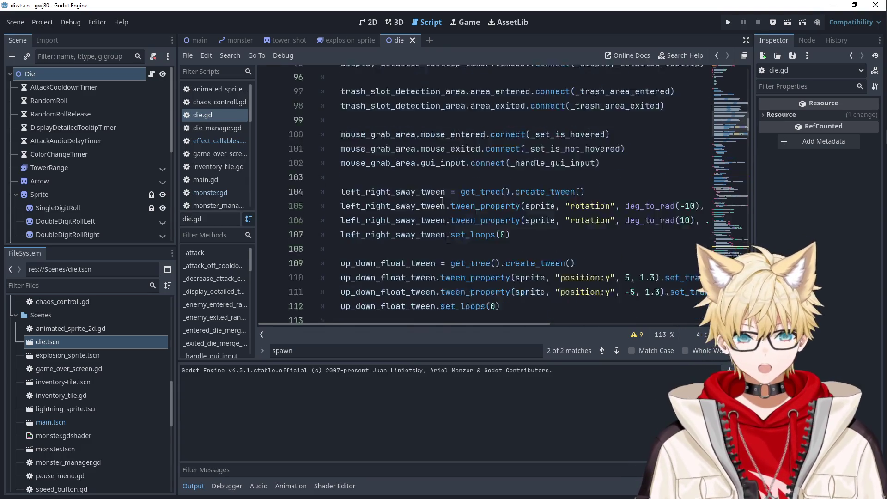
{"action": "scroll", "coordinate": [442, 201], "scroll_direction": "up", "scroll_amount": 20}
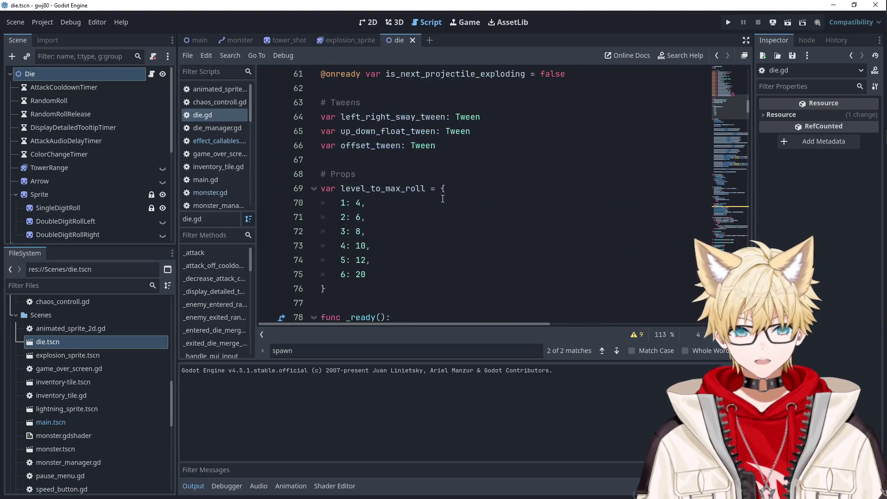
{"action": "scroll", "coordinate": [442, 199], "scroll_direction": "up", "scroll_amount": 7}
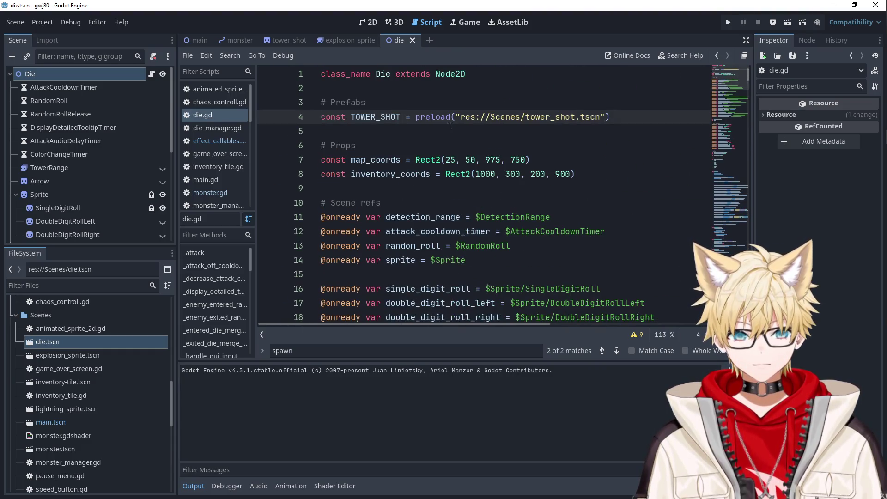
{"action": "left_click", "coordinate": [512, 119], "text": "ctrl"}
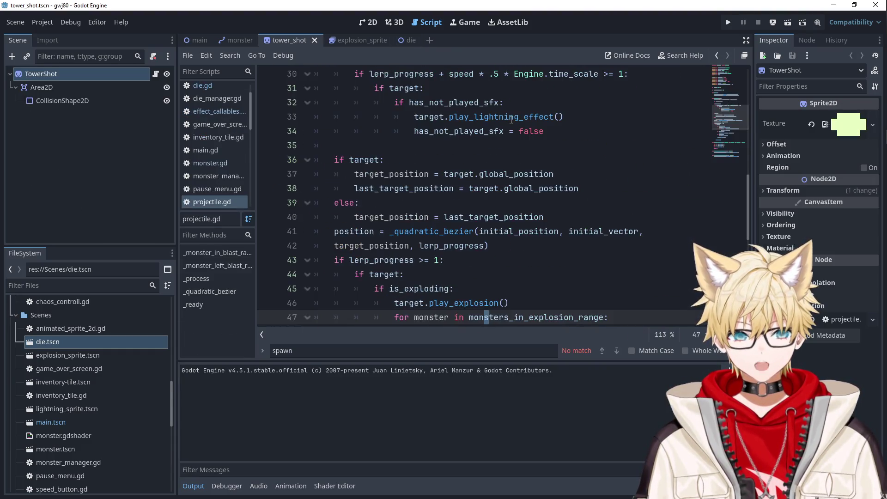
Inspect the is_slowing branch's target slow call on line 52 of projectile.gd, then focus Filter Files.
{"action": "scroll", "coordinate": [416, 234], "scroll_direction": "down", "scroll_amount": 3}
{"action": "left_click", "coordinate": [419, 246]}
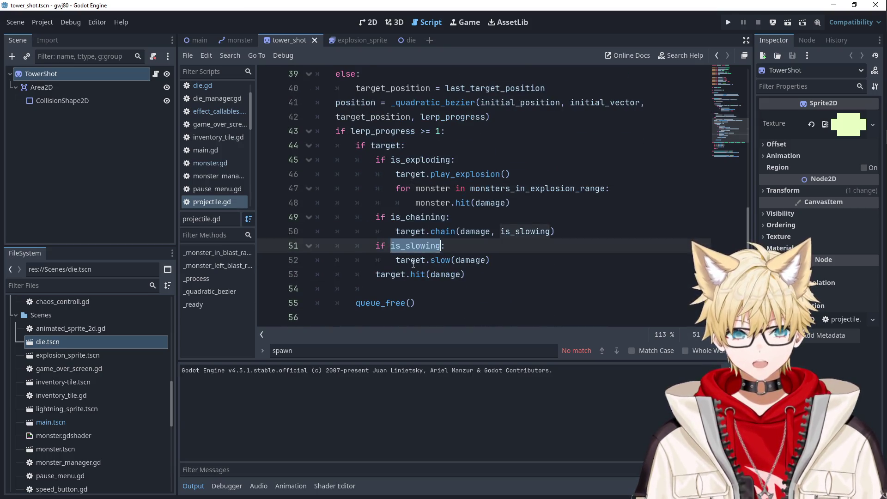
{"action": "double_click", "coordinate": [409, 260]}
{"action": "double_click", "coordinate": [437, 259]}
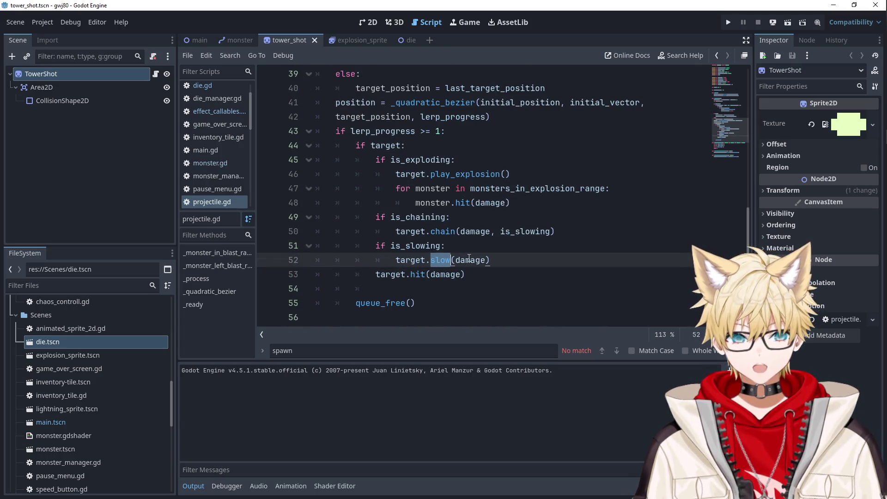
{"action": "double_click", "coordinate": [409, 259]}
{"action": "scroll", "coordinate": [423, 180], "scroll_direction": "up", "scroll_amount": 8}
{"action": "scroll", "coordinate": [423, 180], "scroll_direction": "up", "scroll_amount": 5}
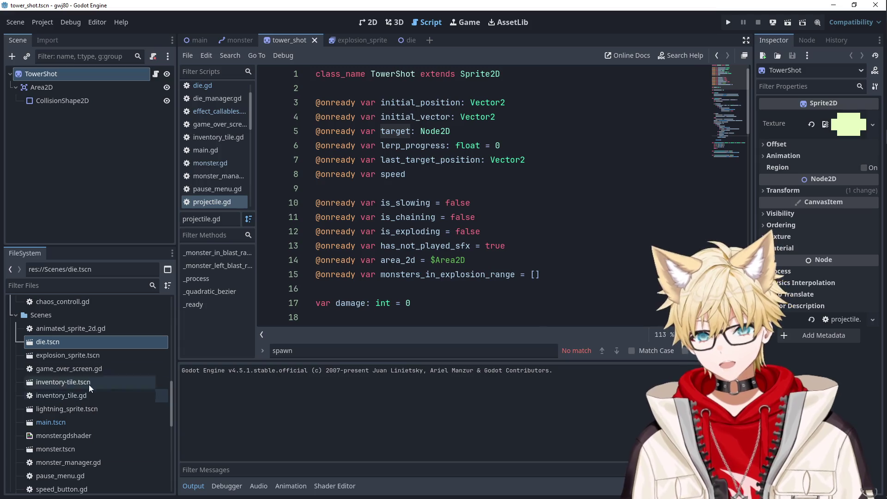
{"action": "left_click", "coordinate": [72, 286]}
{"action": "scroll", "coordinate": [75, 399], "scroll_direction": "down", "scroll_amount": 3}
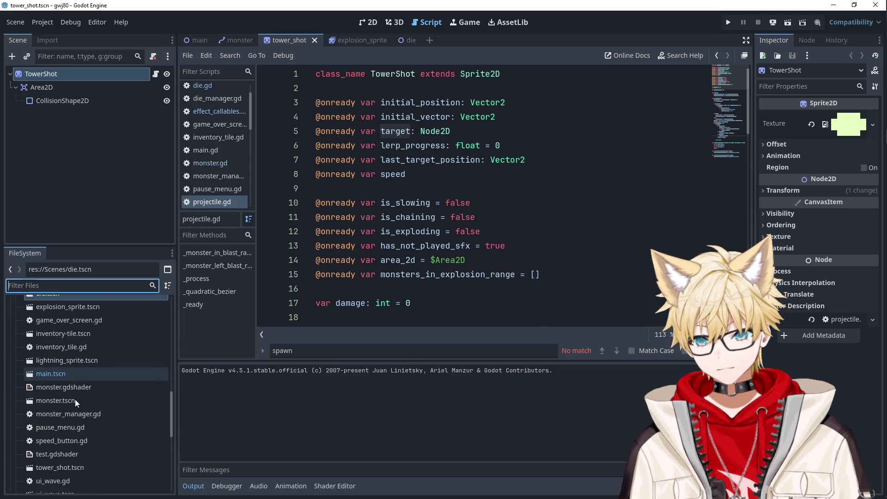
Open the monster scene and examine speed_modifier in the slow function on line 59.
{"action": "double_click", "coordinate": [70, 401]}
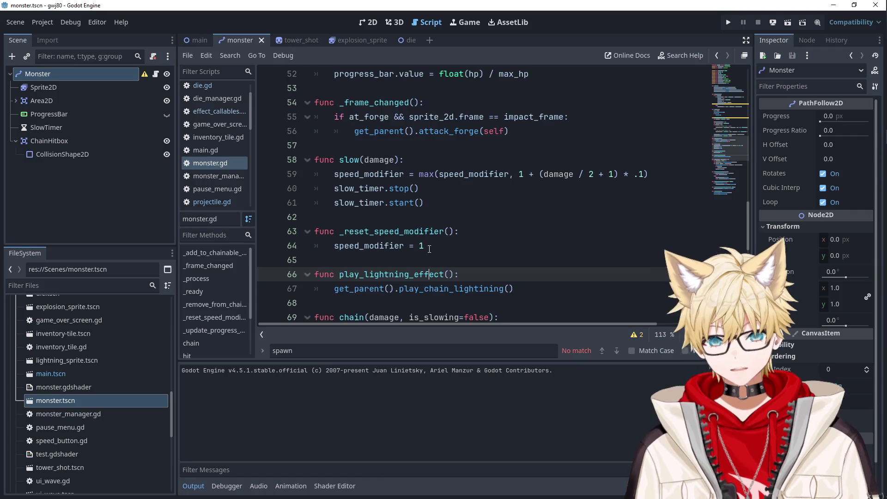
{"action": "scroll", "coordinate": [430, 249], "scroll_direction": "down", "scroll_amount": 1}
{"action": "scroll", "coordinate": [429, 249], "scroll_direction": "down", "scroll_amount": 4}
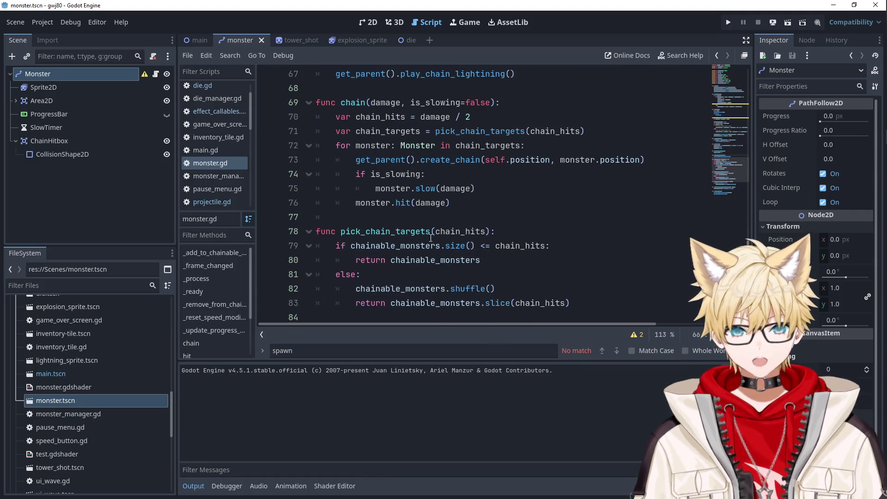
{"action": "scroll", "coordinate": [422, 139], "scroll_direction": "down", "scroll_amount": 4}
{"action": "scroll", "coordinate": [371, 176], "scroll_direction": "up", "scroll_amount": 10}
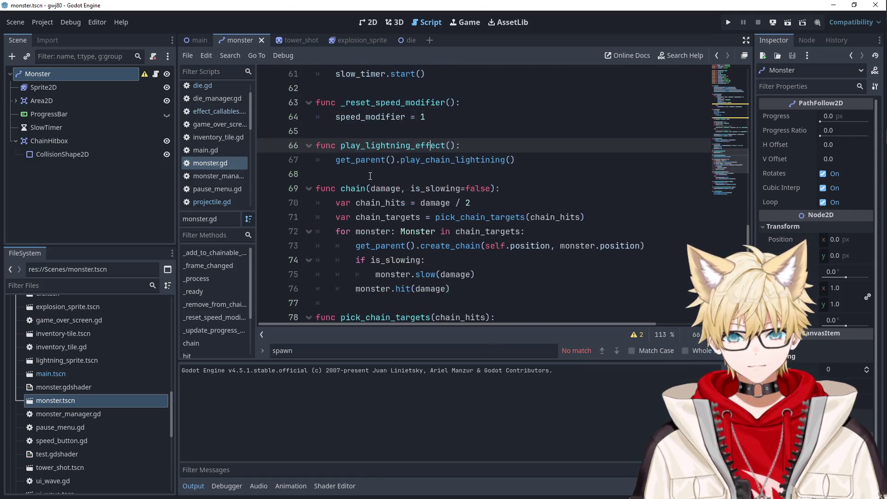
{"action": "double_click", "coordinate": [376, 215]}
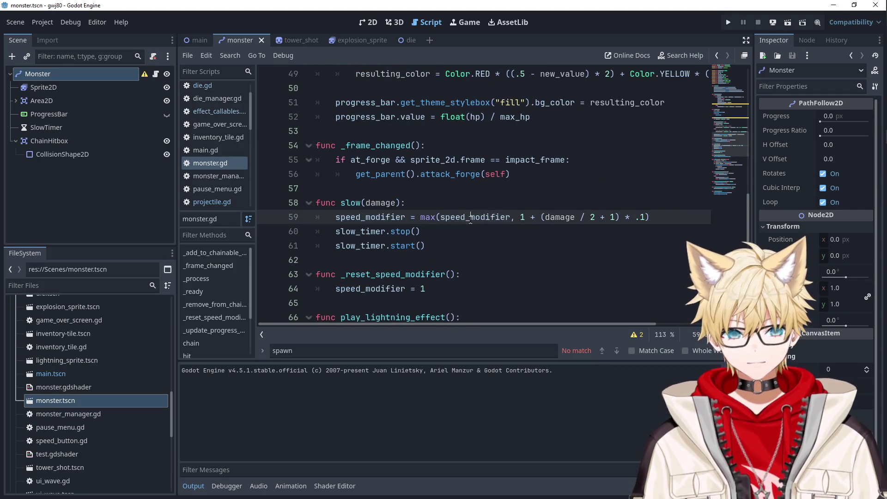
{"action": "mouse_move", "coordinate": [374, 211]}
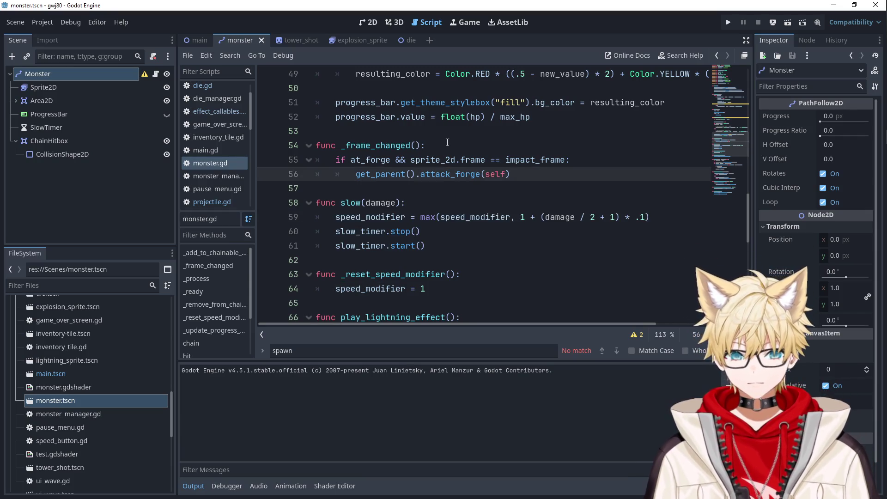
{"action": "double_click", "coordinate": [498, 217]}
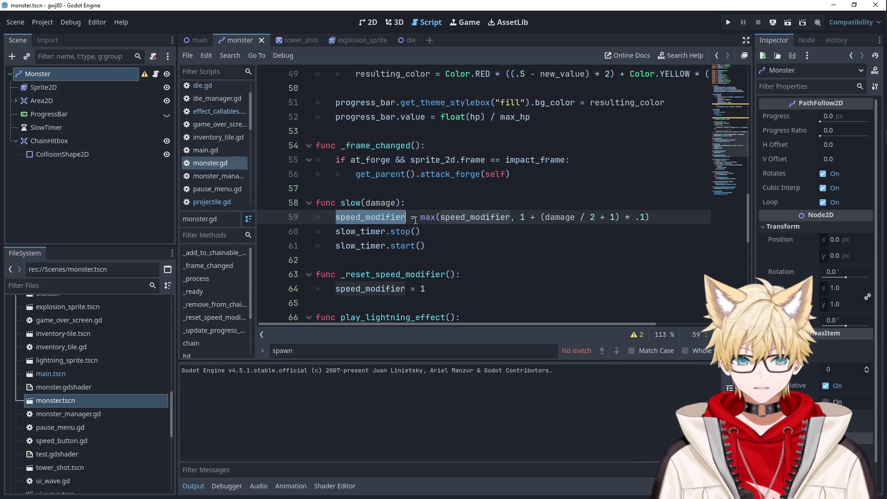
{"action": "left_click", "coordinate": [528, 217]}
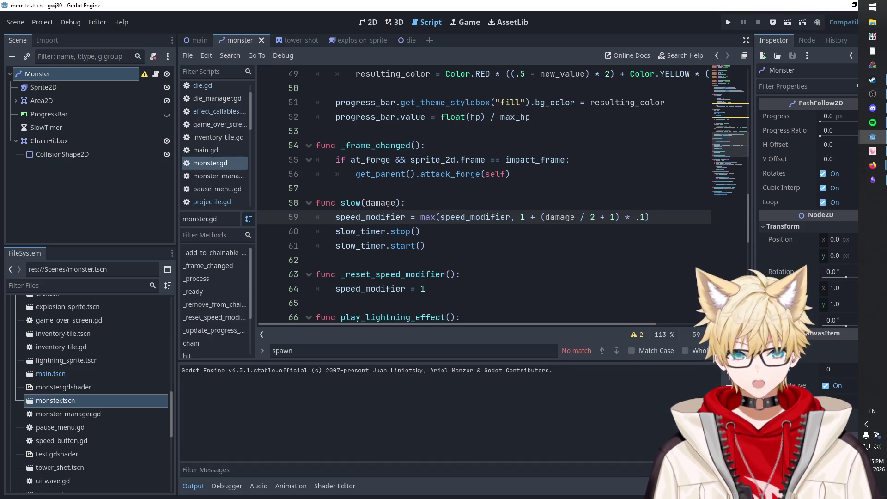
{"action": "left_click", "coordinate": [491, 217], "text": "ctrl"}
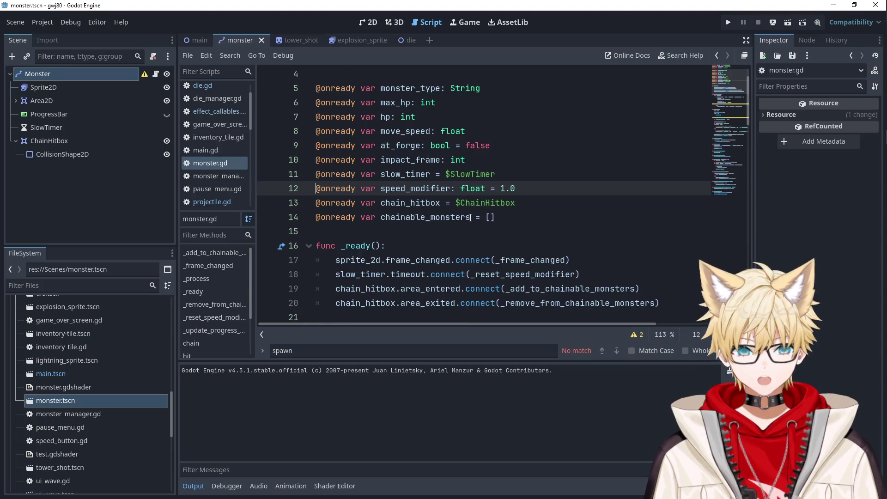
{"action": "scroll", "coordinate": [426, 193], "scroll_direction": "down", "scroll_amount": 20}
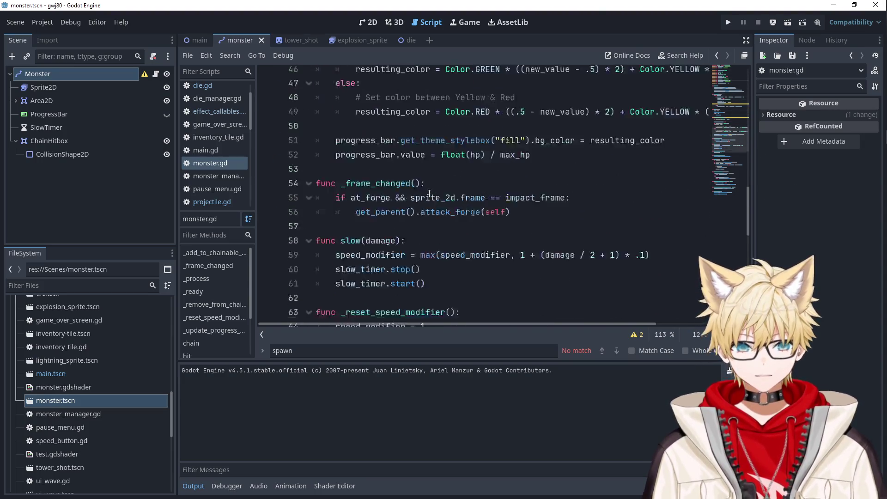
{"action": "scroll", "coordinate": [448, 195], "scroll_direction": "up", "scroll_amount": 8}
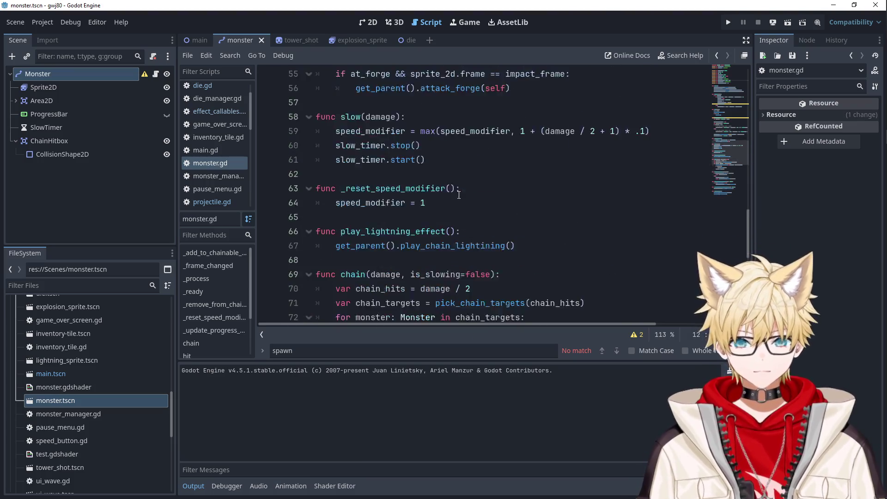
Launch the Windows Calculator via 'calc' and position its window over the script editor.
{"action": "key", "text": "super"}
{"action": "type", "text": "calc"}
{"action": "key", "text": "Return"}
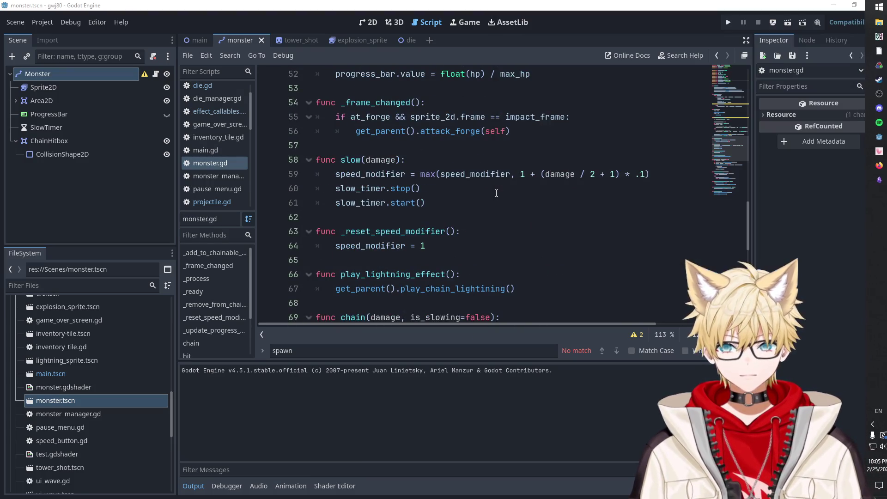
{"action": "mouse_move", "coordinate": [243, 94]}
{"action": "left_mouse_down"}
{"action": "mouse_move", "coordinate": [208, 99]}
{"action": "mouse_move", "coordinate": [206, 119]}
{"action": "left_mouse_up"}
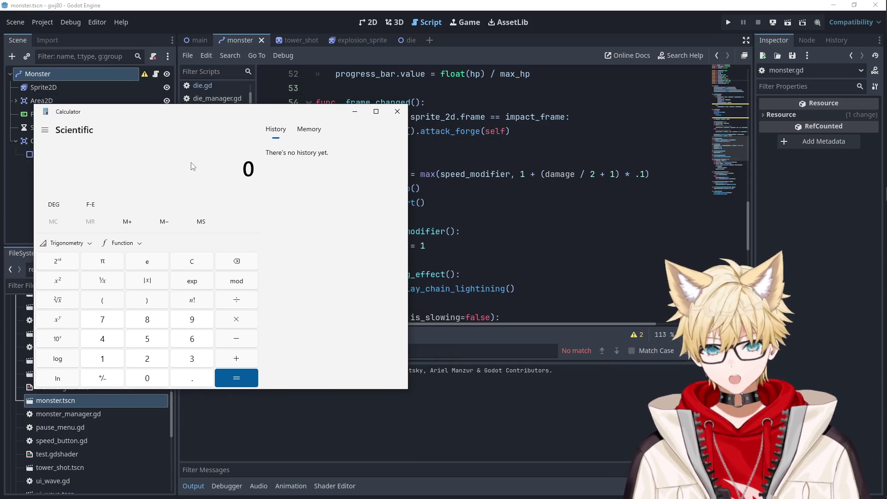
Work the slow formula for damage 1 in Calculator: (1/2 + 1) × 0.1 = 0.15.
{"action": "type", "text": "1"}
{"action": "type", "text": "/2"}
{"action": "key", "text": "Return"}
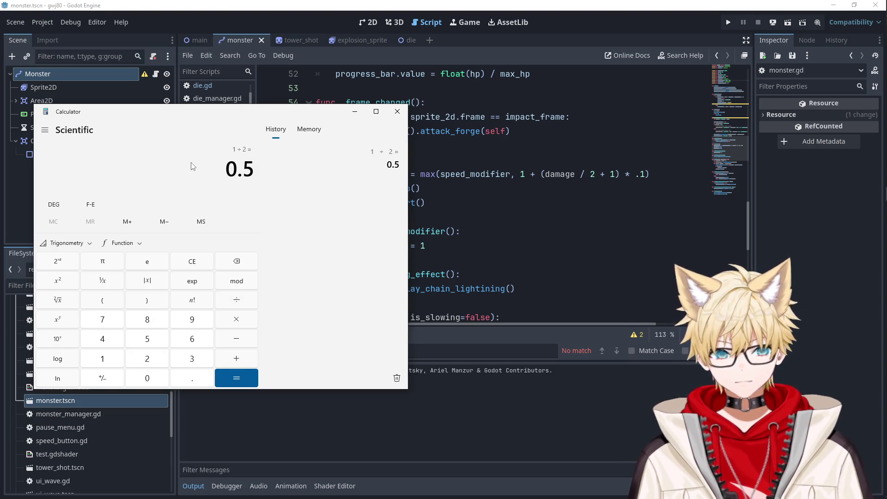
{"action": "type", "text": "+1"}
{"action": "key", "text": "Return"}
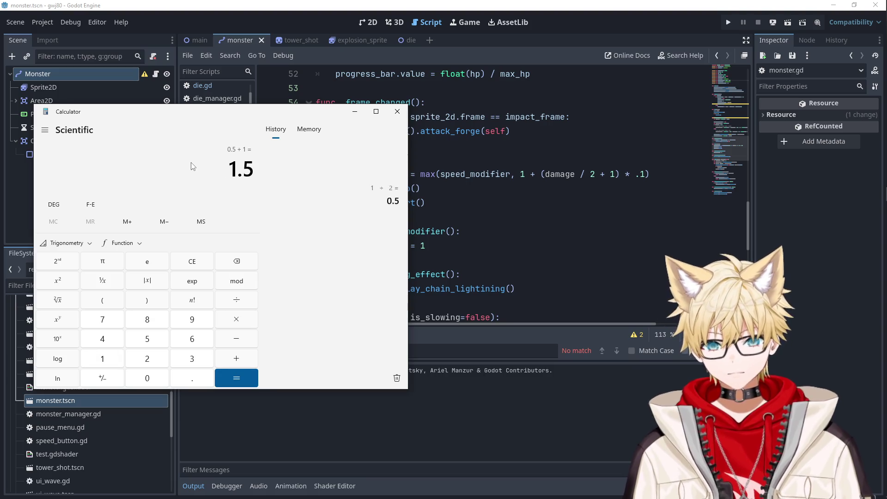
{"action": "type", "text": "*0.1"}
{"action": "key", "text": "Return"}
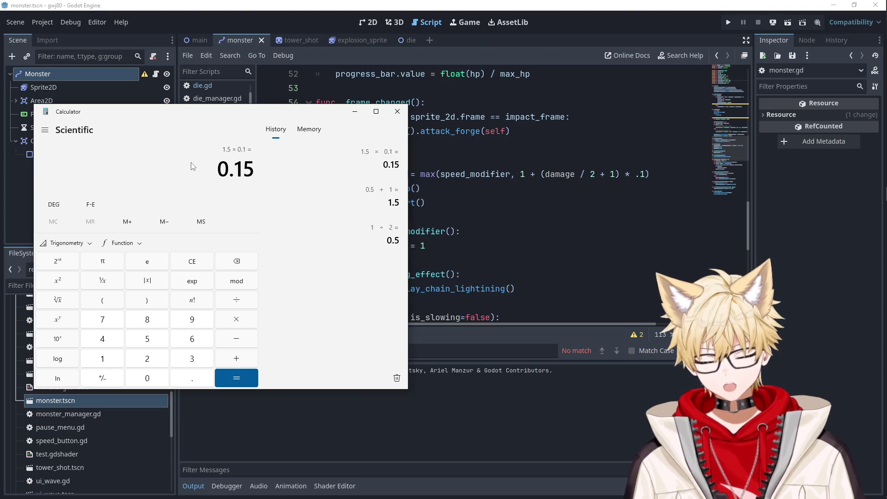
Work it for damage 19: (19/2 + 1) × 0.1 = 1.05, then return to Godot.
{"action": "type", "text": "19"}
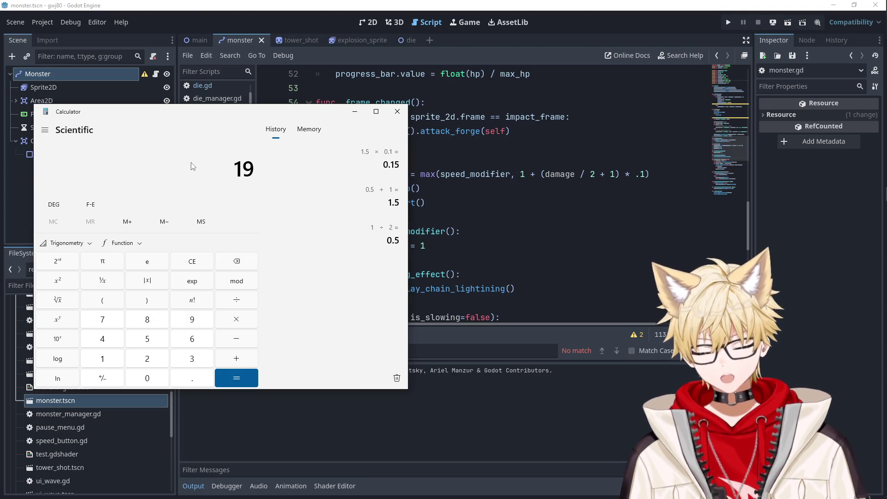
{"action": "type", "text": "/2"}
{"action": "key", "text": "Return"}
{"action": "type", "text": "+1"}
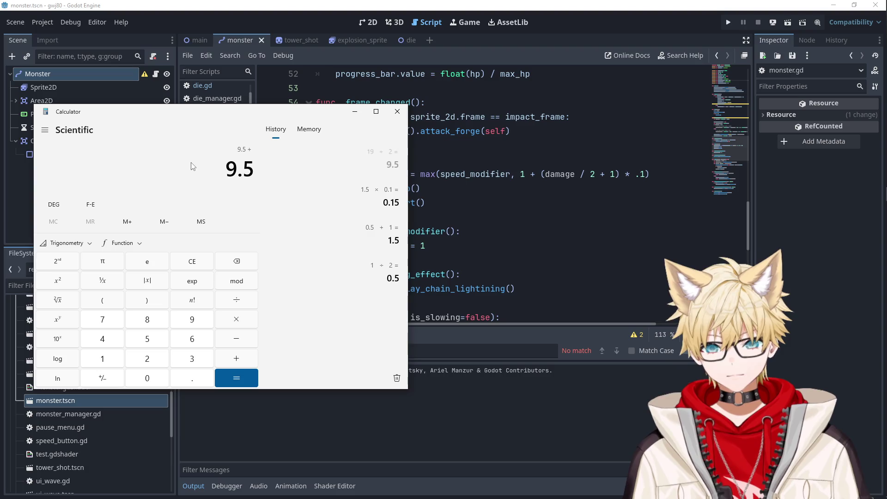
{"action": "key", "text": "Return"}
{"action": "type", "text": "*0.1"}
{"action": "key", "text": "Return"}
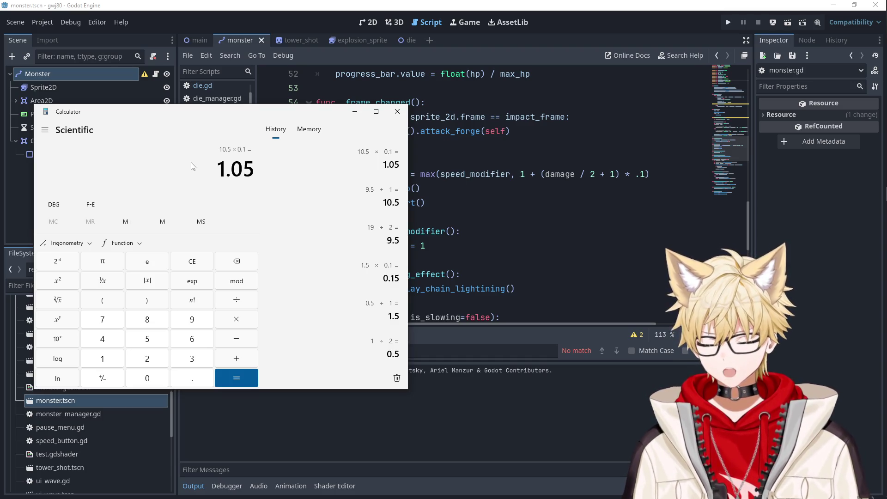
{"action": "key", "text": "alt+Tab"}
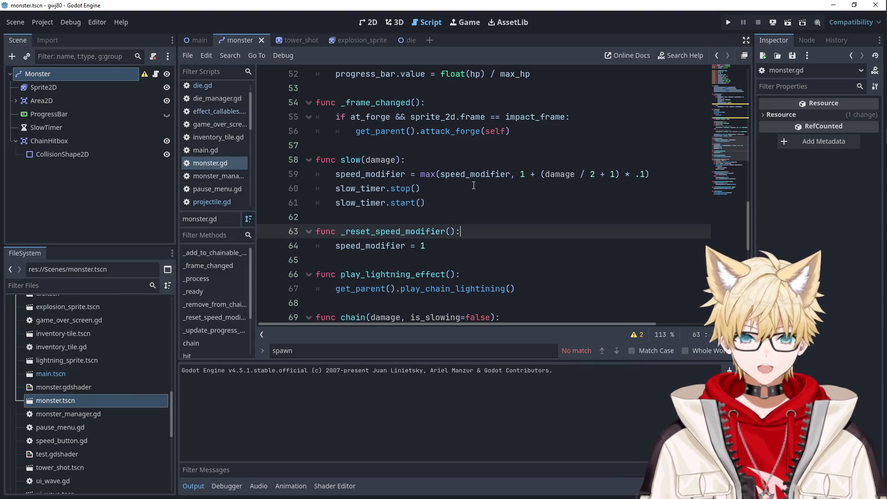
Search monster.gd for speed_modifier, starting from its declaration on line 12.
{"action": "left_click", "coordinate": [474, 175], "text": "ctrl"}
{"action": "double_click", "coordinate": [423, 191]}
{"action": "key", "text": "ctrl+f"}
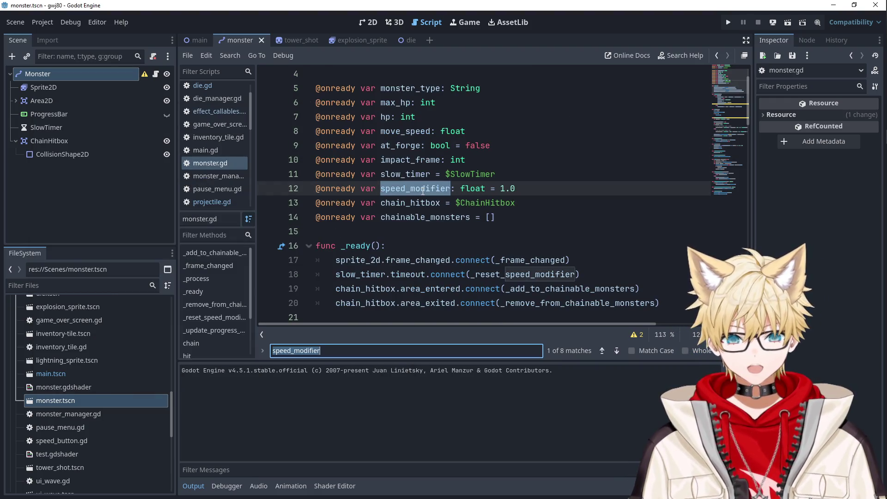
{"action": "key", "text": "Return"}
{"action": "key", "text": "Return"}
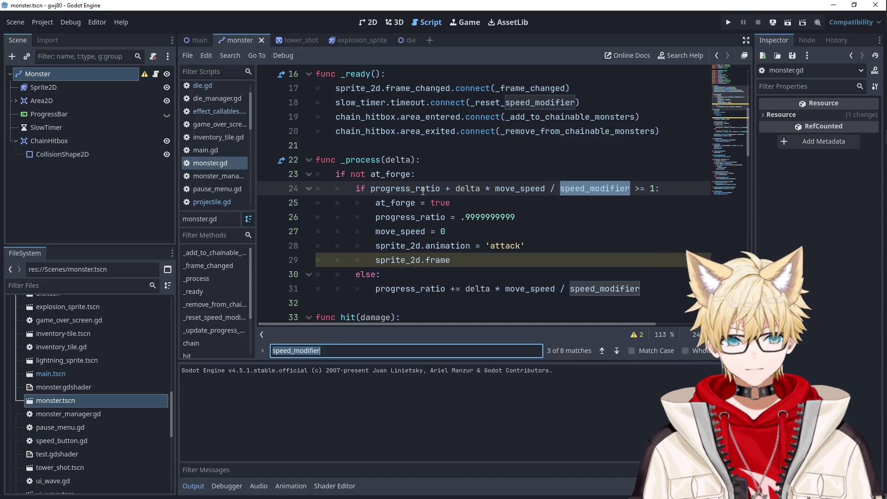
{"action": "scroll", "coordinate": [460, 241], "scroll_direction": "down", "scroll_amount": 6}
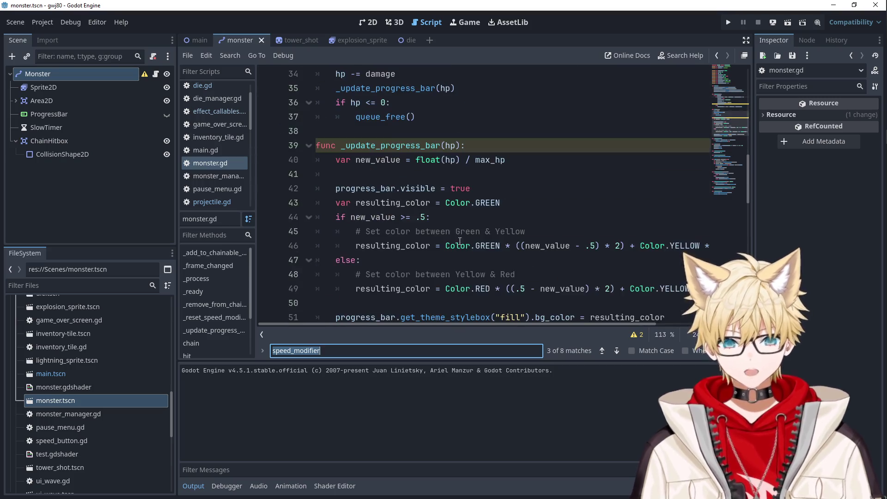
{"action": "scroll", "coordinate": [454, 234], "scroll_direction": "down", "scroll_amount": 5}
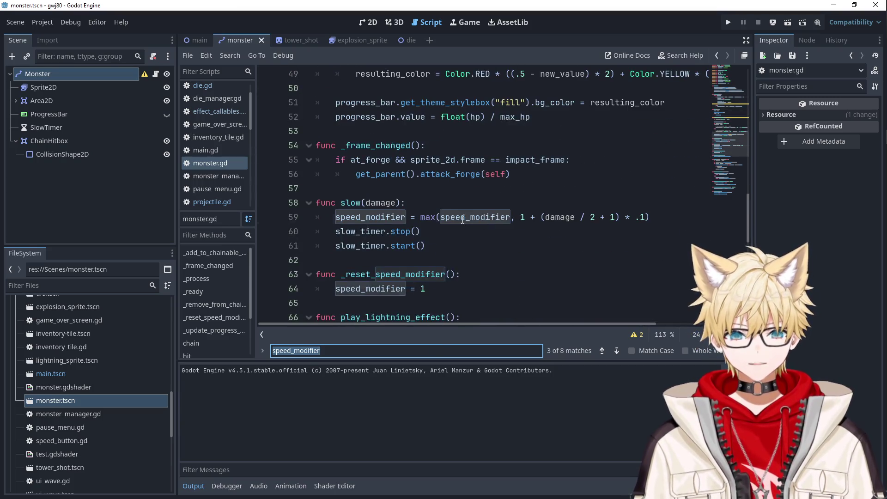
Select speed_modifier in line 59's max call to read its docs, then return to Calculator.
{"action": "double_click", "coordinate": [463, 218]}
{"action": "mouse_move", "coordinate": [462, 219]}
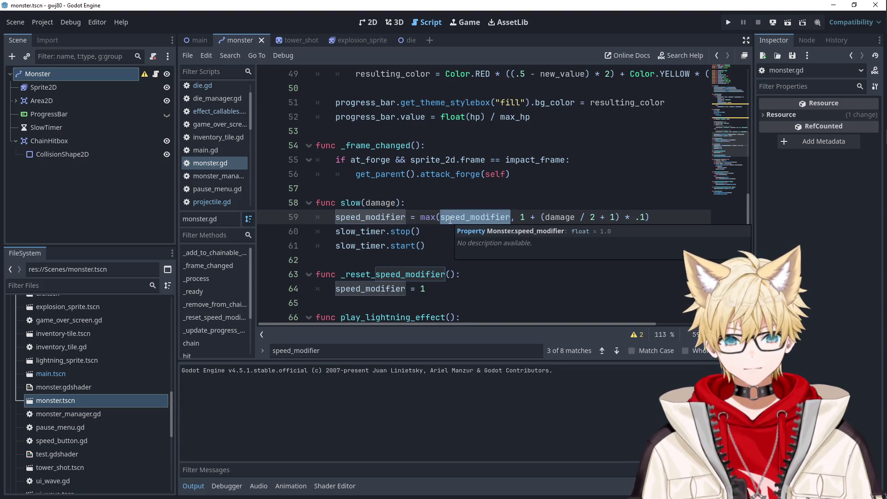
{"action": "left_click", "coordinate": [444, 204]}
{"action": "double_click", "coordinate": [456, 217]}
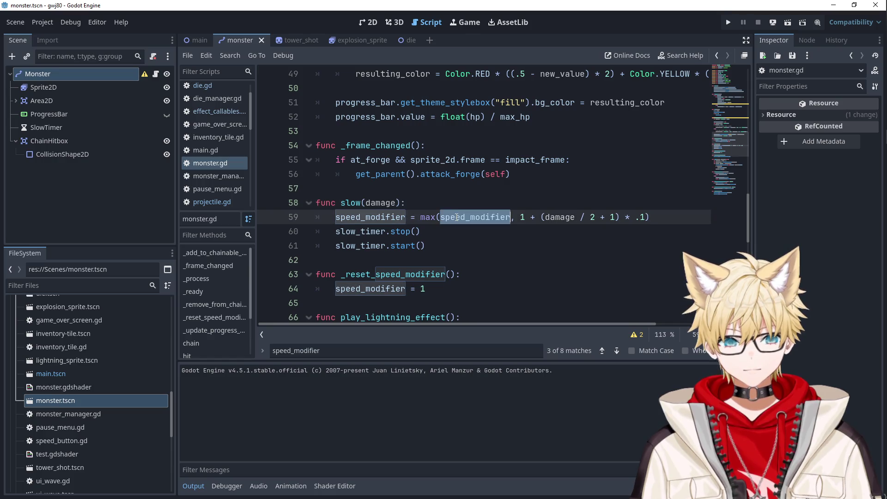
{"action": "mouse_move", "coordinate": [457, 217]}
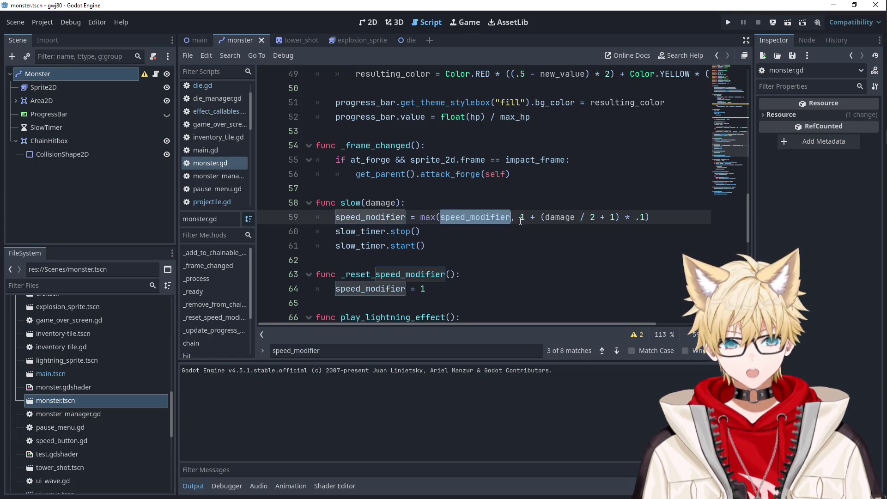
{"action": "key", "text": "alt+Tab"}
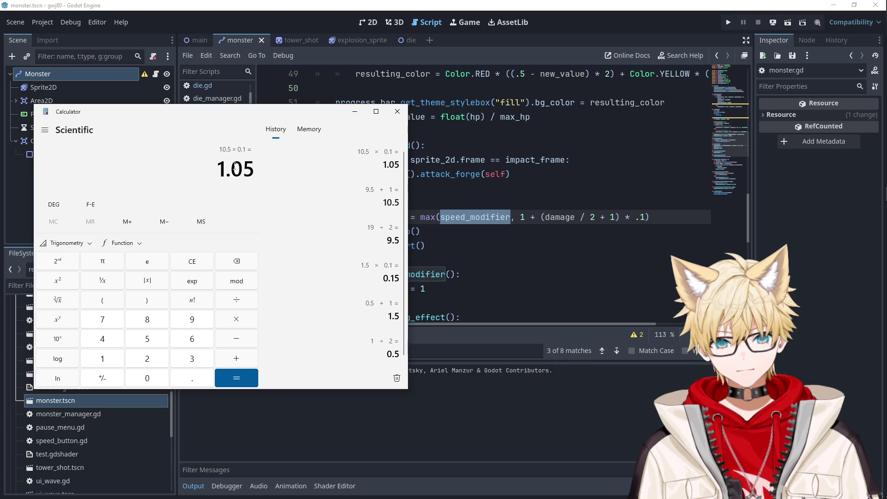
In Godot, search speed_modifier again from line 12, landing on its use at line 24.
{"action": "key", "text": "alt+Tab"}
{"action": "left_click", "coordinate": [468, 218], "text": "ctrl"}
{"action": "double_click", "coordinate": [406, 174]}
{"action": "double_click", "coordinate": [422, 188]}
{"action": "key", "text": "ctrl+f"}
{"action": "key", "text": "Return"}
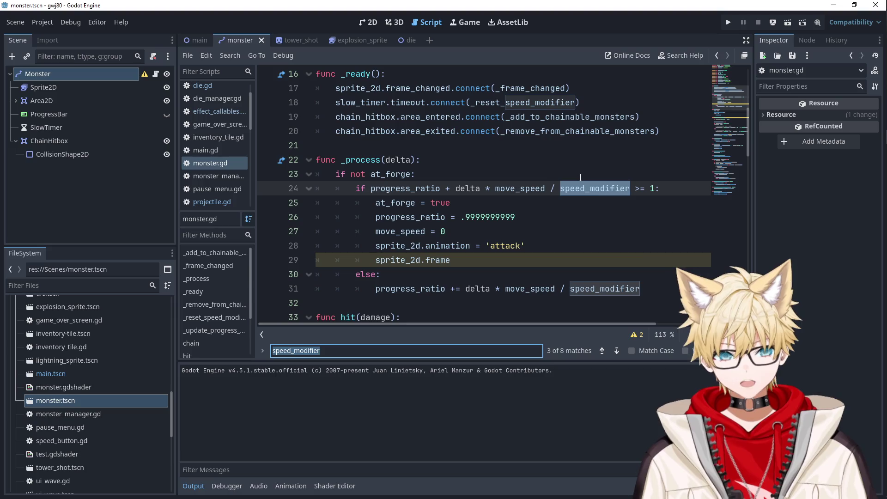
Replace Calculator's 1.05 with 2.05 and move its window down-right over the script.
{"action": "key", "text": "alt+Tab"}
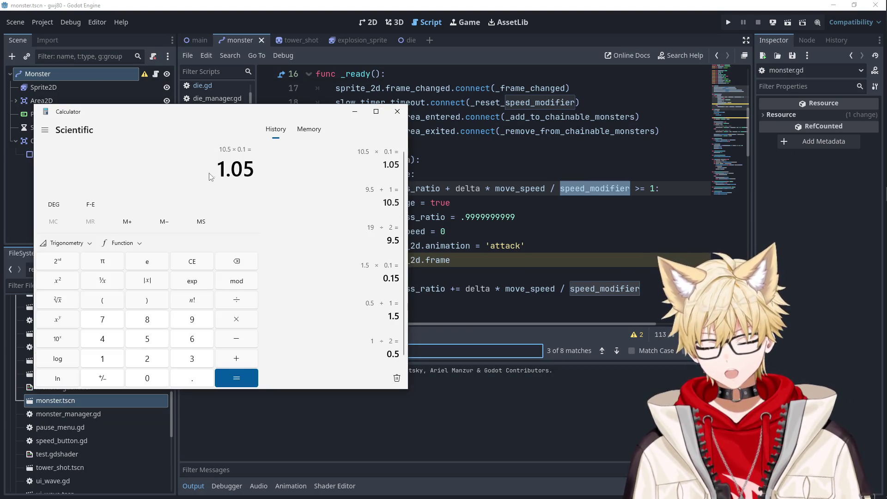
{"action": "left_click_drag", "start_coordinate": [254, 171], "coordinate": [207, 174]}
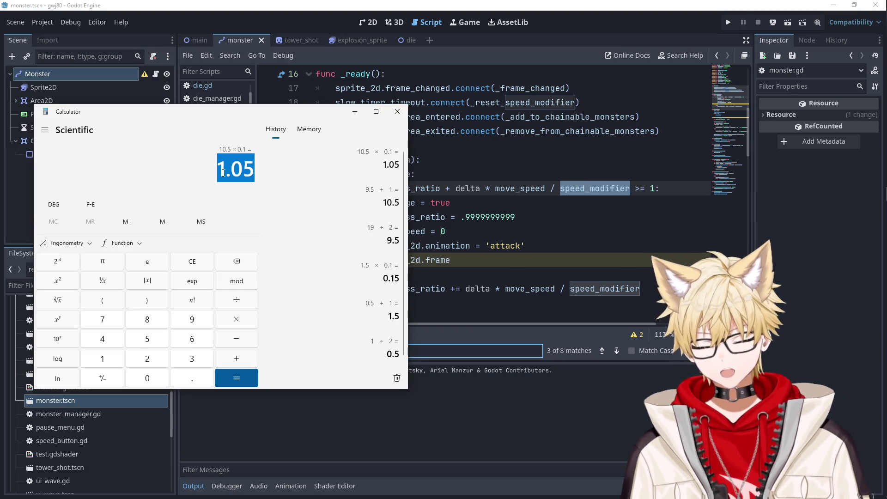
{"action": "type", "text": "2.05"}
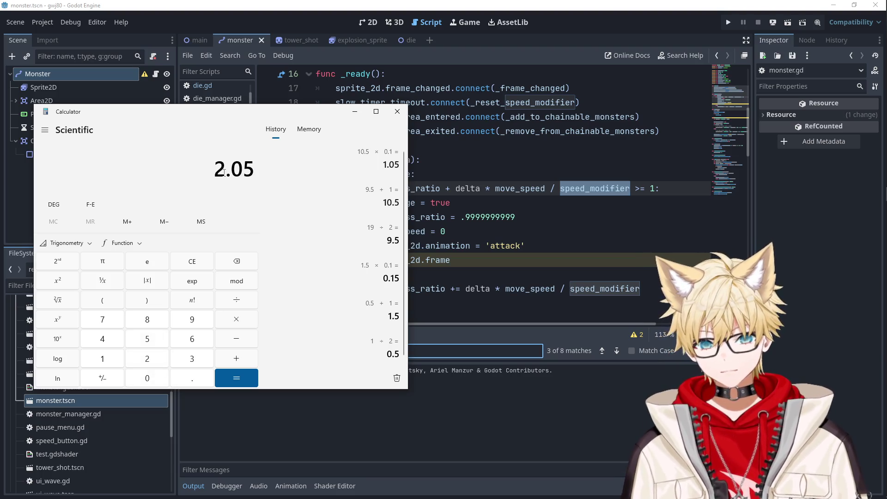
{"action": "left_click_drag", "start_coordinate": [259, 119], "coordinate": [332, 234]}
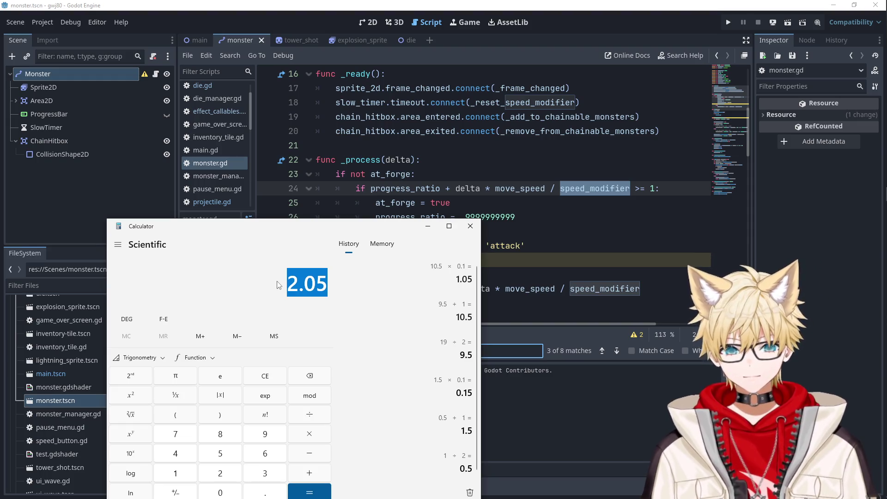
{"action": "left_click", "coordinate": [489, 168]}
{"action": "scroll", "coordinate": [488, 169], "scroll_direction": "down", "scroll_amount": 8}
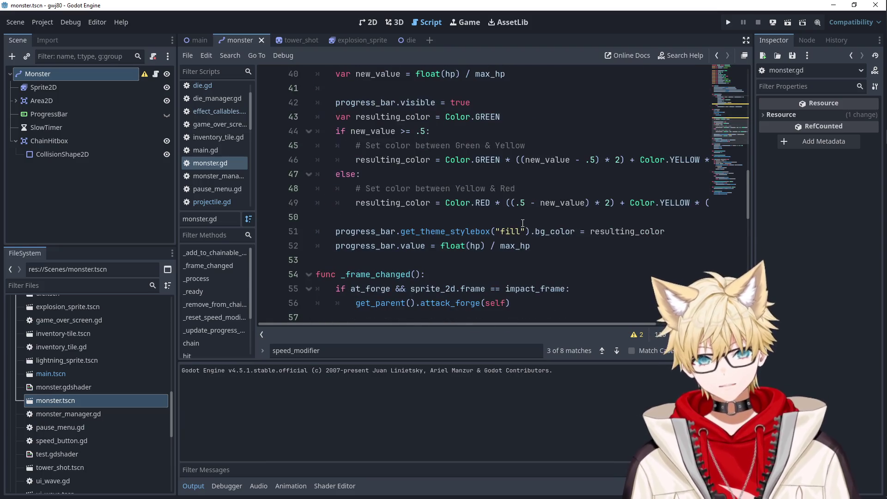
{"action": "scroll", "coordinate": [523, 222], "scroll_direction": "down", "scroll_amount": 4}
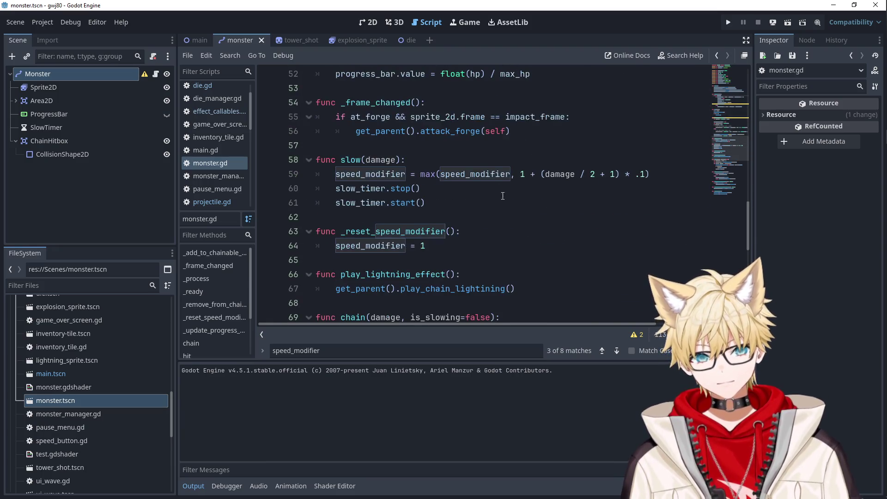
{"action": "double_click", "coordinate": [487, 174]}
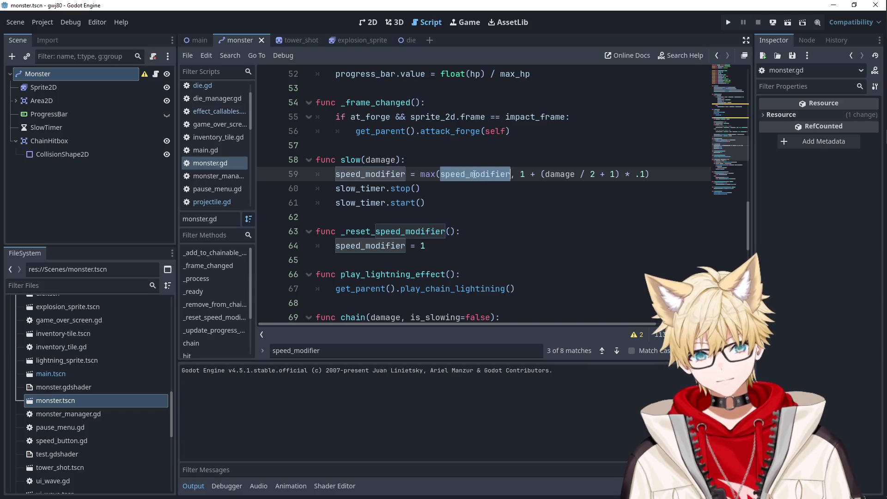
{"action": "left_click_drag", "start_coordinate": [645, 175], "coordinate": [438, 175]}
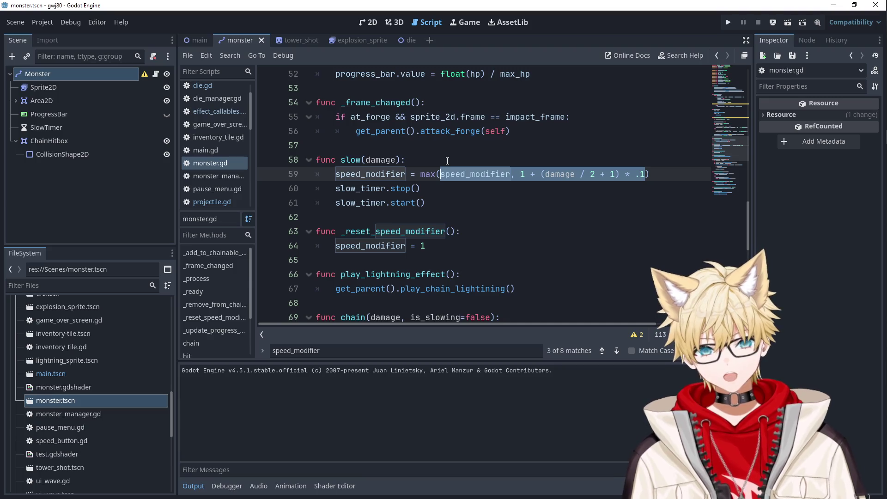
{"action": "scroll", "coordinate": [476, 178], "scroll_direction": "up", "scroll_amount": 10}
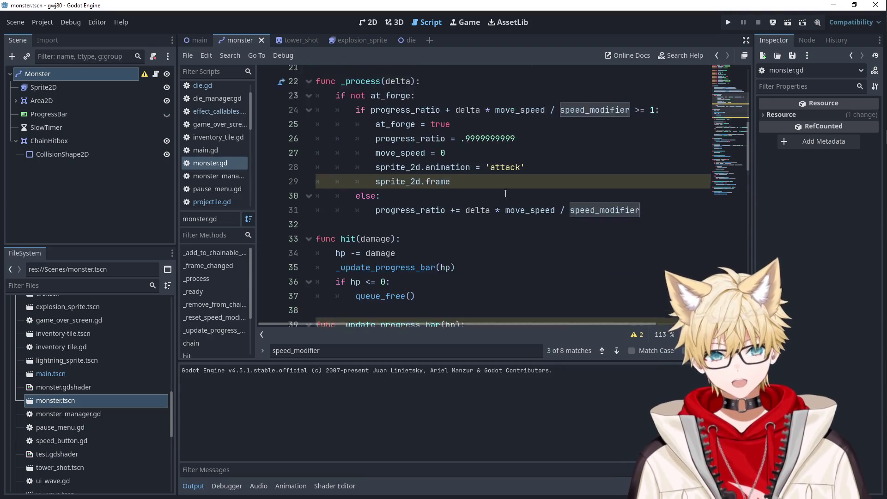
{"action": "scroll", "coordinate": [567, 194], "scroll_direction": "up", "scroll_amount": 2}
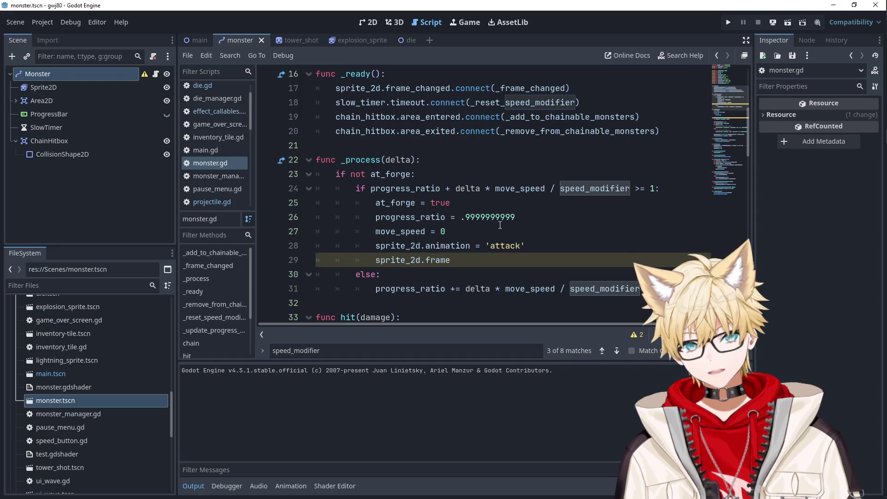
{"action": "scroll", "coordinate": [500, 225], "scroll_direction": "down", "scroll_amount": 2}
{"action": "double_click", "coordinate": [422, 205]}
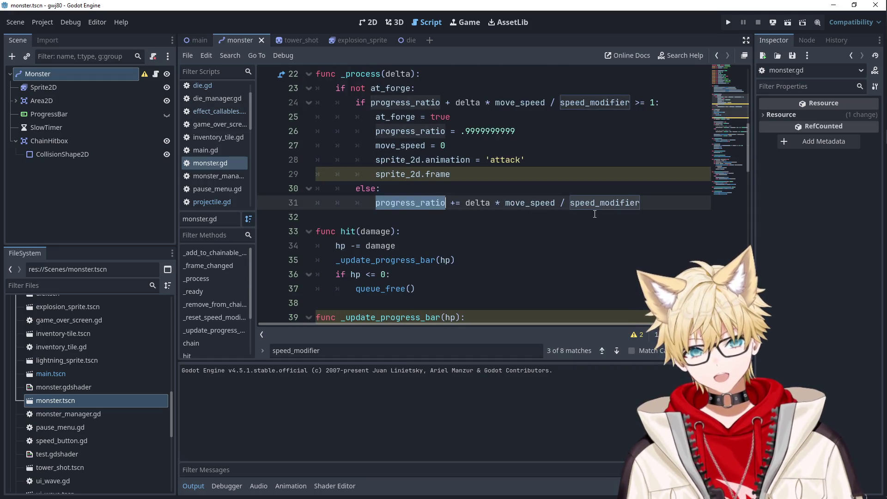
{"action": "left_click", "coordinate": [467, 205]}
{"action": "mouse_move", "coordinate": [466, 205]}
{"action": "left_mouse_down"}
{"action": "mouse_move", "coordinate": [661, 207]}
{"action": "mouse_move", "coordinate": [466, 203]}
{"action": "left_mouse_up"}
{"action": "left_click", "coordinate": [598, 183]}
{"action": "double_click", "coordinate": [467, 203]}
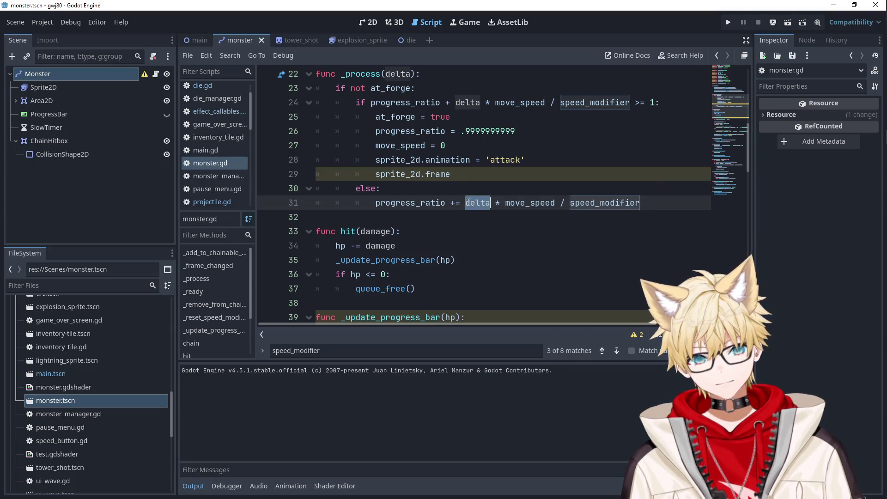
{"action": "double_click", "coordinate": [512, 205]}
{"action": "double_click", "coordinate": [479, 202]}
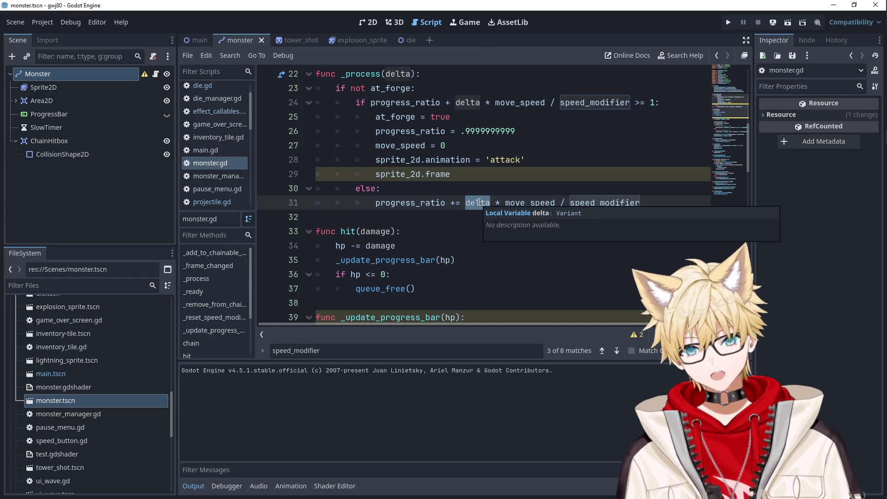
{"action": "double_click", "coordinate": [533, 202]}
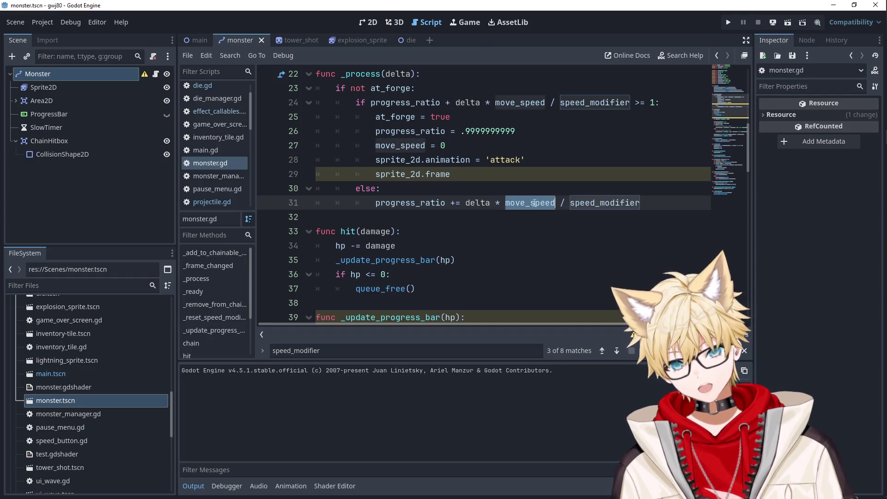
{"action": "double_click", "coordinate": [606, 203]}
{"action": "double_click", "coordinate": [601, 204]}
{"action": "double_click", "coordinate": [545, 202]}
{"action": "scroll", "coordinate": [545, 203], "scroll_direction": "up", "scroll_amount": 6}
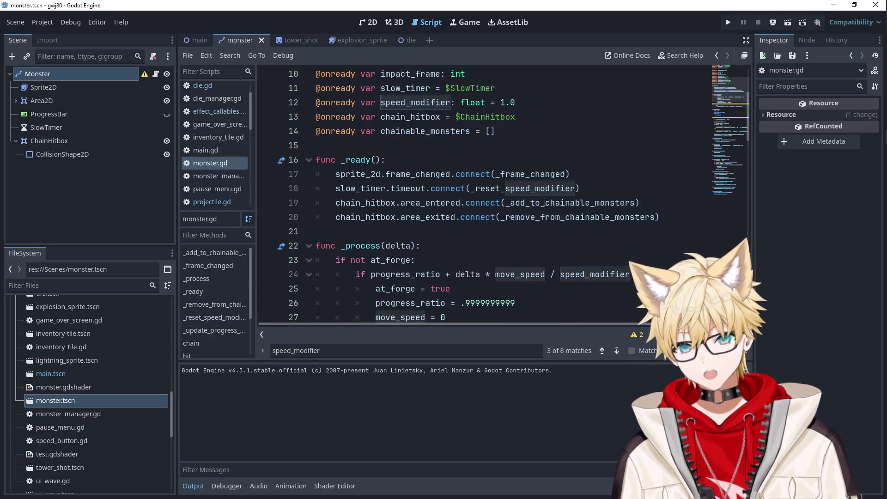
{"action": "scroll", "coordinate": [545, 202], "scroll_direction": "down", "scroll_amount": 5}
{"action": "scroll", "coordinate": [564, 200], "scroll_direction": "up", "scroll_amount": 2}
{"action": "scroll", "coordinate": [583, 198], "scroll_direction": "down", "scroll_amount": 2}
{"action": "mouse_move", "coordinate": [885, 168]}
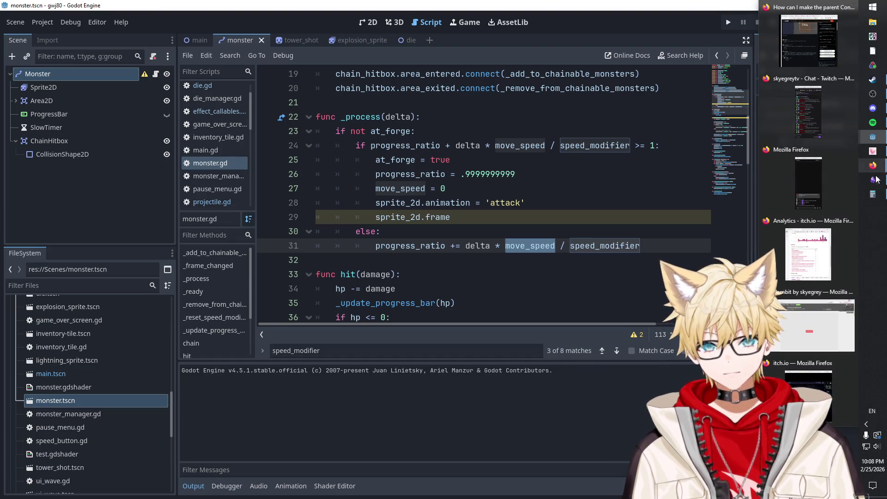
Bring the Firefox window with the paused itch.io dice game to the front, maximized.
{"action": "mouse_move", "coordinate": [870, 135]}
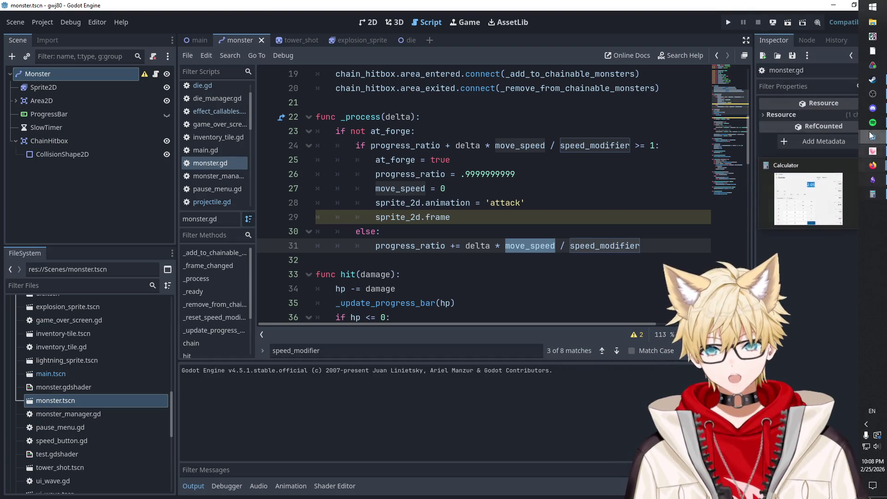
{"action": "mouse_move", "coordinate": [872, 80]}
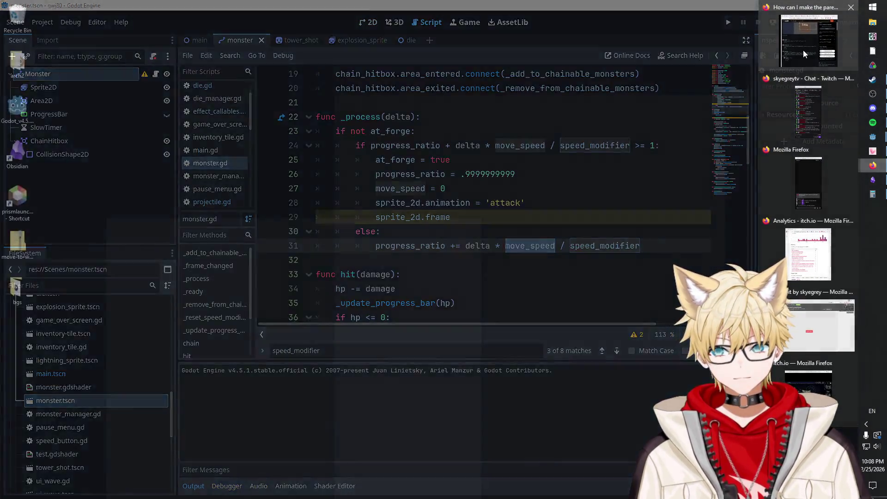
{"action": "left_click", "coordinate": [803, 50]}
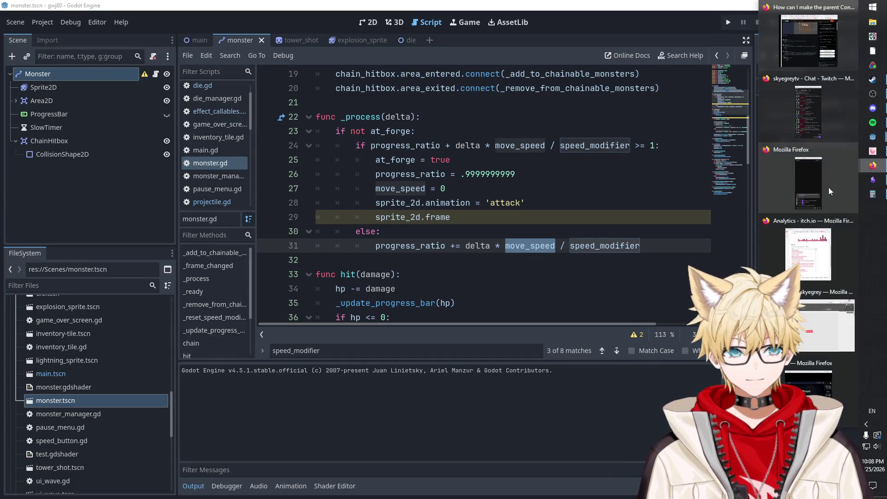
{"action": "left_click", "coordinate": [806, 388]}
{"action": "double_click", "coordinate": [409, 90]}
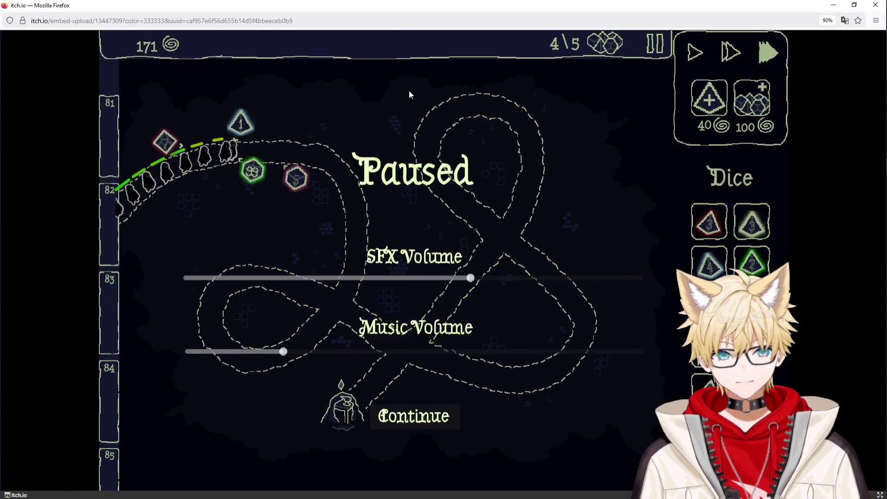
Raise the music volume slightly, lower the SFX volume, and resume the dice game.
{"action": "left_click_drag", "start_coordinate": [291, 352], "coordinate": [297, 352]}
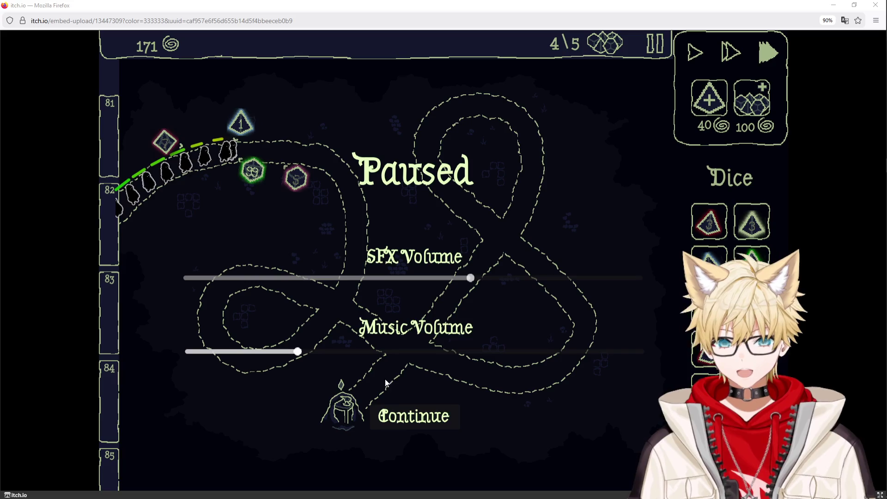
{"action": "left_click", "coordinate": [411, 417]}
{"action": "key", "text": "Escape"}
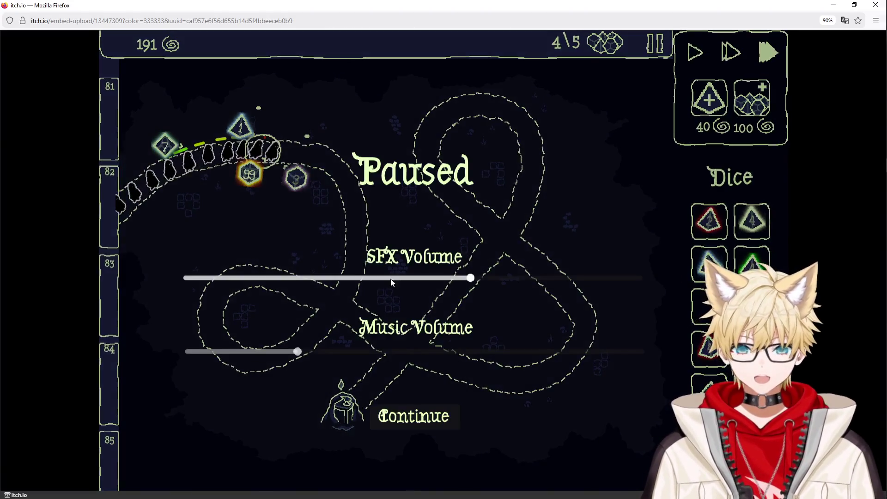
{"action": "left_click_drag", "start_coordinate": [392, 283], "coordinate": [334, 282]}
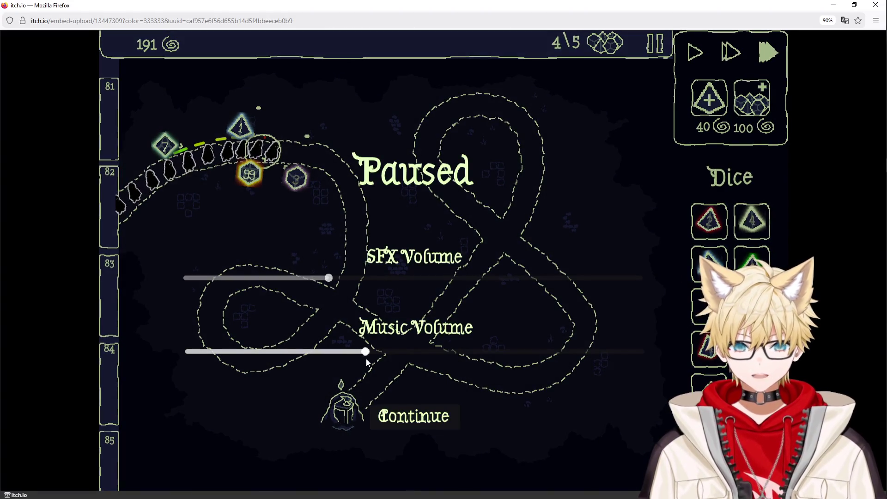
{"action": "left_click", "coordinate": [412, 417]}
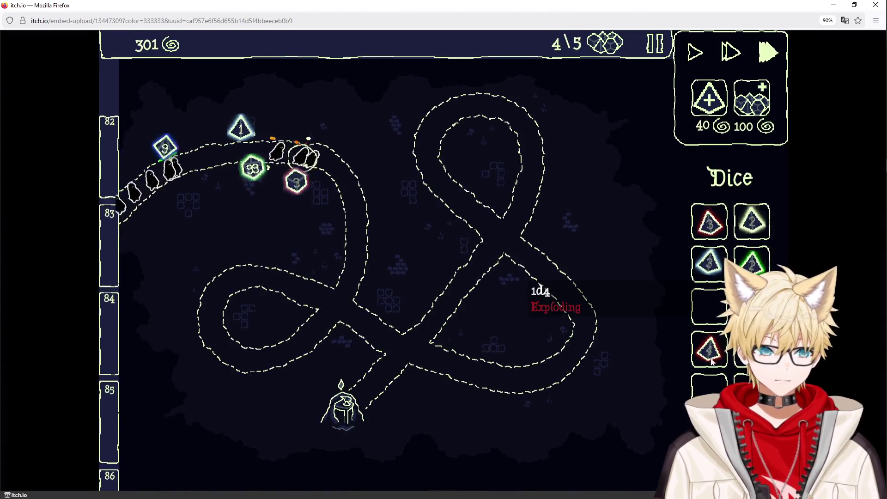
Merge the green die into the second die and buy several new dice at 40 each.
{"action": "left_click_drag", "start_coordinate": [752, 262], "coordinate": [749, 232]}
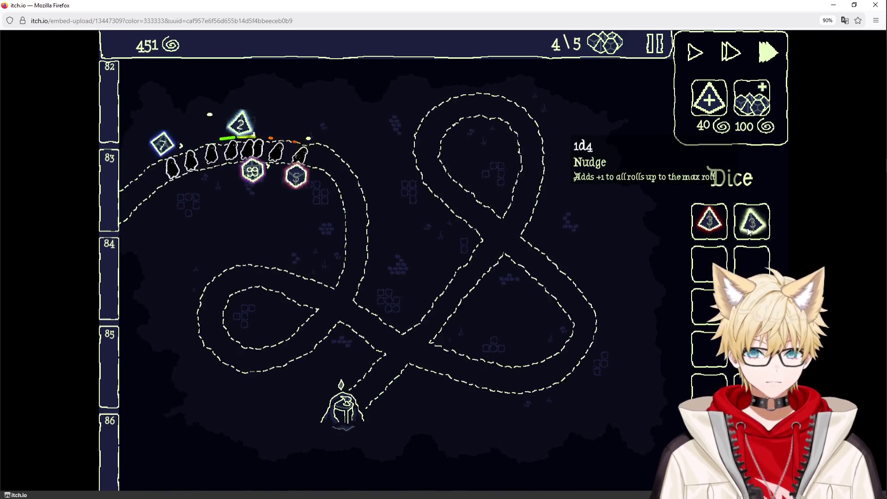
{"action": "left_click", "coordinate": [715, 105]}
{"action": "left_click", "coordinate": [716, 106]}
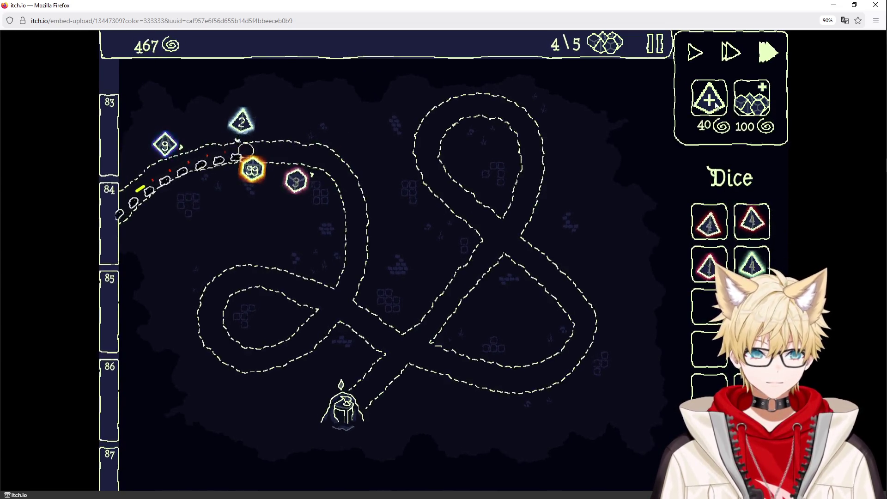
{"action": "mouse_move", "coordinate": [709, 265]}
{"action": "left_mouse_down"}
{"action": "mouse_move", "coordinate": [710, 309]}
{"action": "mouse_move", "coordinate": [709, 263]}
{"action": "left_mouse_up"}
{"action": "left_click", "coordinate": [716, 105]}
{"action": "left_click", "coordinate": [715, 105]}
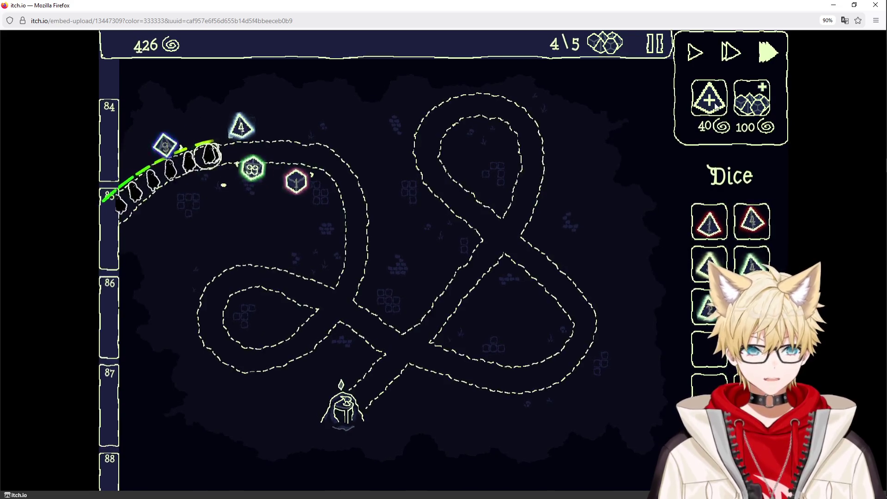
{"action": "left_click", "coordinate": [715, 105]}
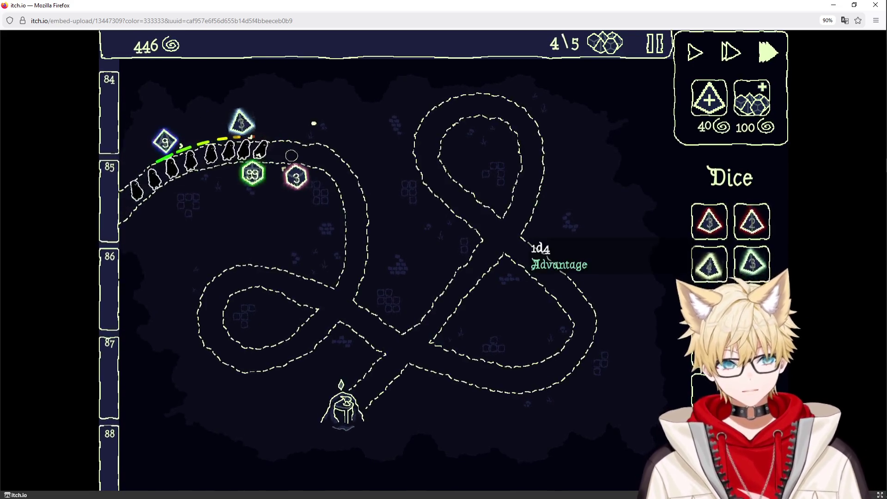
Keep buying dice at 40 each and drop the wave back to normal speed.
{"action": "left_click", "coordinate": [708, 103]}
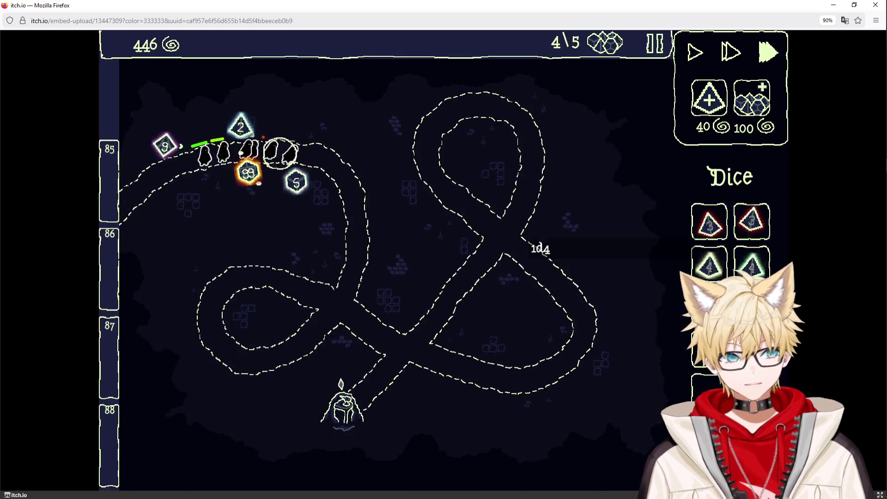
{"action": "left_click", "coordinate": [707, 107]}
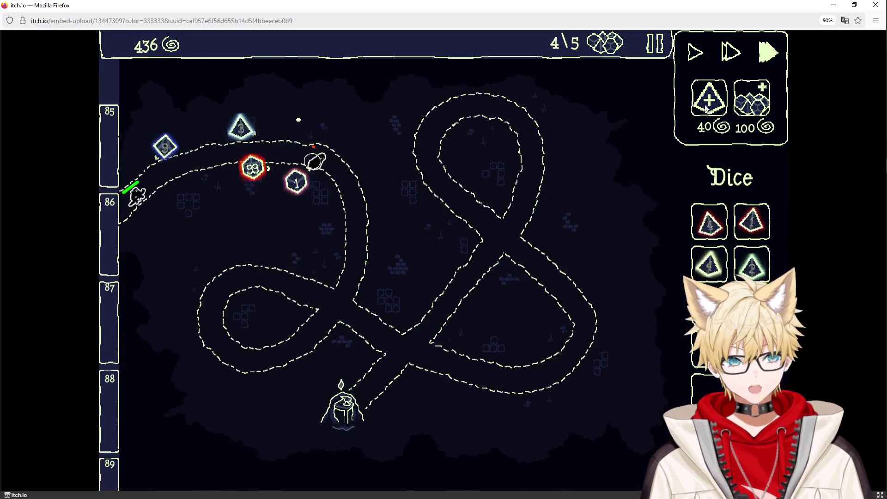
{"action": "left_click", "coordinate": [709, 103]}
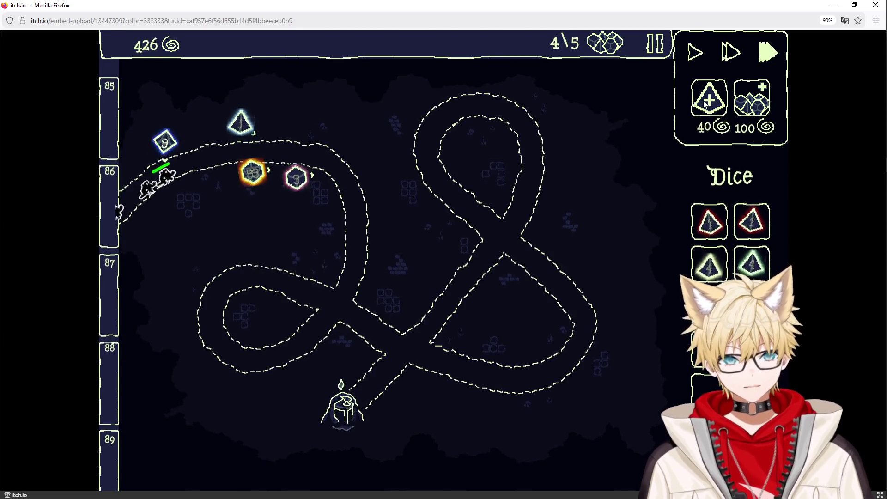
{"action": "left_click", "coordinate": [719, 111]}
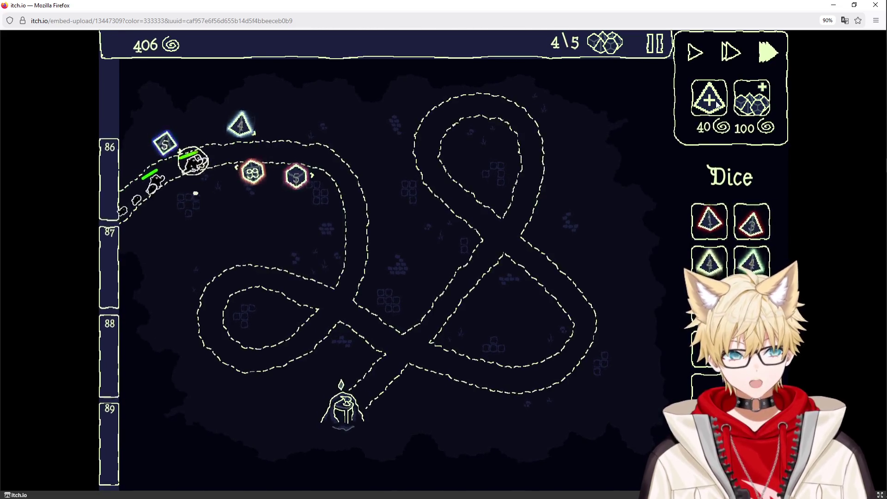
{"action": "left_click", "coordinate": [714, 107]}
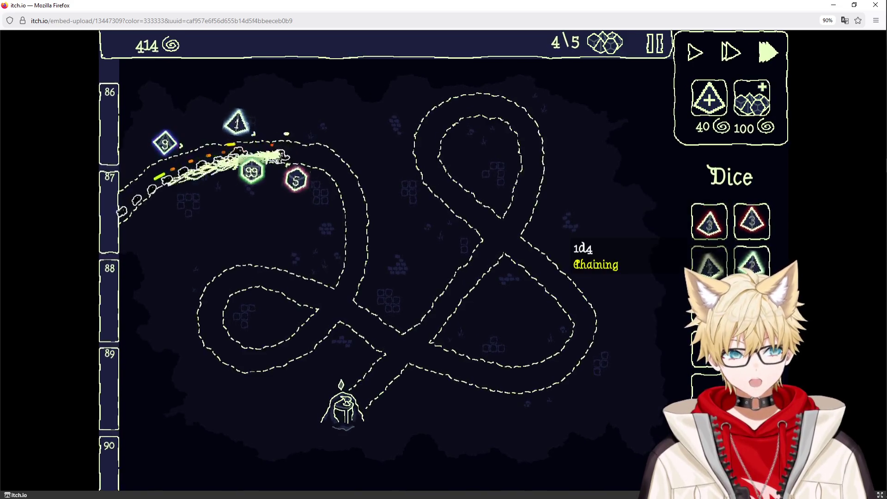
{"action": "left_click", "coordinate": [701, 108]}
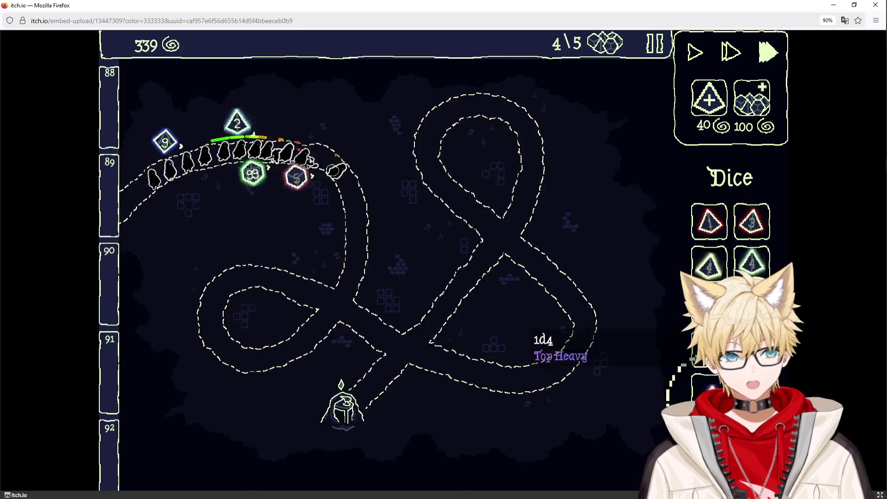
{"action": "left_click", "coordinate": [717, 93]}
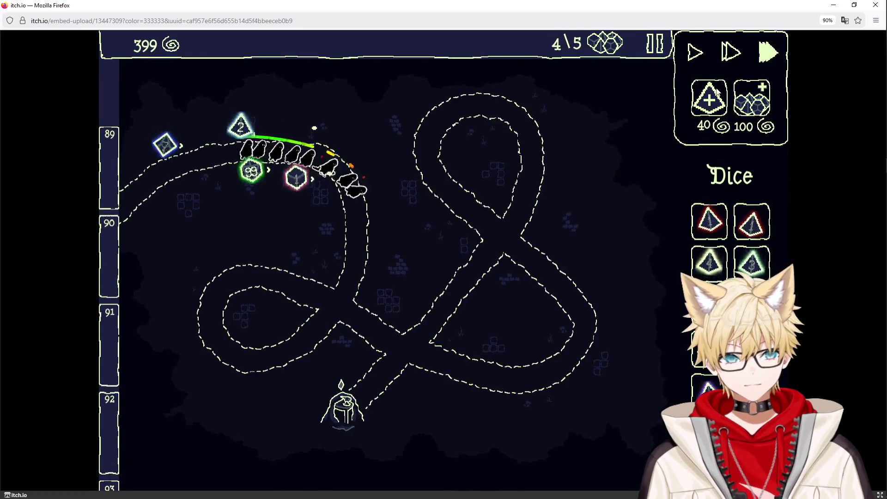
{"action": "key", "text": "2"}
{"action": "left_click", "coordinate": [718, 115]}
{"action": "left_click", "coordinate": [718, 115]}
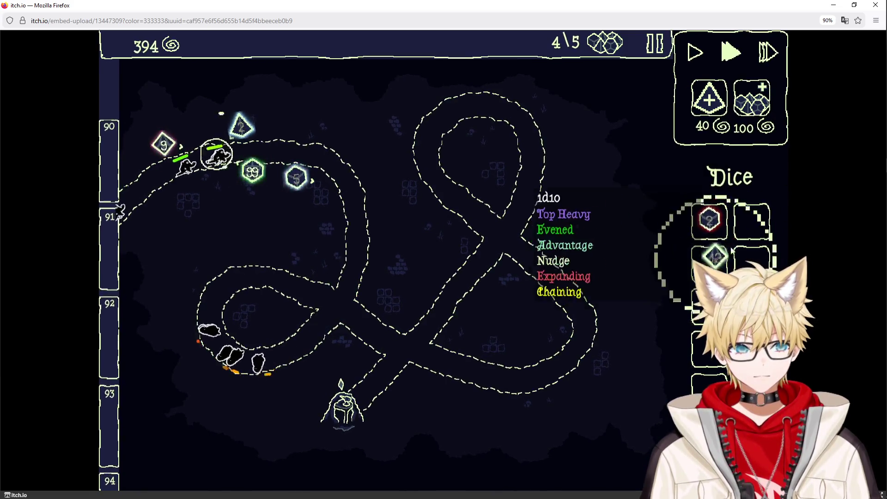
Move the 99 die into the inner path loop and back, then read the d20's modifiers.
{"action": "mouse_move", "coordinate": [253, 172]}
{"action": "left_mouse_down"}
{"action": "mouse_move", "coordinate": [267, 208]}
{"action": "mouse_move", "coordinate": [270, 327]}
{"action": "left_mouse_up"}
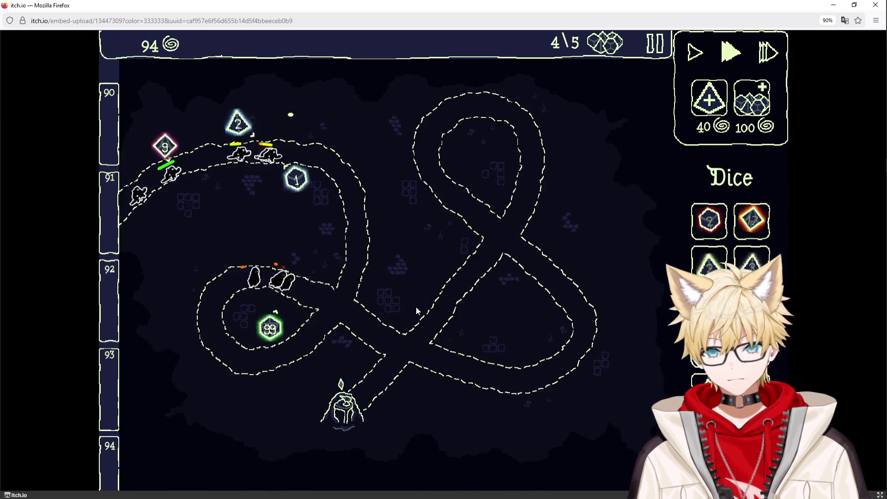
{"action": "mouse_move", "coordinate": [270, 328]}
{"action": "left_mouse_down"}
{"action": "mouse_move", "coordinate": [298, 220]}
{"action": "mouse_move", "coordinate": [330, 209]}
{"action": "left_mouse_up"}
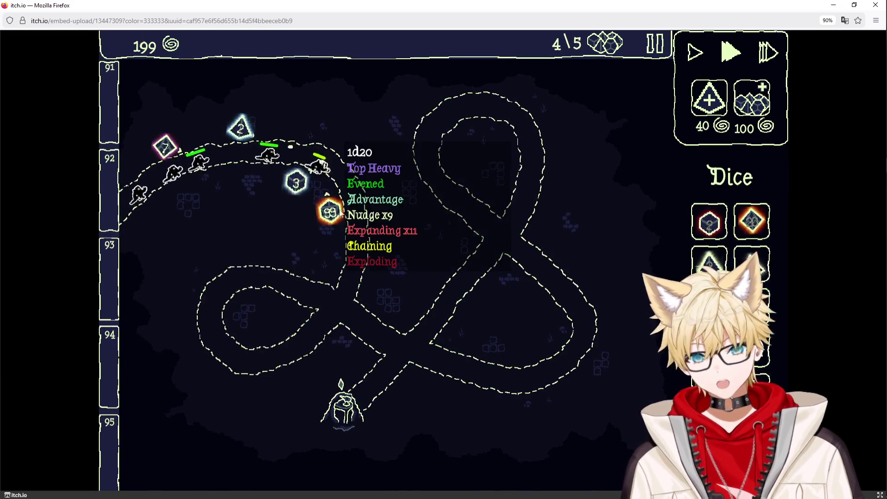
{"action": "left_click", "coordinate": [340, 214]}
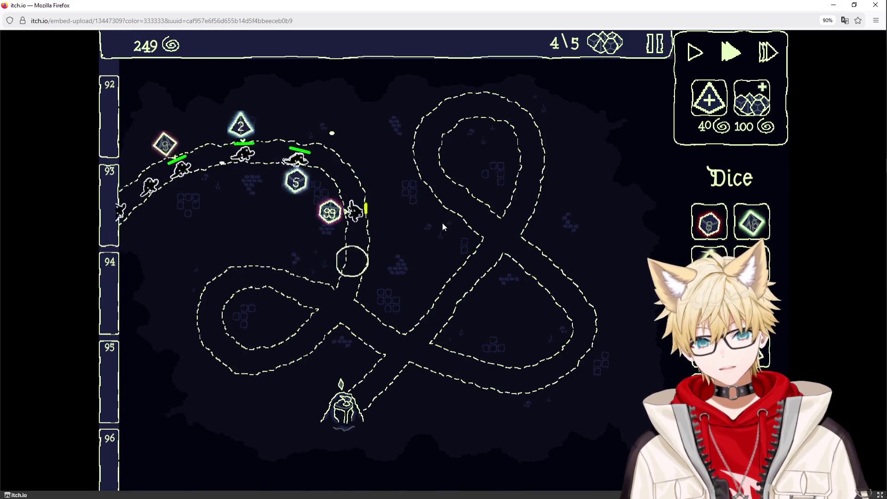
{"action": "mouse_move", "coordinate": [327, 215]}
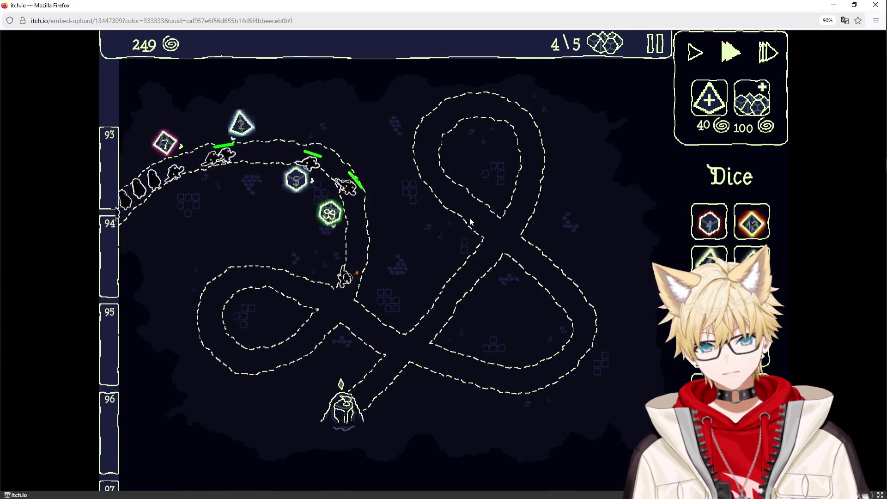
Pause the dice game and bring the Obsidian notes window to the front.
{"action": "key", "text": "Escape"}
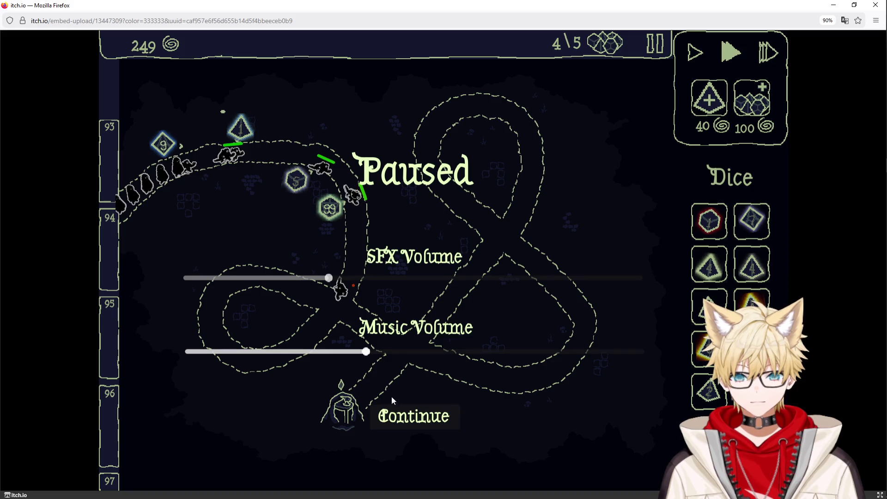
{"action": "left_click", "coordinate": [393, 411]}
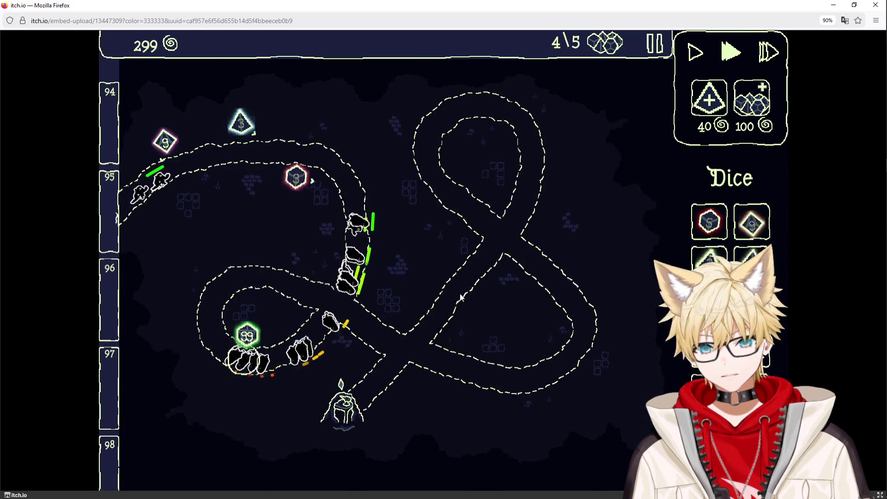
{"action": "key", "text": "Escape"}
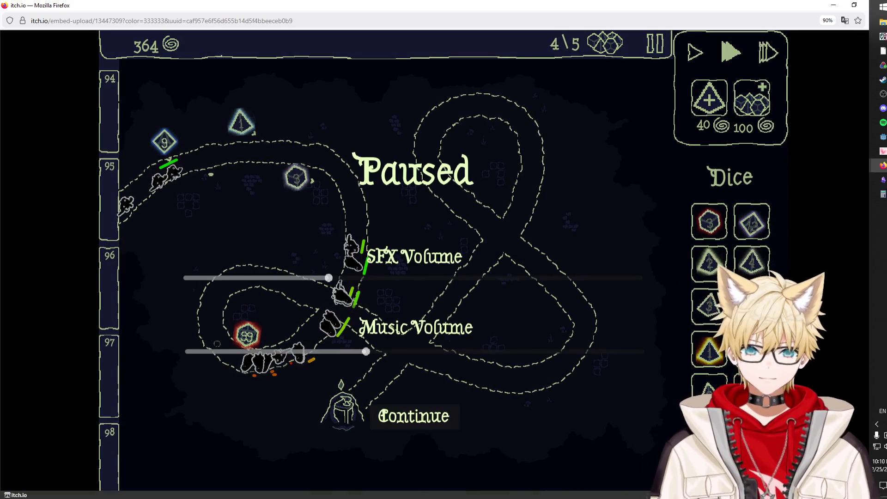
{"action": "left_click", "coordinate": [883, 180]}
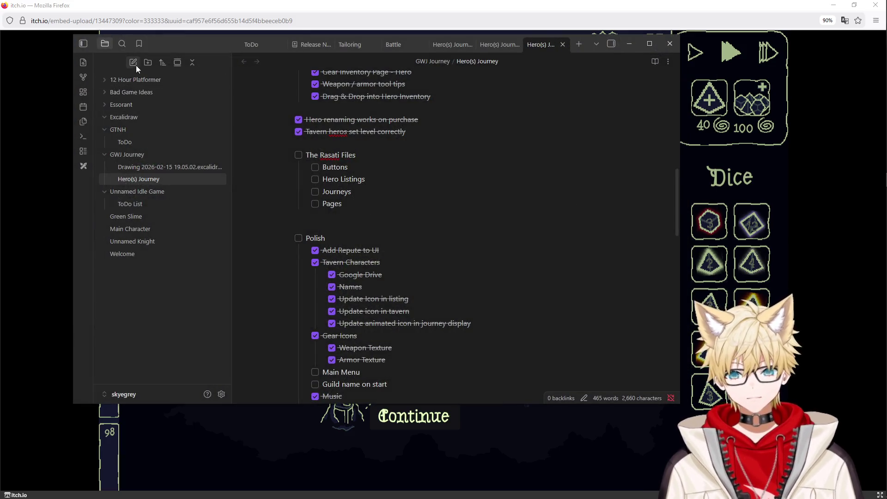
Create a new note titled 'Your Welcome' followed by the chat viewer's name.
{"action": "left_click", "coordinate": [134, 62]}
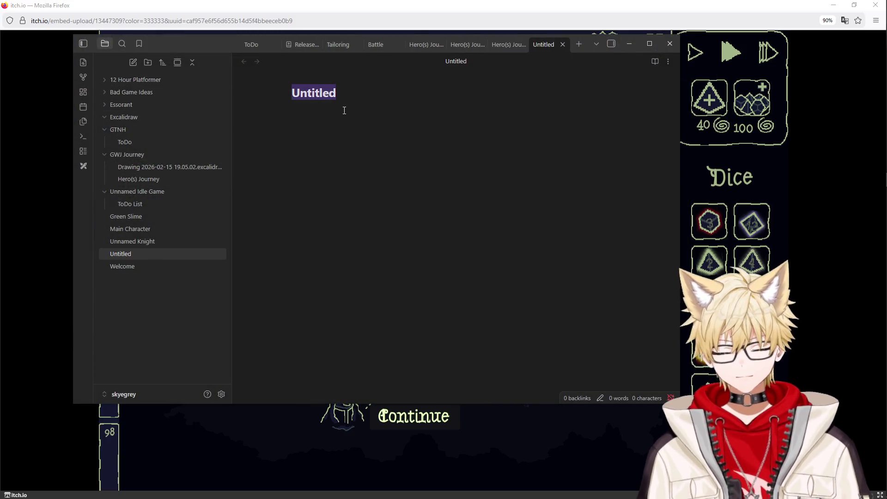
{"action": "type", "text": "Uh"}
{"action": "key", "text": "BackSpace"}
{"action": "key", "text": "BackSpace"}
{"action": "type", "text": "Your Welcome Verid"}
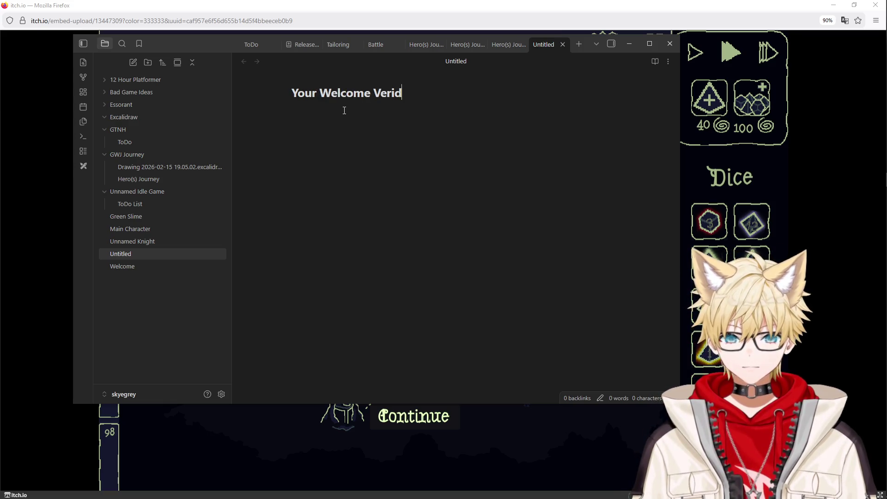
{"action": "type", "text": "ian"}
{"action": "key", "text": "Return"}
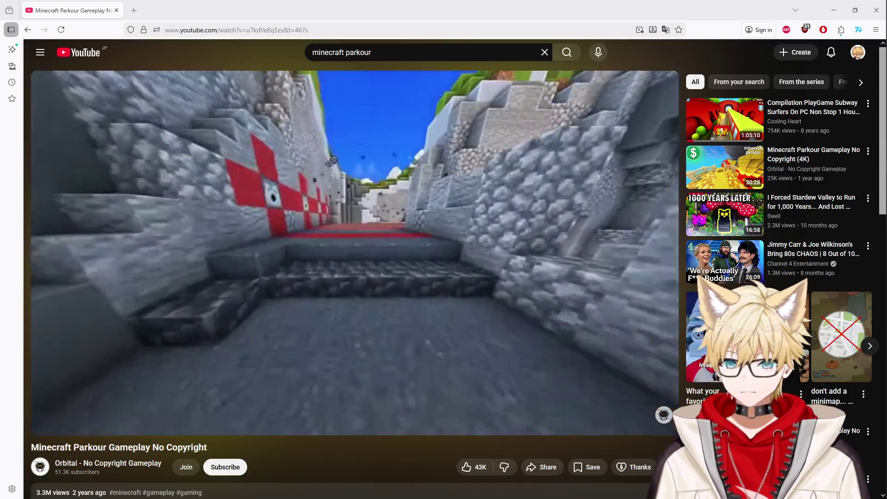
Launch Paint from system search and hand-draw 'BRB' on the canvas.
{"action": "key", "text": "super"}
{"action": "type", "text": "pa"}
{"action": "key", "text": "Return"}
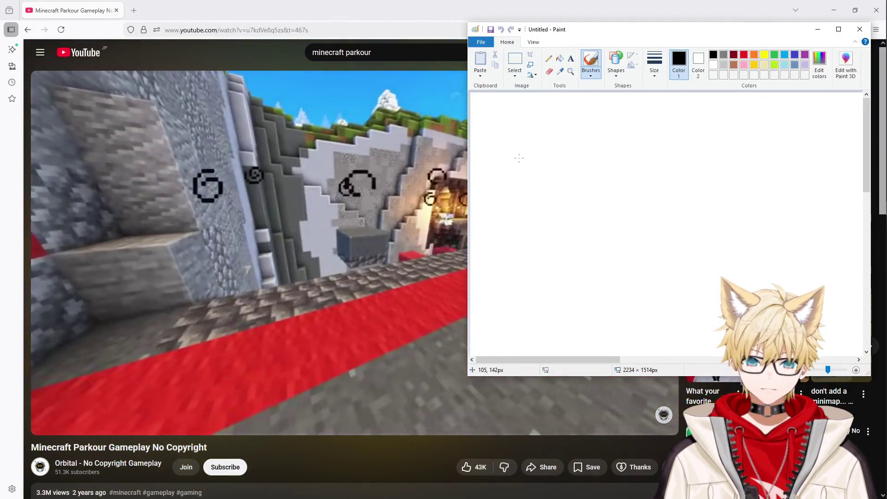
{"action": "mouse_move", "coordinate": [518, 124]}
{"action": "left_mouse_down"}
{"action": "mouse_move", "coordinate": [522, 163]}
{"action": "mouse_move", "coordinate": [551, 169]}
{"action": "mouse_move", "coordinate": [530, 171]}
{"action": "left_mouse_up"}
{"action": "mouse_move", "coordinate": [573, 137]}
{"action": "left_mouse_down"}
{"action": "mouse_move", "coordinate": [583, 168]}
{"action": "mouse_move", "coordinate": [605, 161]}
{"action": "left_mouse_up"}
{"action": "left_click_drag", "start_coordinate": [621, 127], "coordinate": [630, 160]}
Hand-write 'Ads & tea' beneath BRB and shift the Paint window left.
{"action": "mouse_move", "coordinate": [554, 236]}
{"action": "left_mouse_down"}
{"action": "mouse_move", "coordinate": [575, 233]}
{"action": "mouse_move", "coordinate": [574, 221]}
{"action": "left_mouse_up"}
{"action": "mouse_move", "coordinate": [587, 203]}
{"action": "left_mouse_down"}
{"action": "mouse_move", "coordinate": [589, 233]}
{"action": "mouse_move", "coordinate": [613, 227]}
{"action": "left_mouse_up"}
{"action": "mouse_move", "coordinate": [654, 199]}
{"action": "left_mouse_down"}
{"action": "mouse_move", "coordinate": [669, 229]}
{"action": "mouse_move", "coordinate": [676, 221]}
{"action": "left_mouse_up"}
{"action": "mouse_move", "coordinate": [706, 205]}
{"action": "left_mouse_down"}
{"action": "mouse_move", "coordinate": [709, 232]}
{"action": "mouse_move", "coordinate": [718, 218]}
{"action": "left_mouse_up"}
{"action": "left_click_drag", "start_coordinate": [722, 223], "coordinate": [765, 231]}
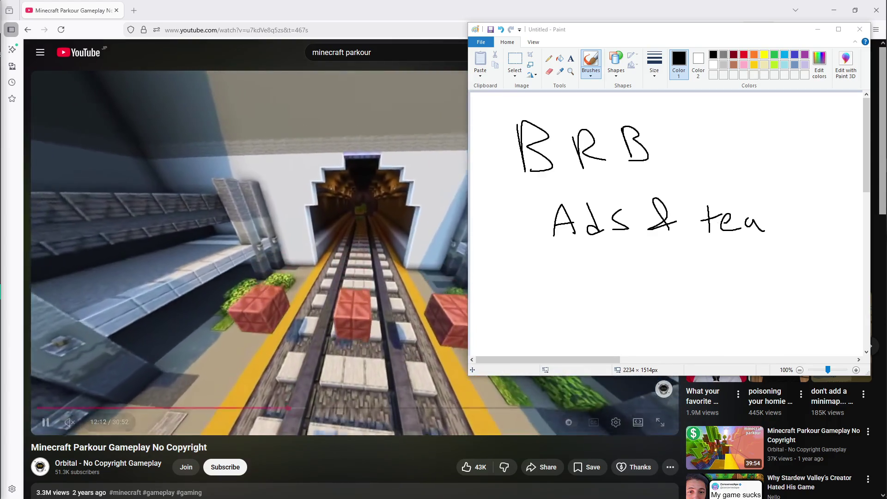
{"action": "mouse_move", "coordinate": [882, 250]}
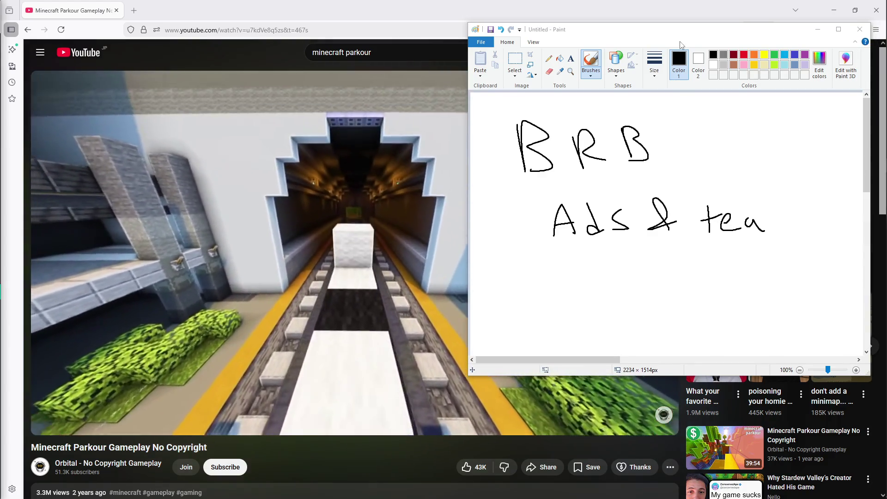
{"action": "left_click_drag", "start_coordinate": [797, 30], "coordinate": [638, 37]}
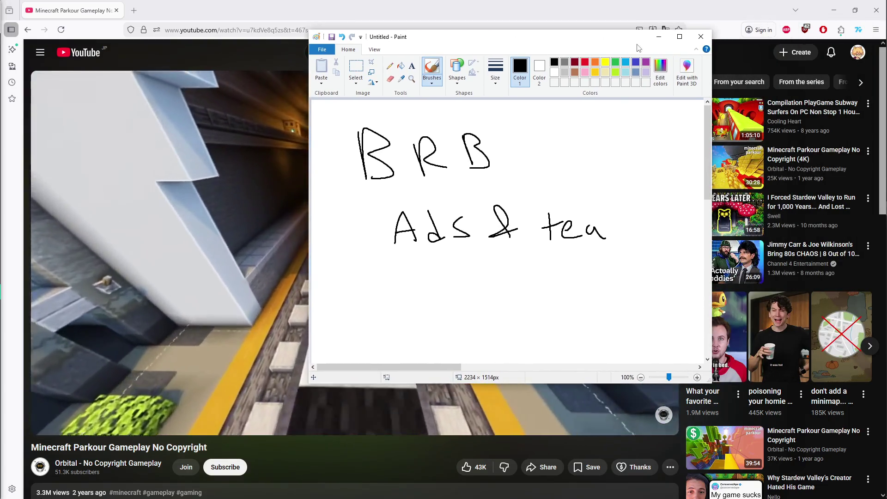
Minimize Paint, pause and hide the YouTube video, and focus the welcome note's body.
{"action": "left_click", "coordinate": [659, 36]}
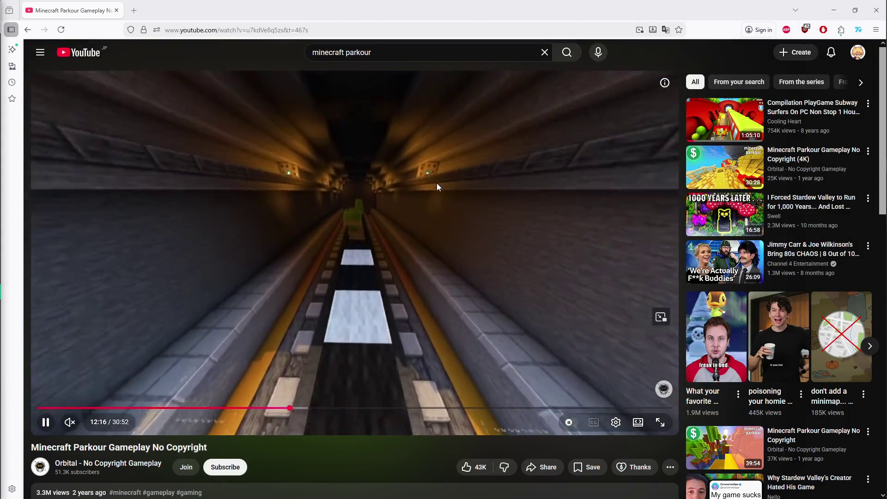
{"action": "left_click", "coordinate": [525, 157]}
{"action": "left_click", "coordinate": [834, 10]}
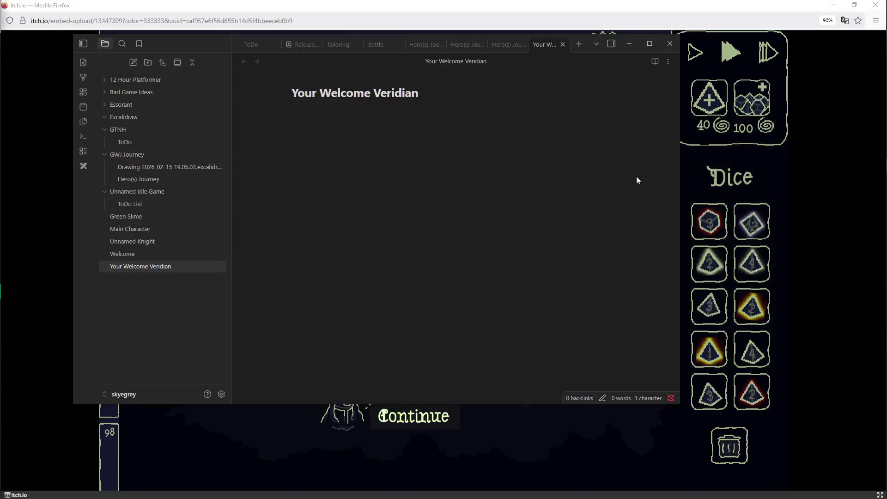
{"action": "left_click", "coordinate": [420, 162]}
{"action": "left_click", "coordinate": [368, 159]}
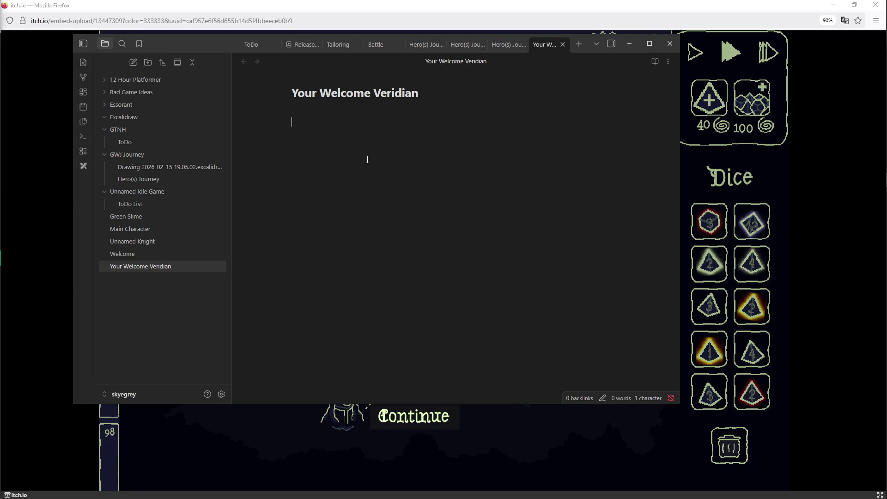
Add an unchecked 'Diependium' to-do with a nested bullet 'Lists the Effects of each dice in detail (w/ equations and everything)'.
{"action": "type", "text": "- [ ] Diep"}
{"action": "type", "text": "endium"}
{"action": "key", "text": "Return"}
{"action": "key", "text": "Tab"}
{"action": "key", "text": "BackSpace"}
{"action": "type", "text": "Lists"}
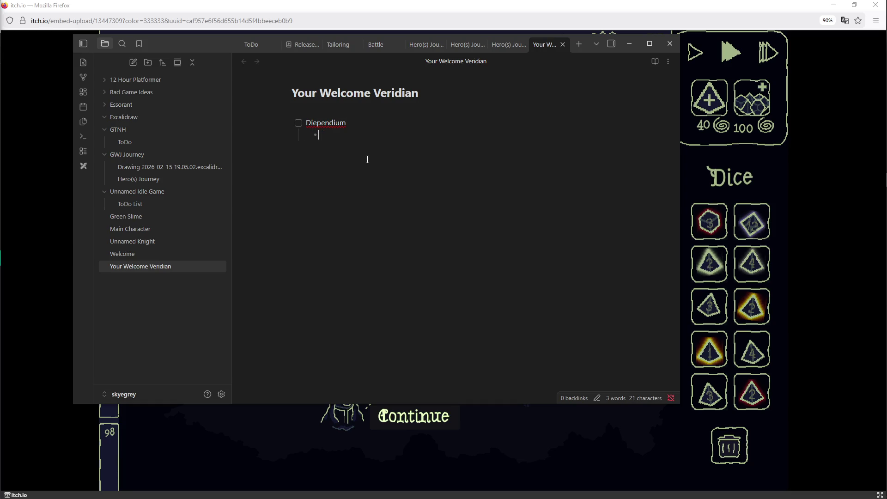
{"action": "type", "text": " the "}
{"action": "type", "text": "Effects "}
{"action": "type", "text": "of each dice in deta"}
{"action": "type", "text": "il "}
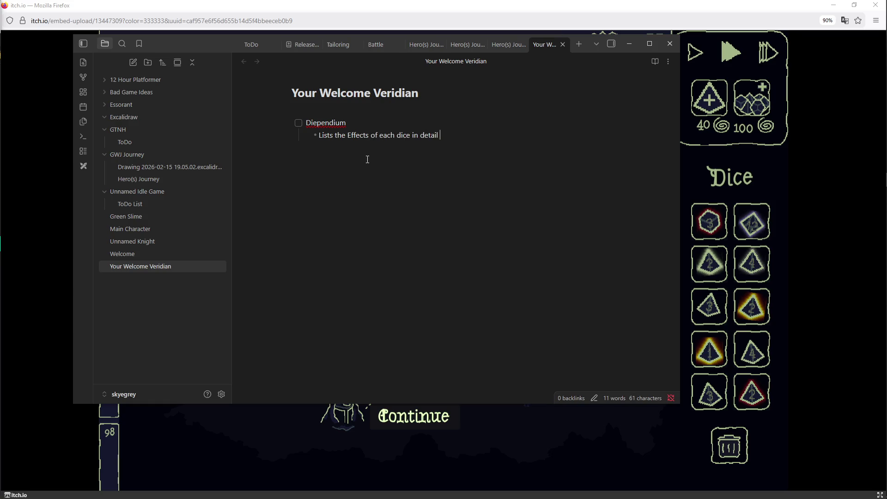
{"action": "type", "text": "(w/ equations and everyt"}
{"action": "type", "text": "hing"}
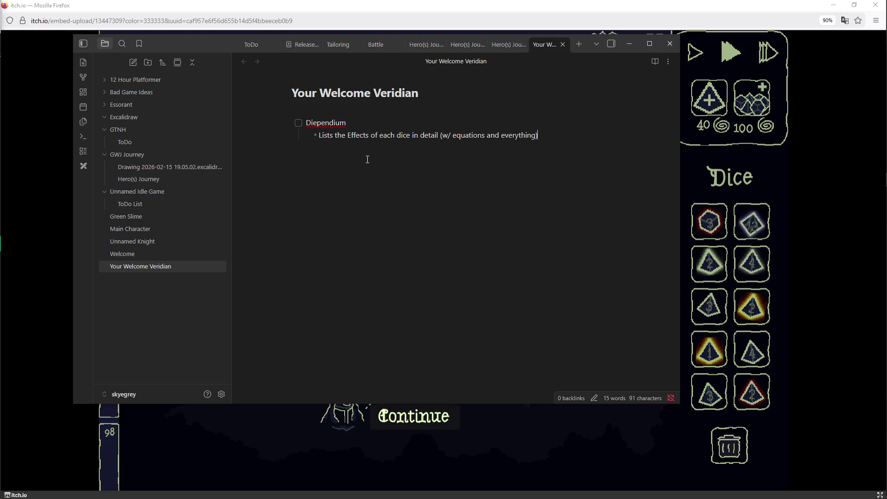